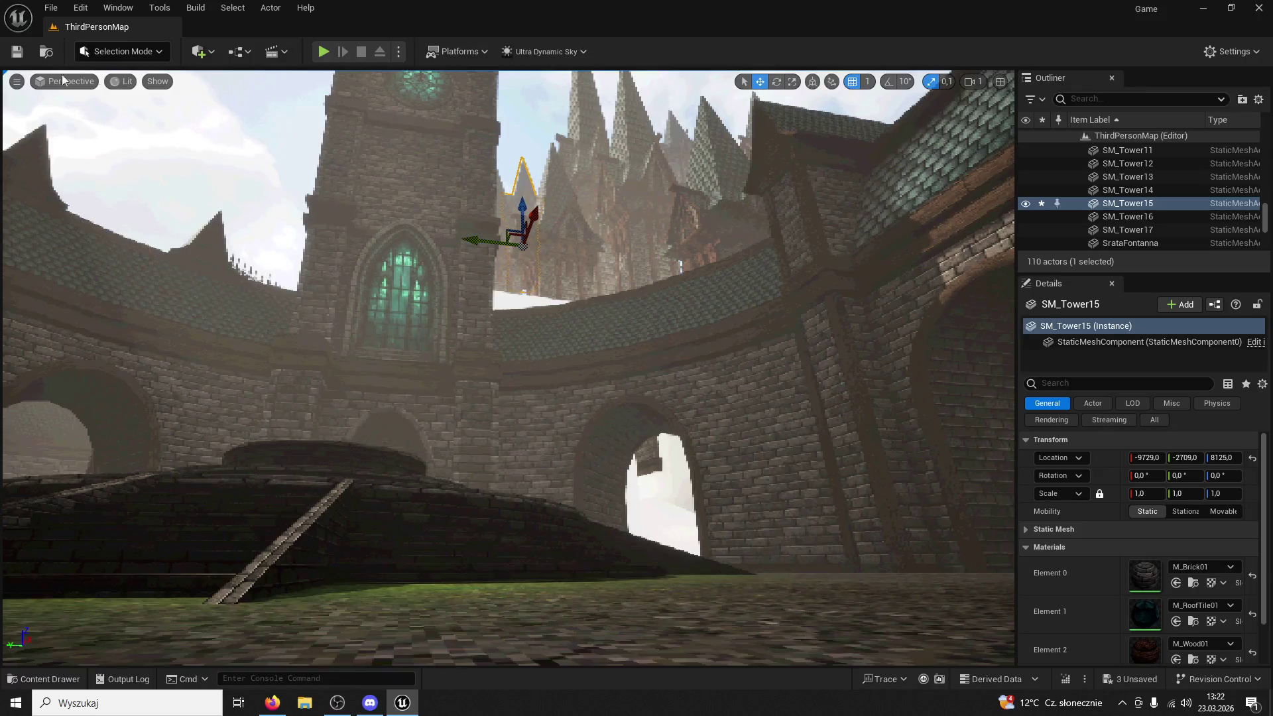
# Run a quick play-test of the courtyard, then stop it and return to editing
pyautogui.click(323, 52)
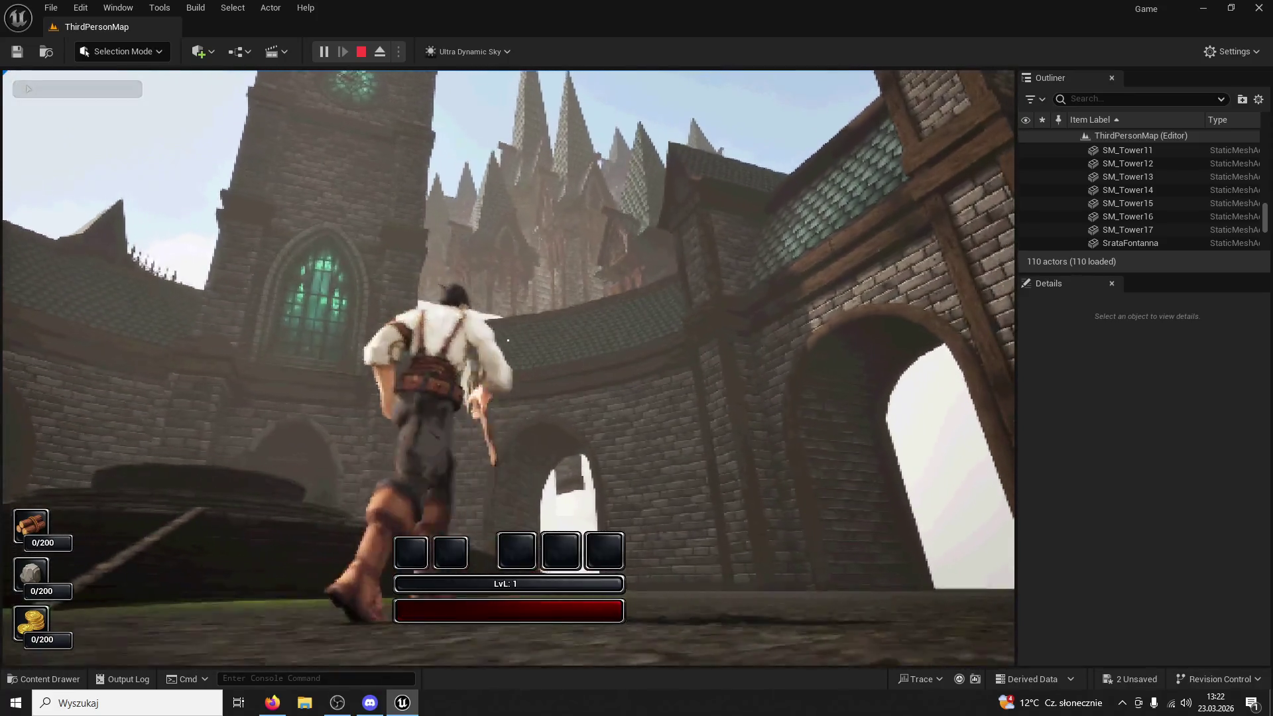
pyautogui.press('Escape')
pyautogui.press('w')
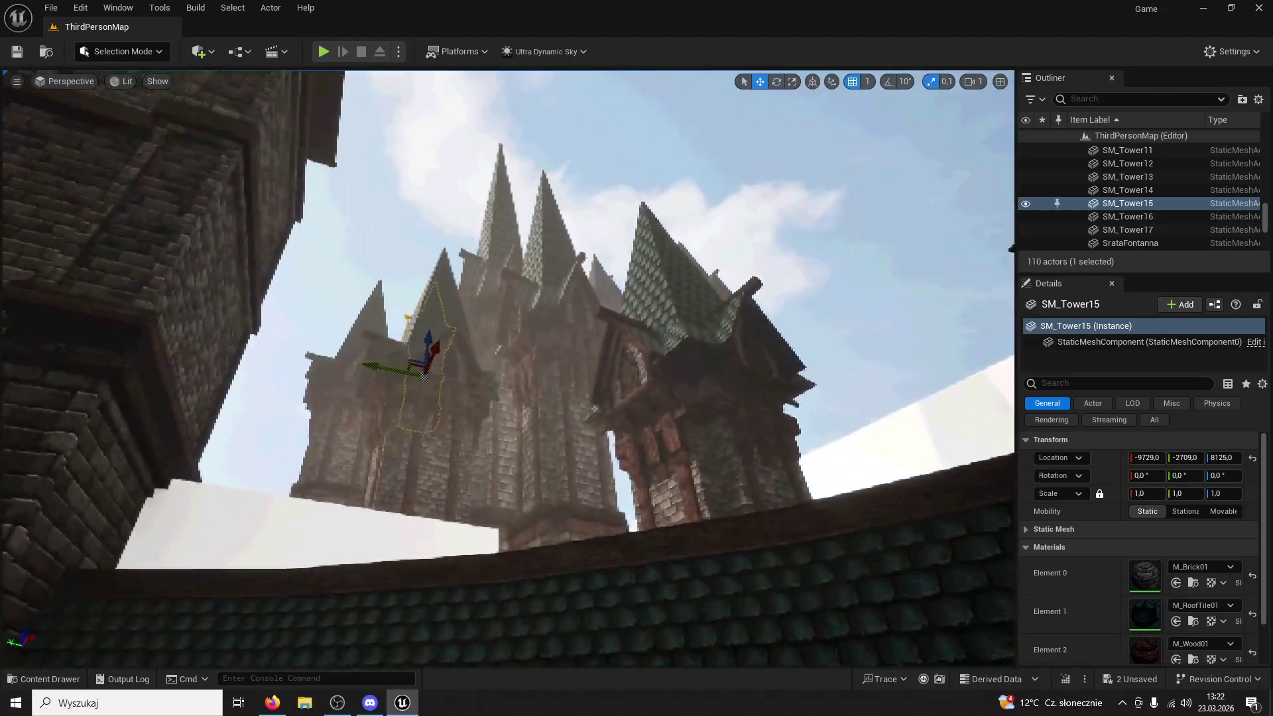
# Fly the camera past the tower out to the large white block beside the castle
pyautogui.press('w')
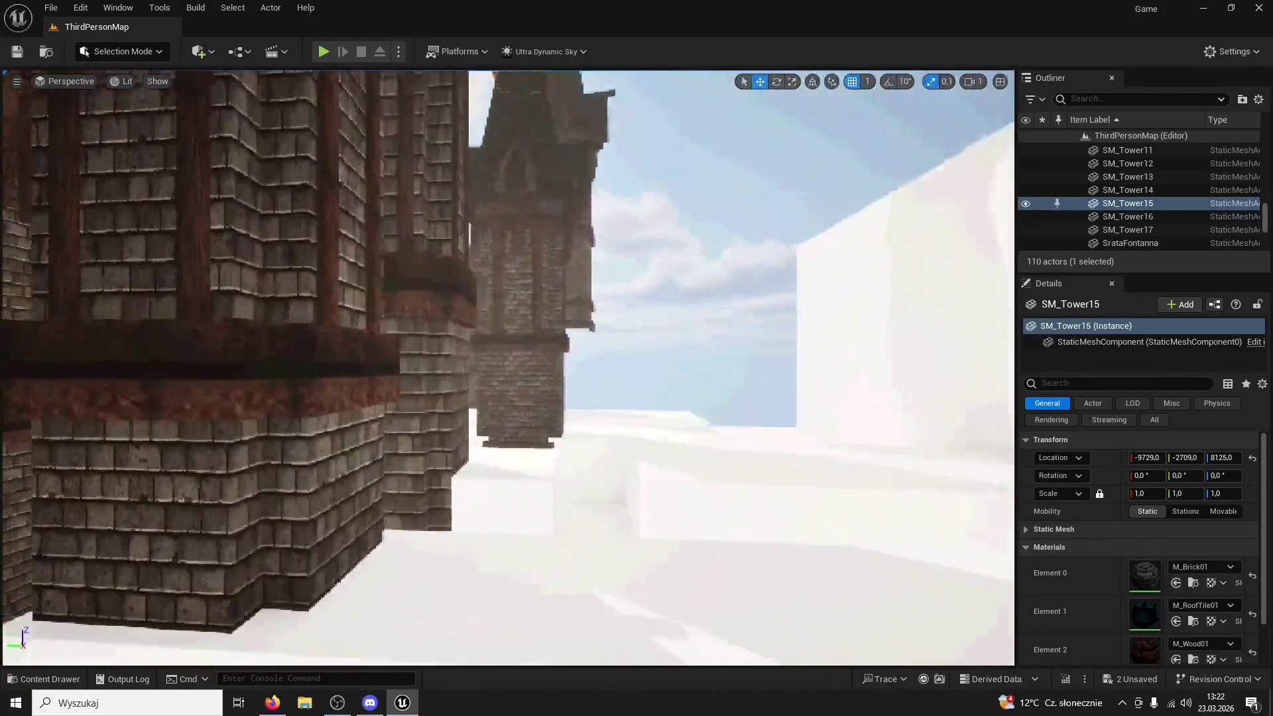
pyautogui.press('w')
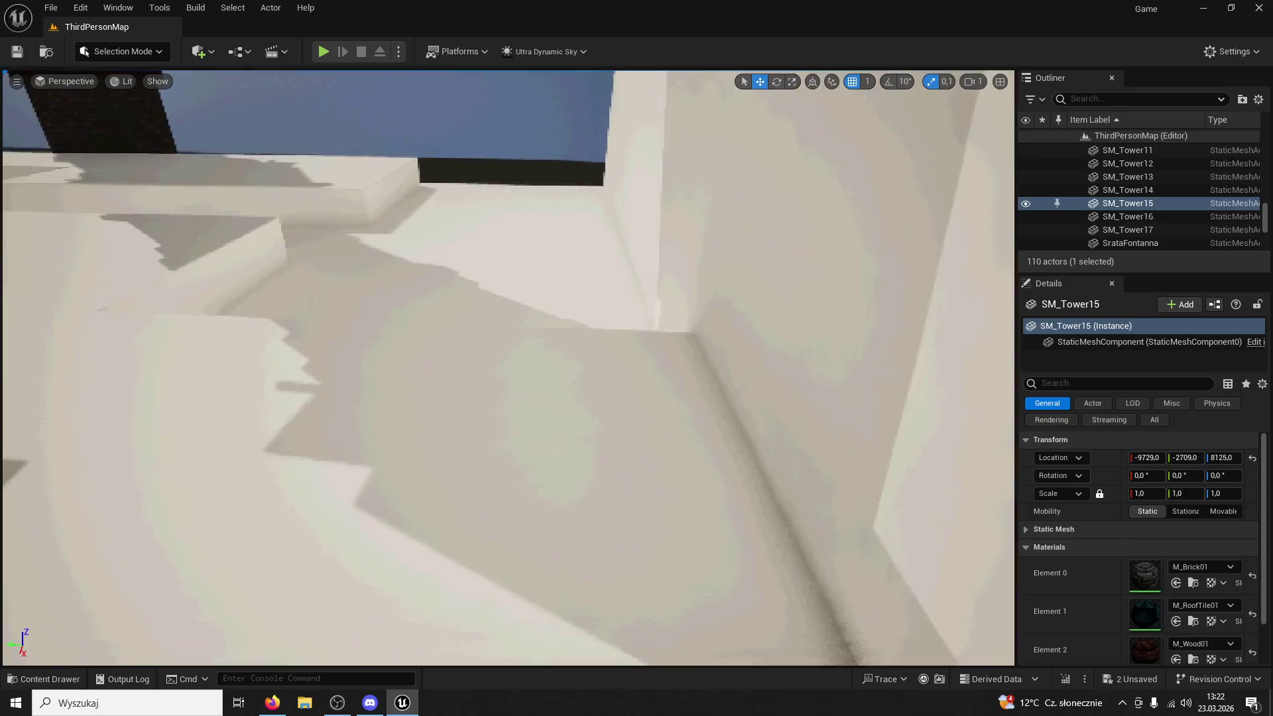
pyautogui.press('w')
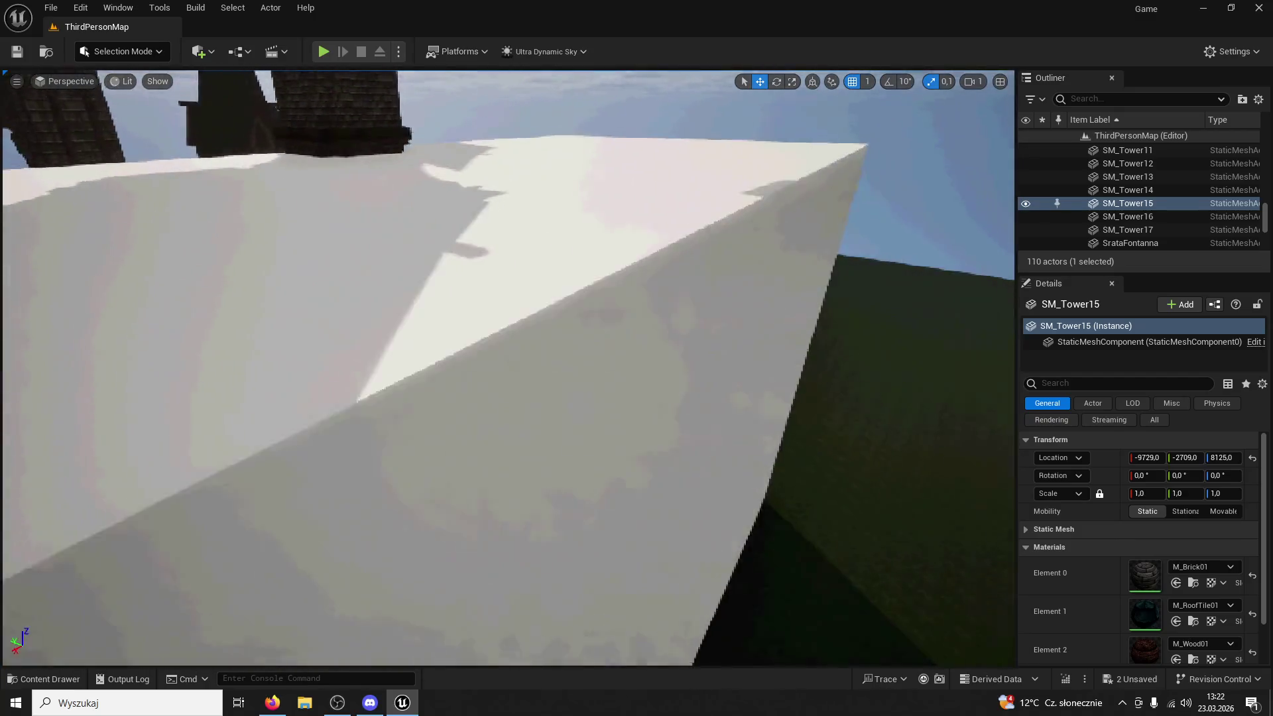
pyautogui.press('w')
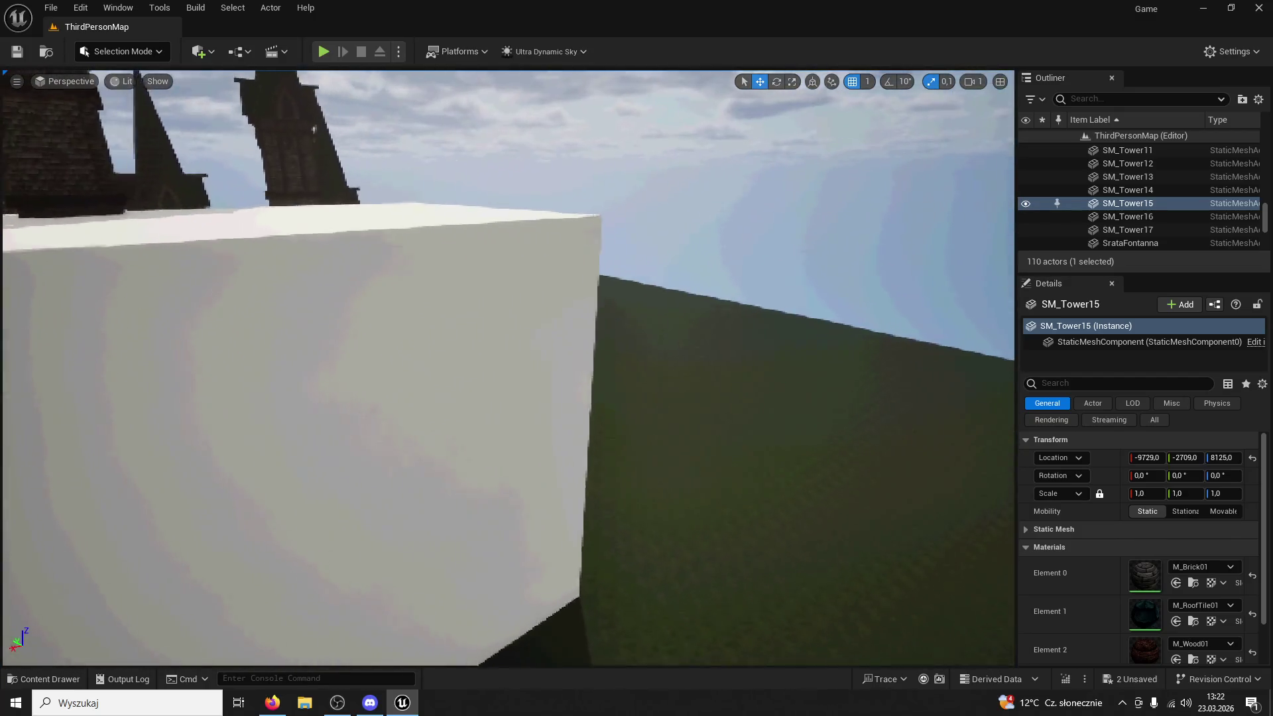
pyautogui.press('s')
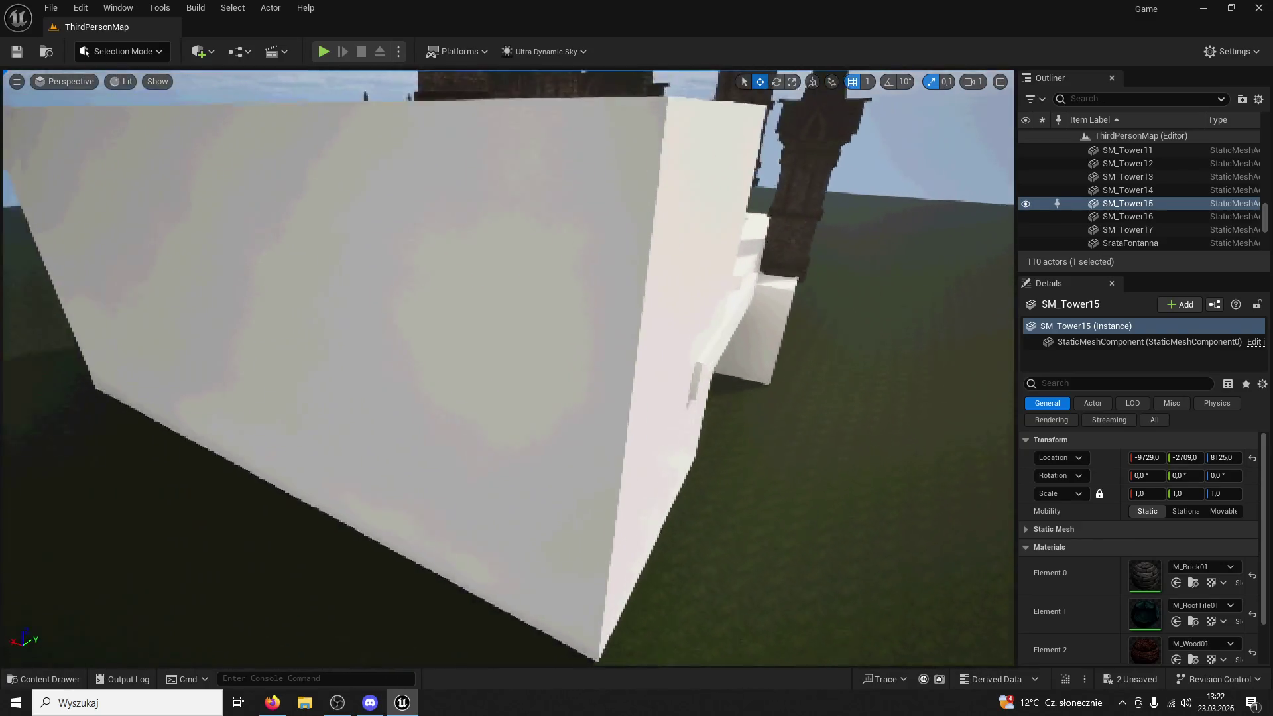
pyautogui.click(123, 51)
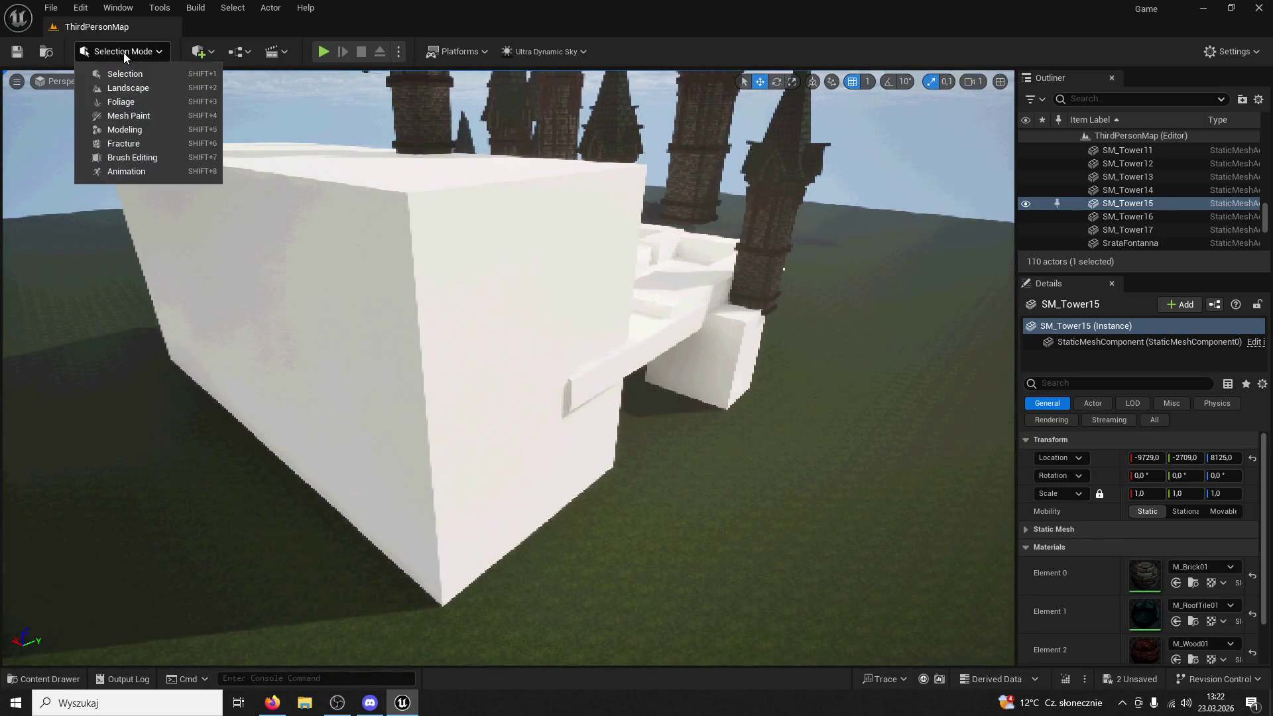
# Switch to Landscape Mode and settle on the Sculpt tools
pyautogui.click(113, 87)
pyautogui.click(93, 83)
pyautogui.click(97, 82)
pyautogui.click(93, 83)
pyautogui.click(135, 86)
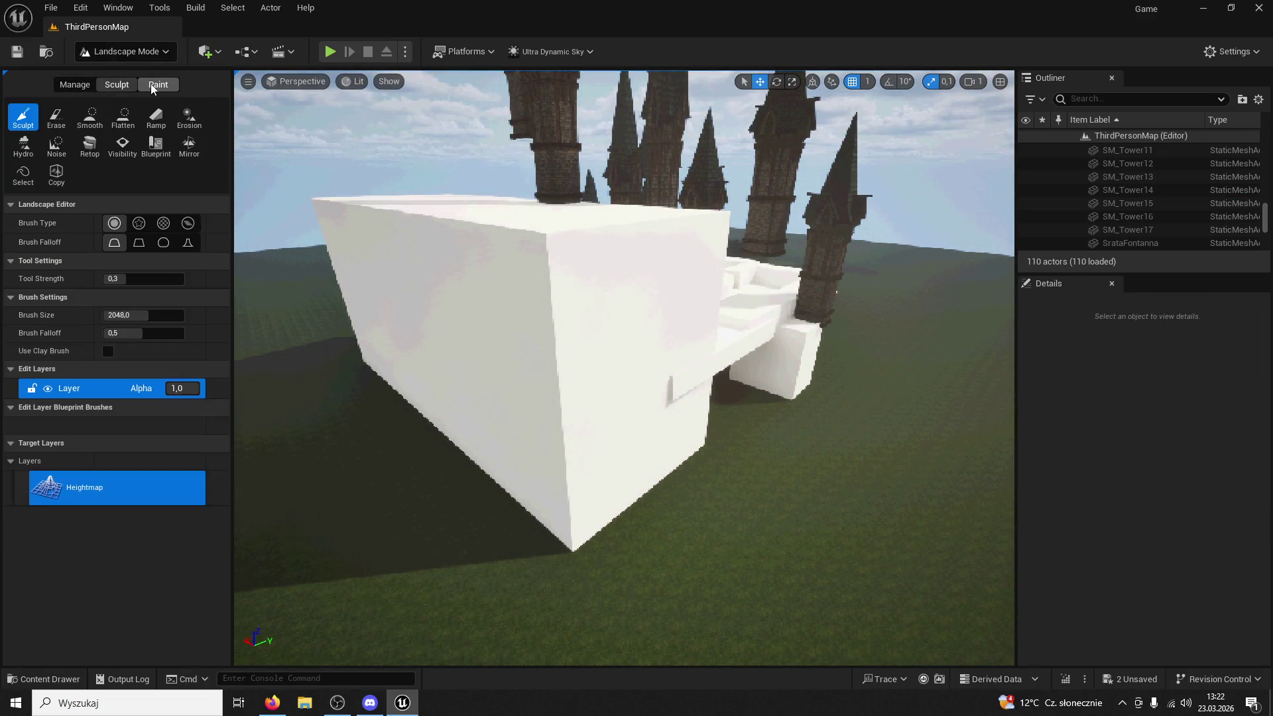
pyautogui.click(154, 83)
pyautogui.click(97, 85)
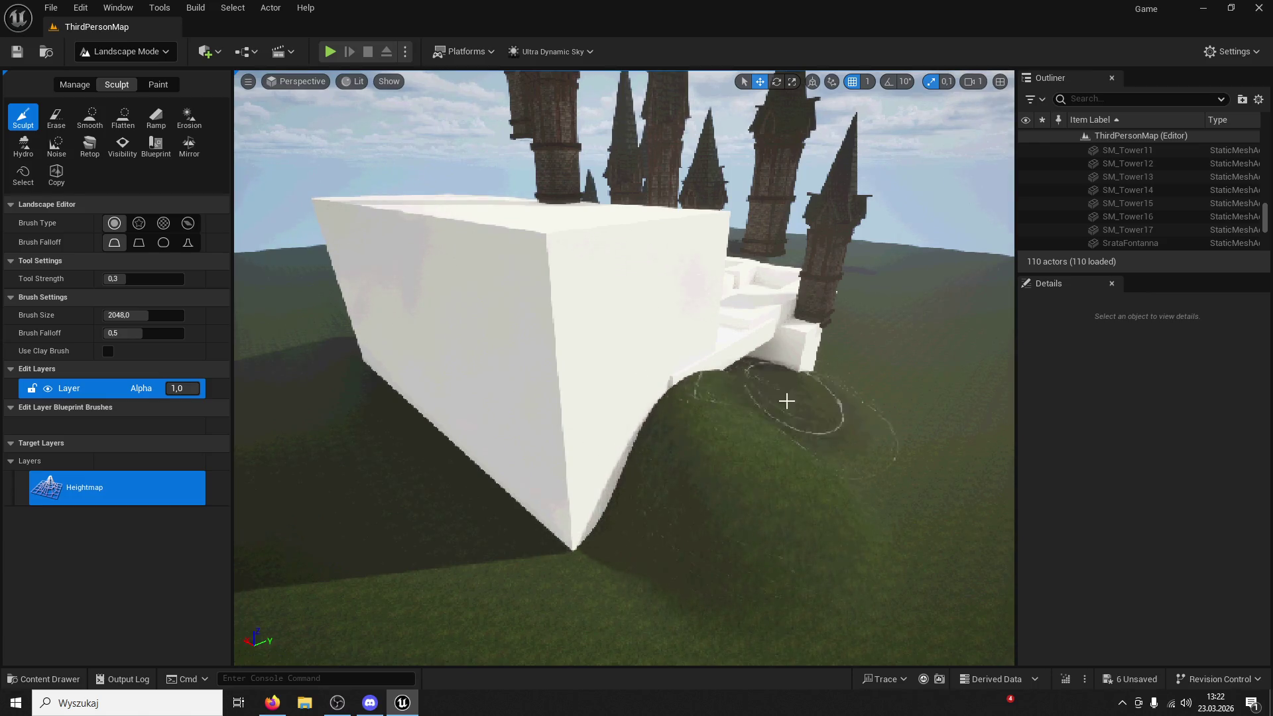
# Raise a grassy terrain mound against the large white block
pyautogui.scroll(5, 789, 398)
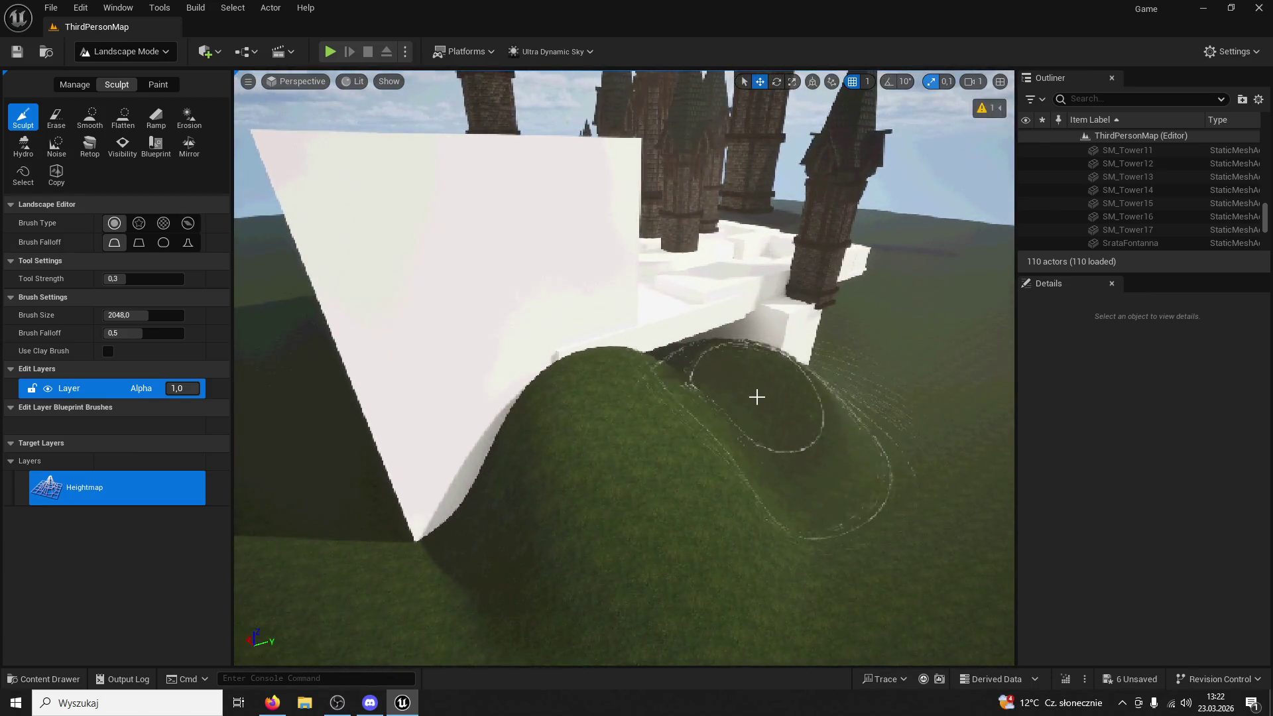
pyautogui.scroll(5, 441, 421)
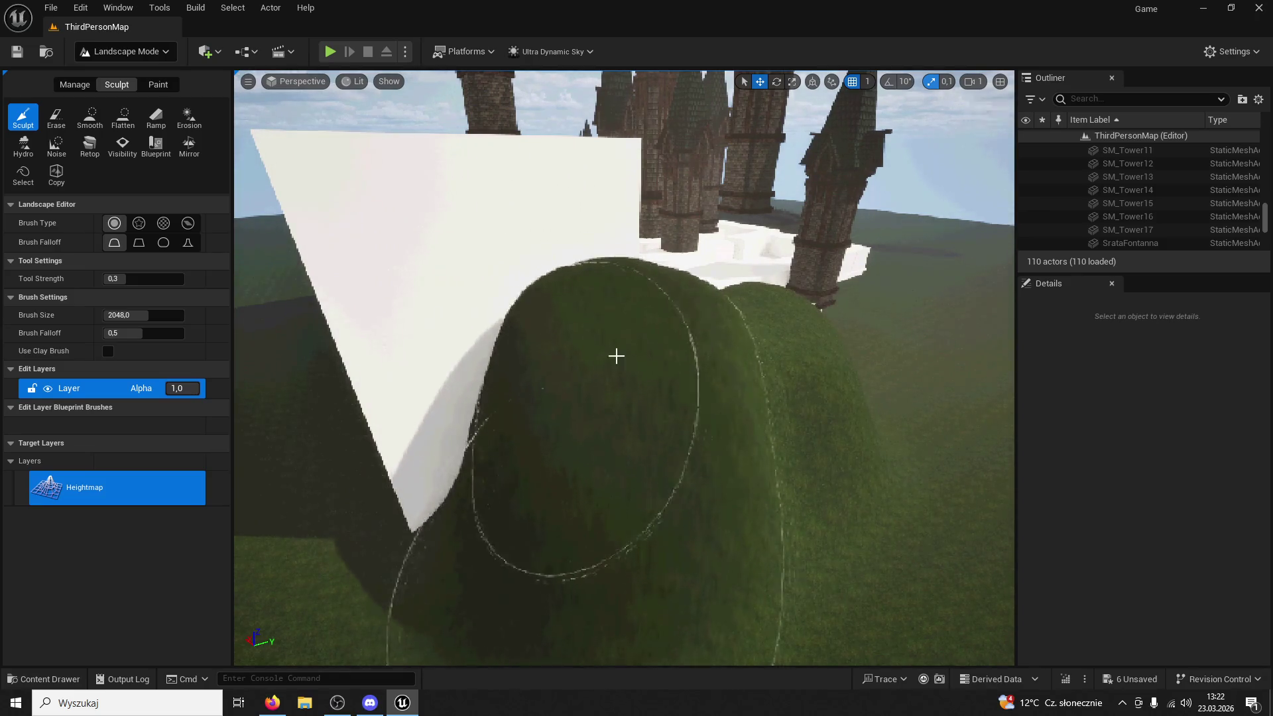
pyautogui.scroll(5, 623, 368)
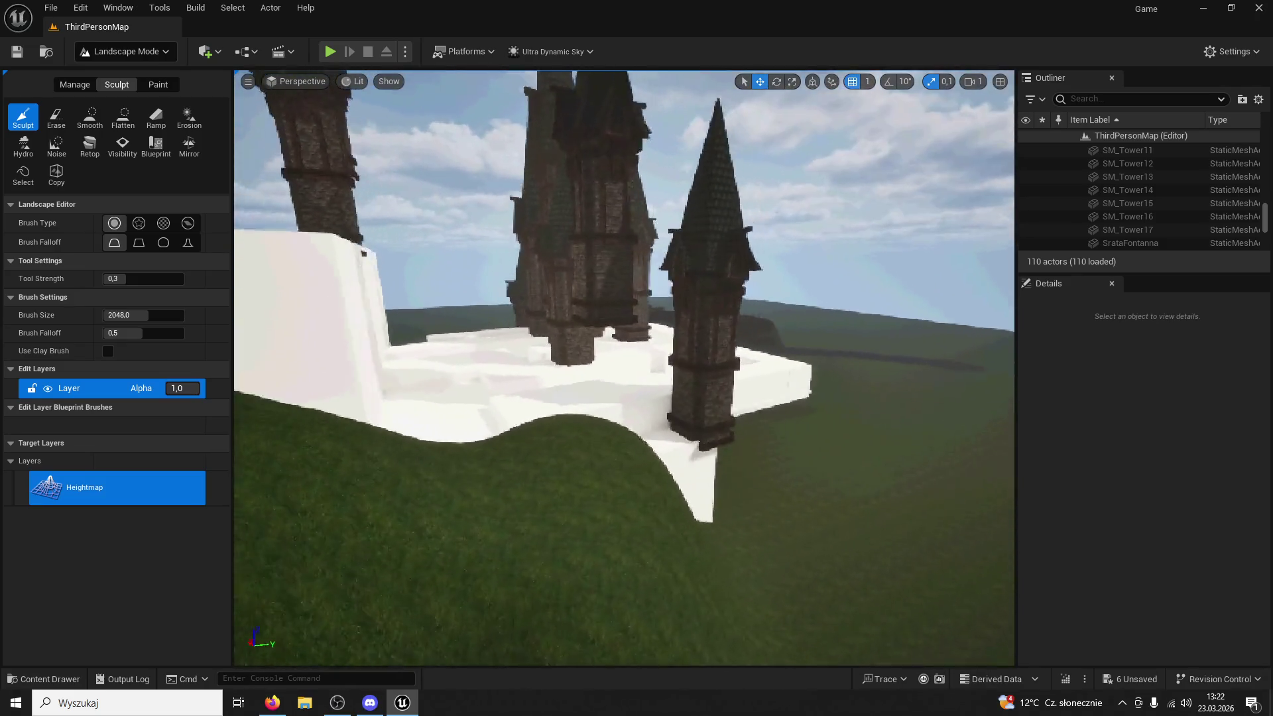
pyautogui.scroll(10, 624, 368)
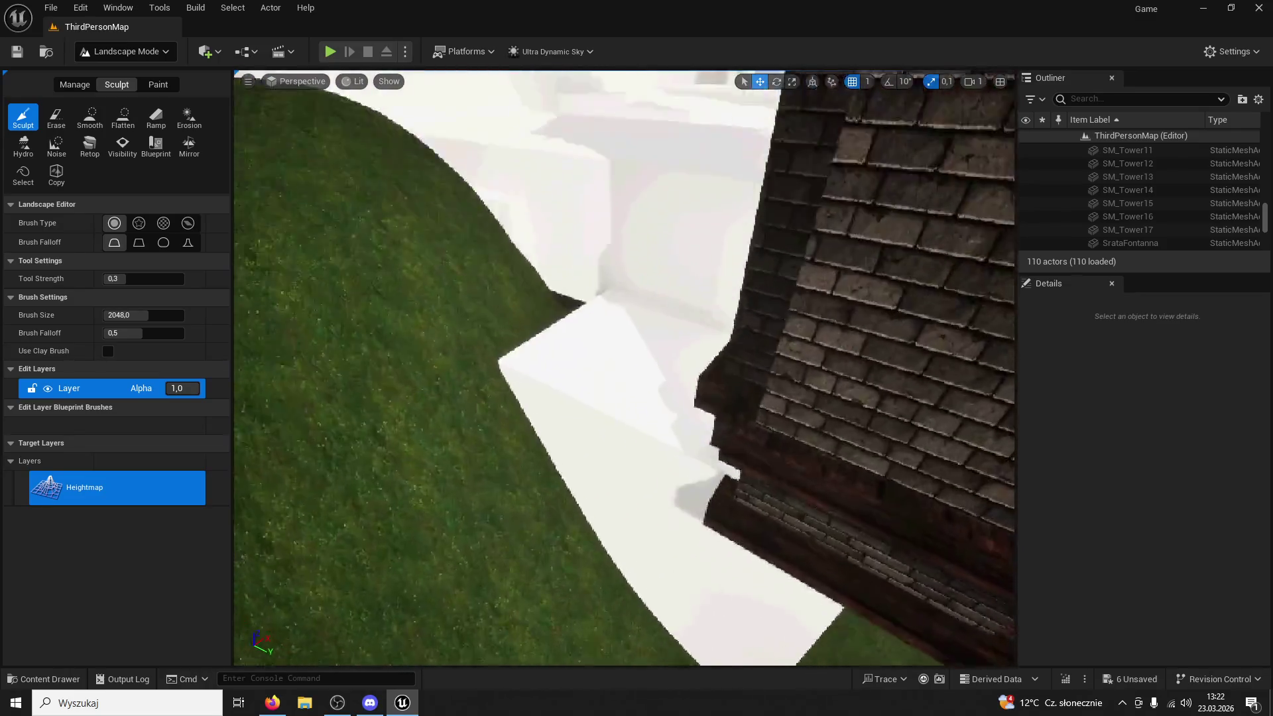
pyautogui.scroll(5, 624, 368)
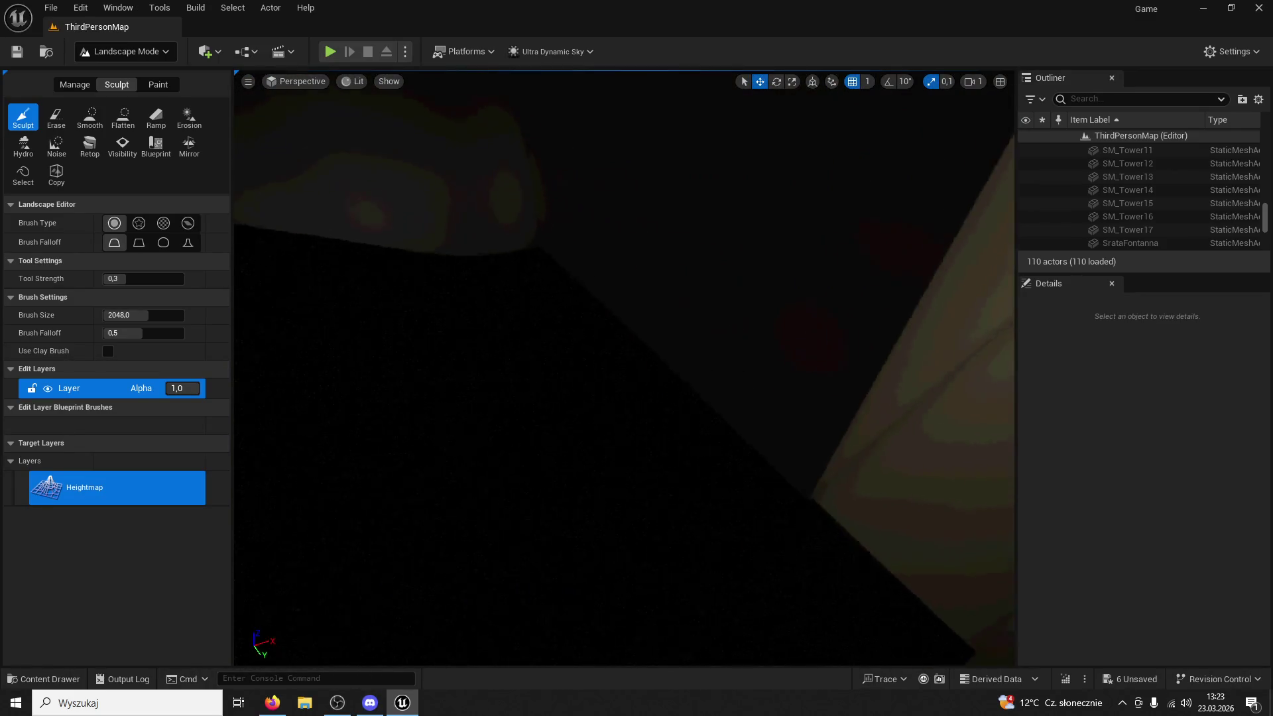
pyautogui.scroll(3, 957, 260)
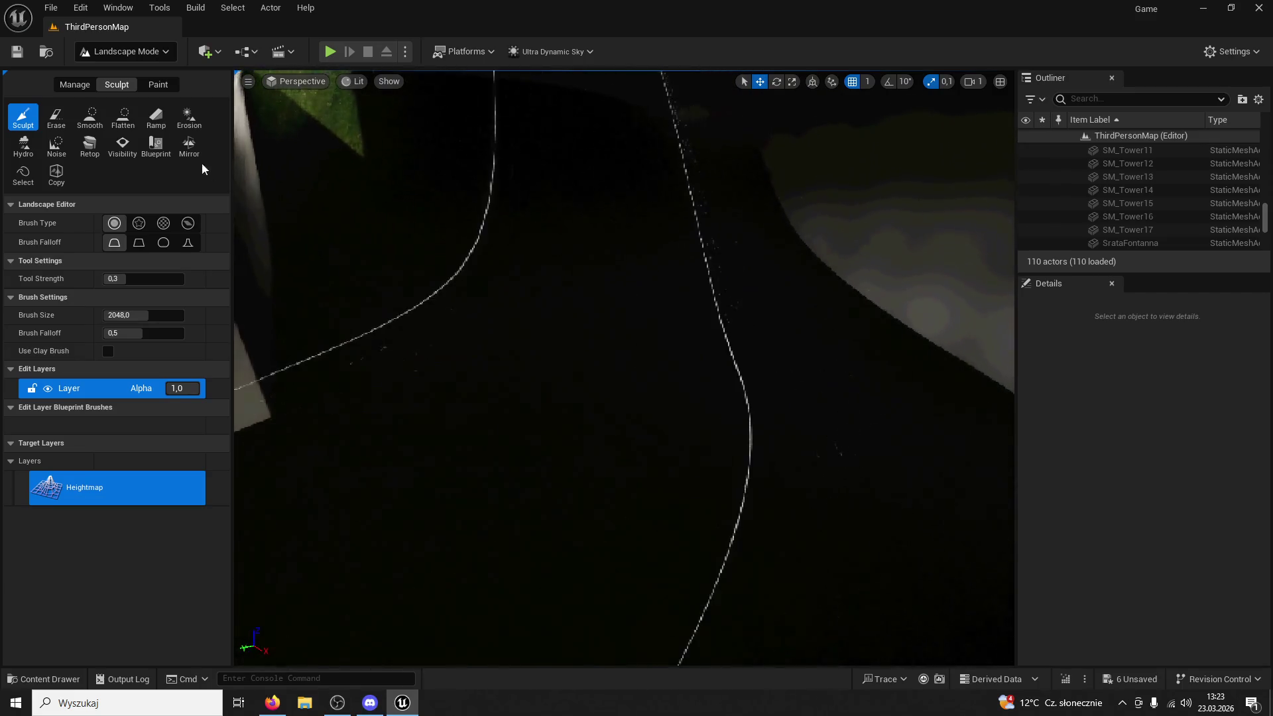
# Level the grassy ground between the white walls with the Flatten tool
pyautogui.click(123, 118)
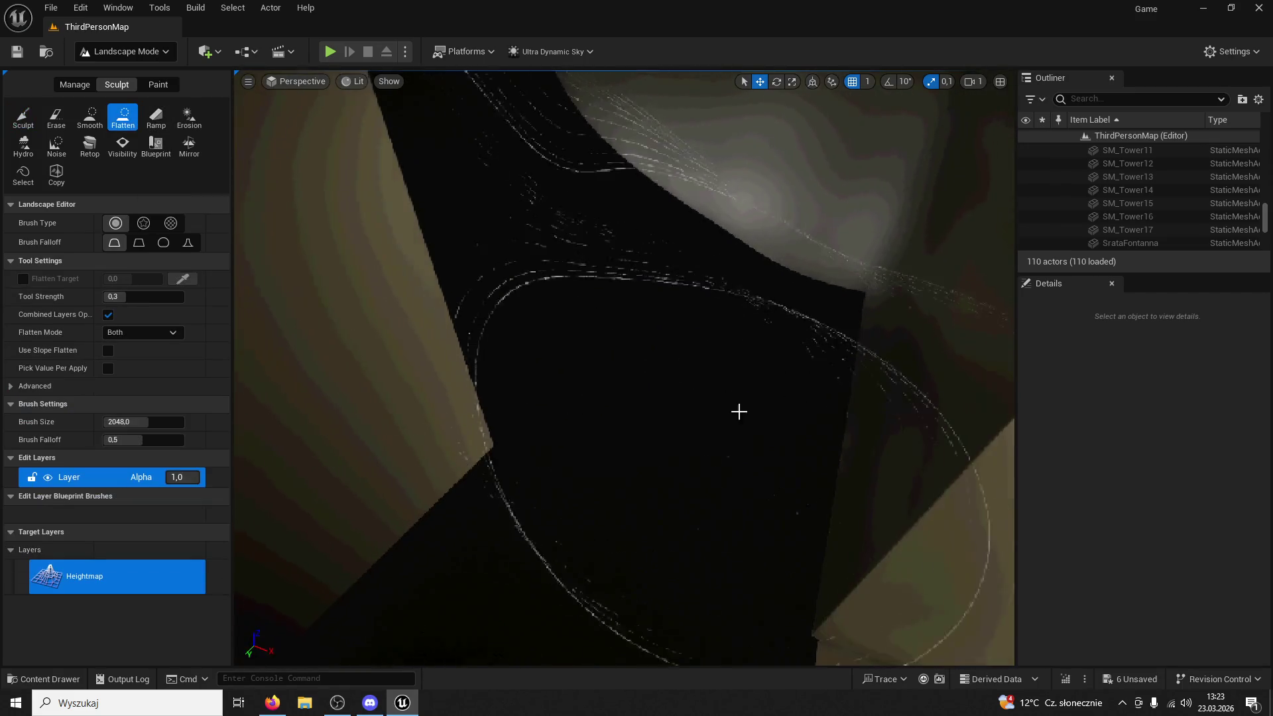
pyautogui.scroll(-6, 669, 370)
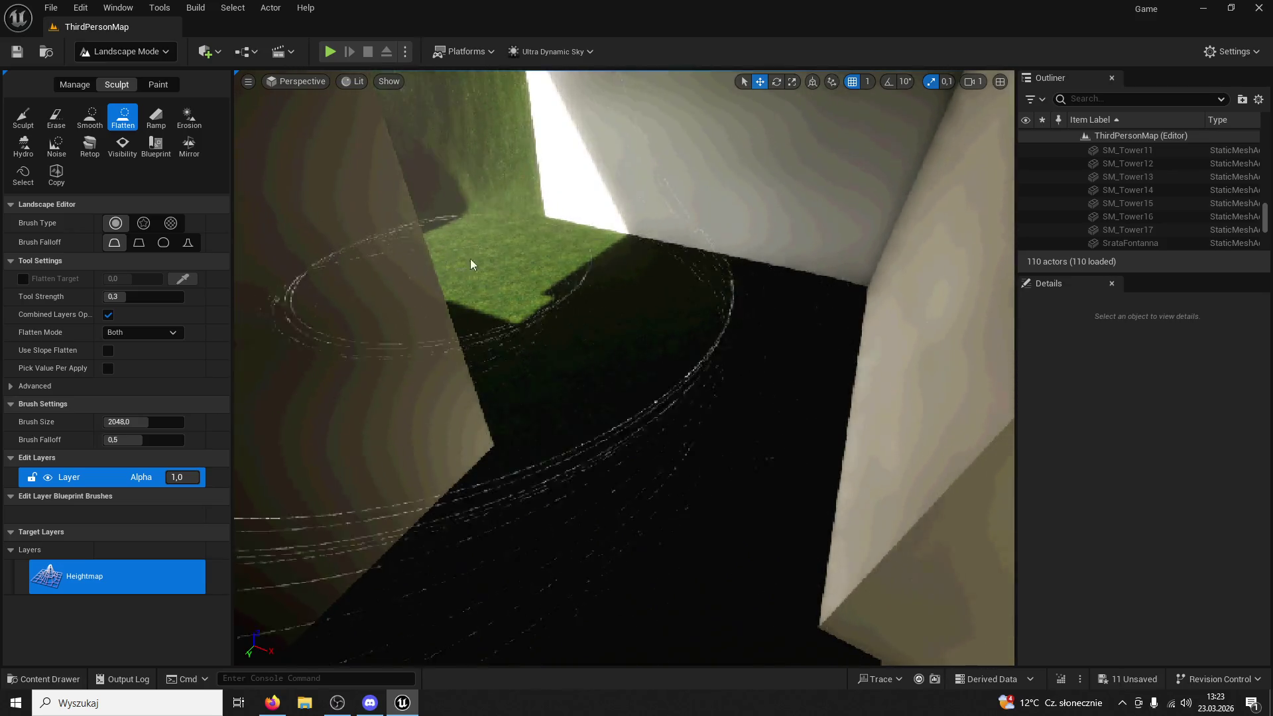
pyautogui.scroll(-5, 494, 278)
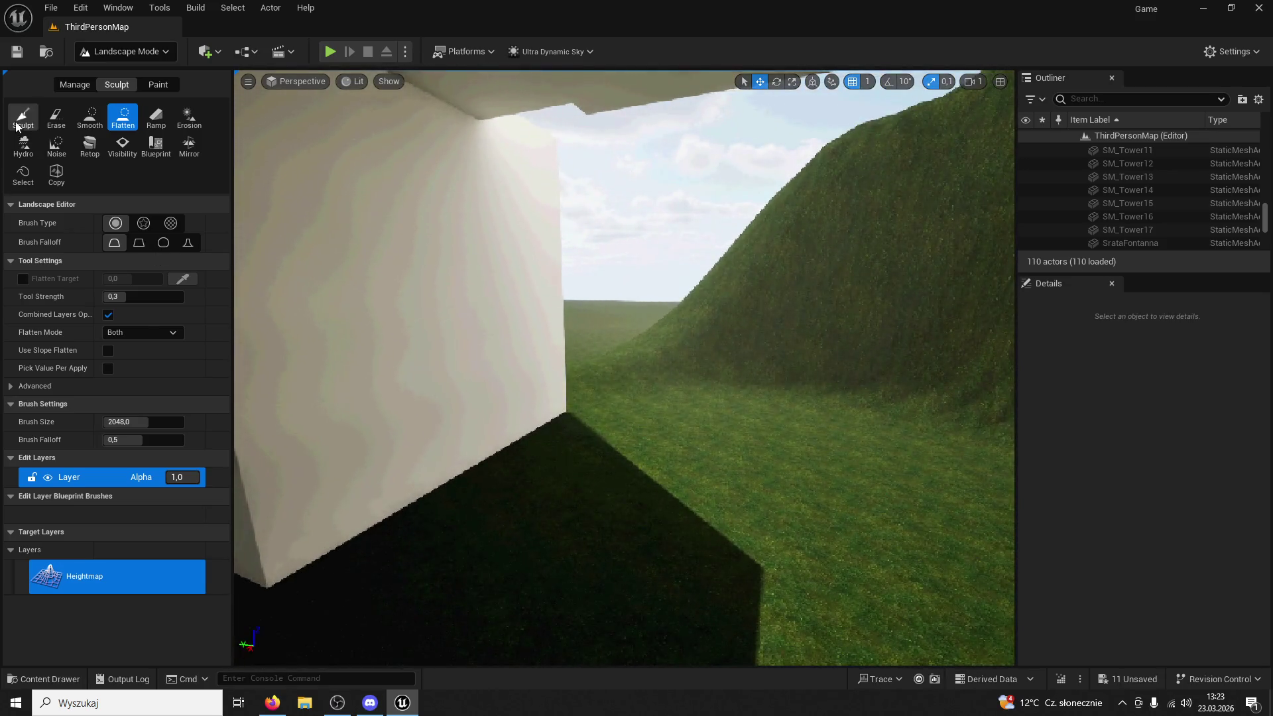
# Raise a large mound beside the wall with the Sculpt tool
pyautogui.click(22, 118)
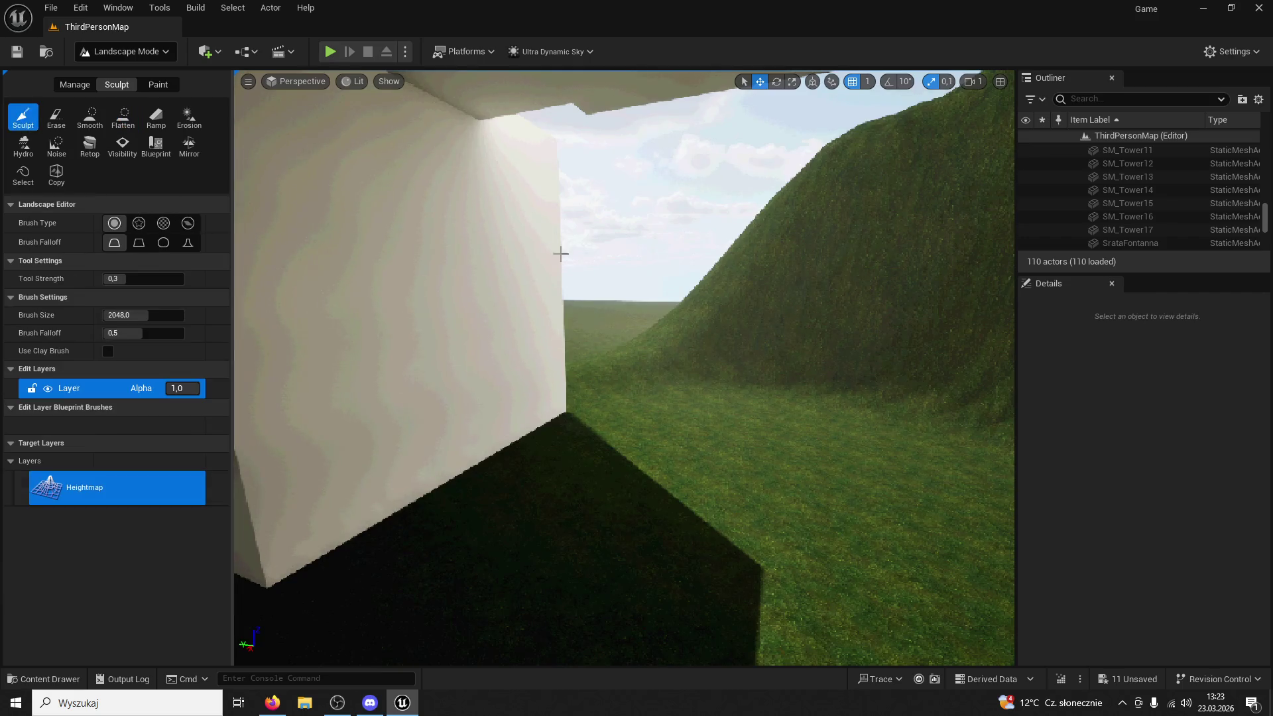
pyautogui.moveTo(632, 332)
pyautogui.mouseDown()
pyautogui.moveTo(587, 337)
pyautogui.moveTo(640, 202)
pyautogui.mouseUp()
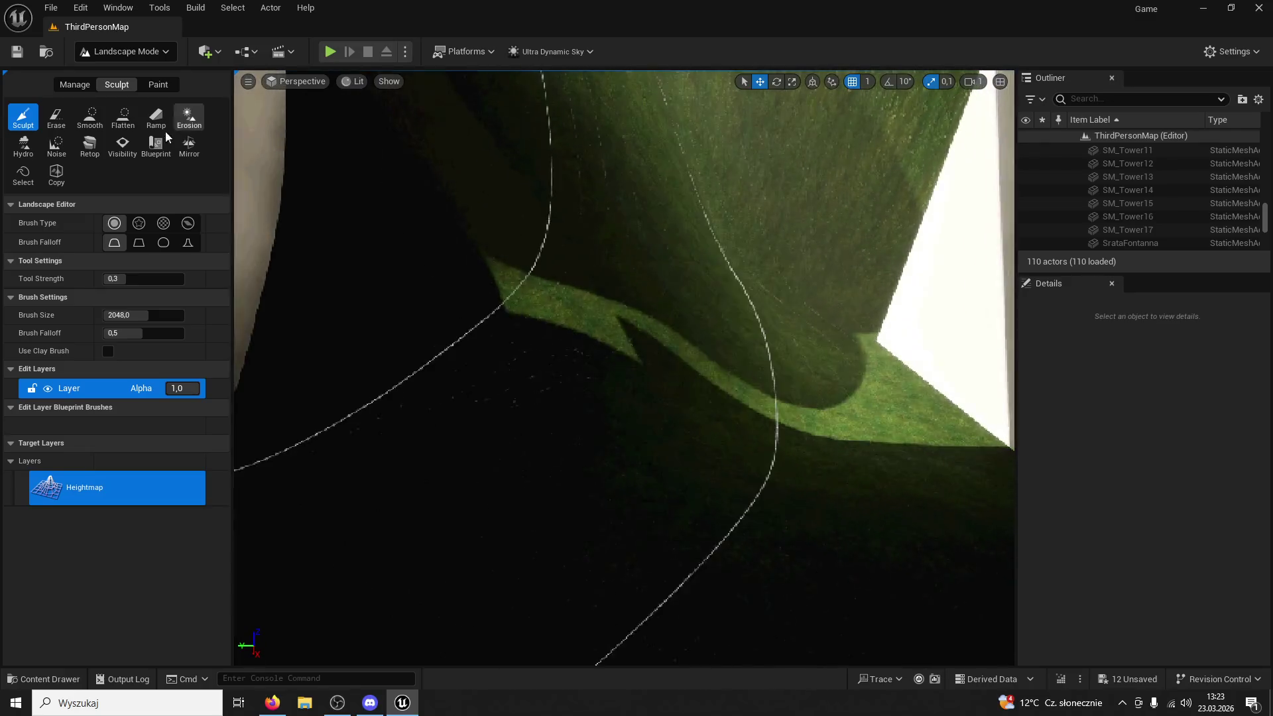
pyautogui.click(123, 118)
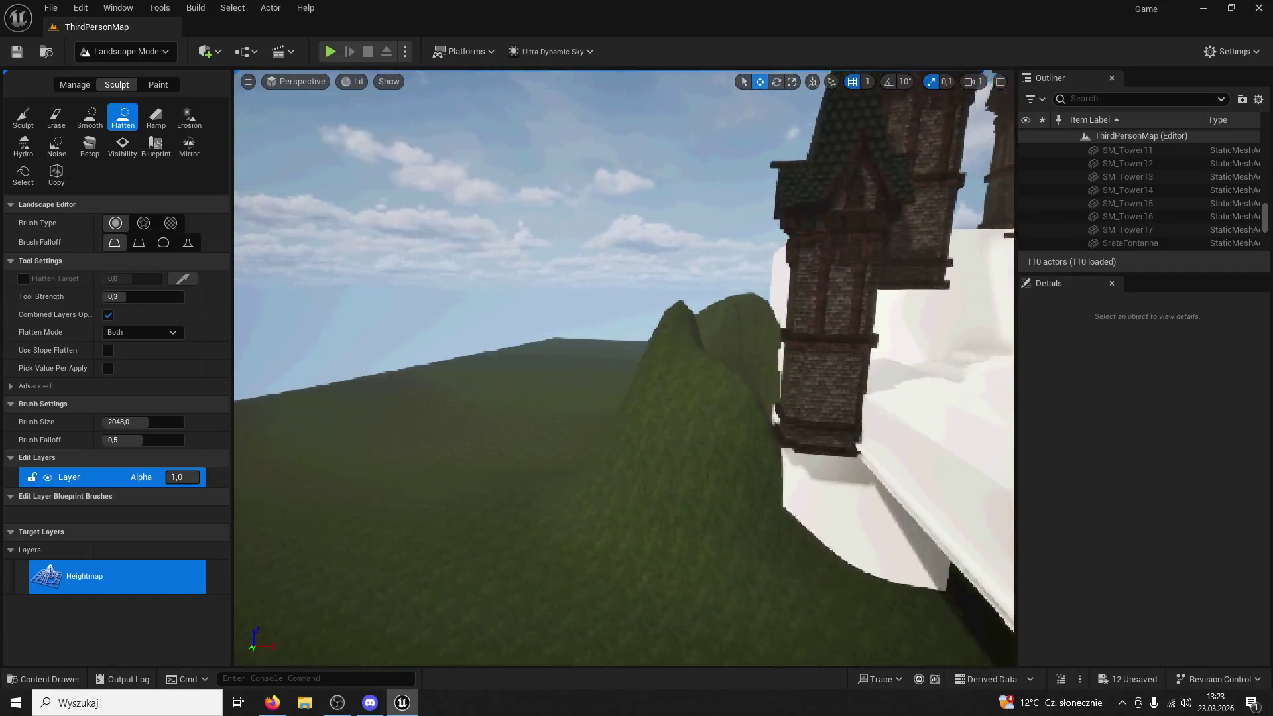
# Raise a tall grassy hill ridge beside the castle platform at brush size about 4364
pyautogui.click(28, 129)
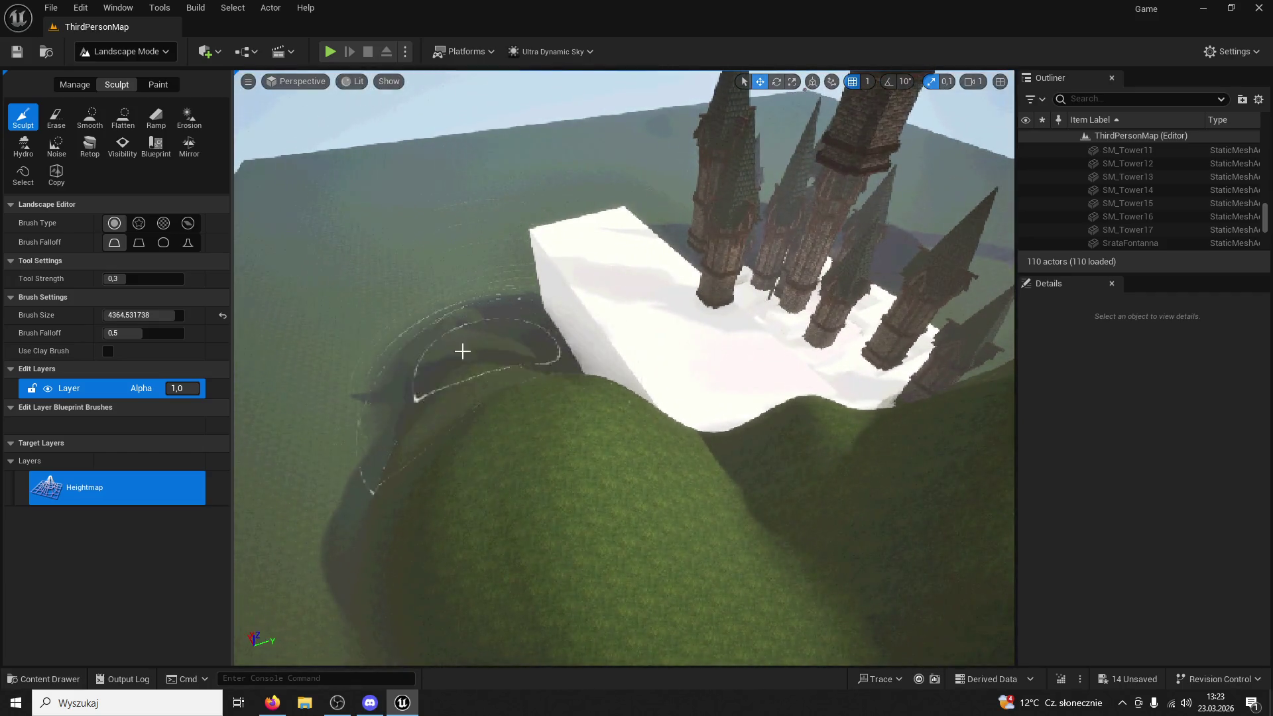
pyautogui.moveTo(463, 351); pyautogui.dragTo(447, 298)
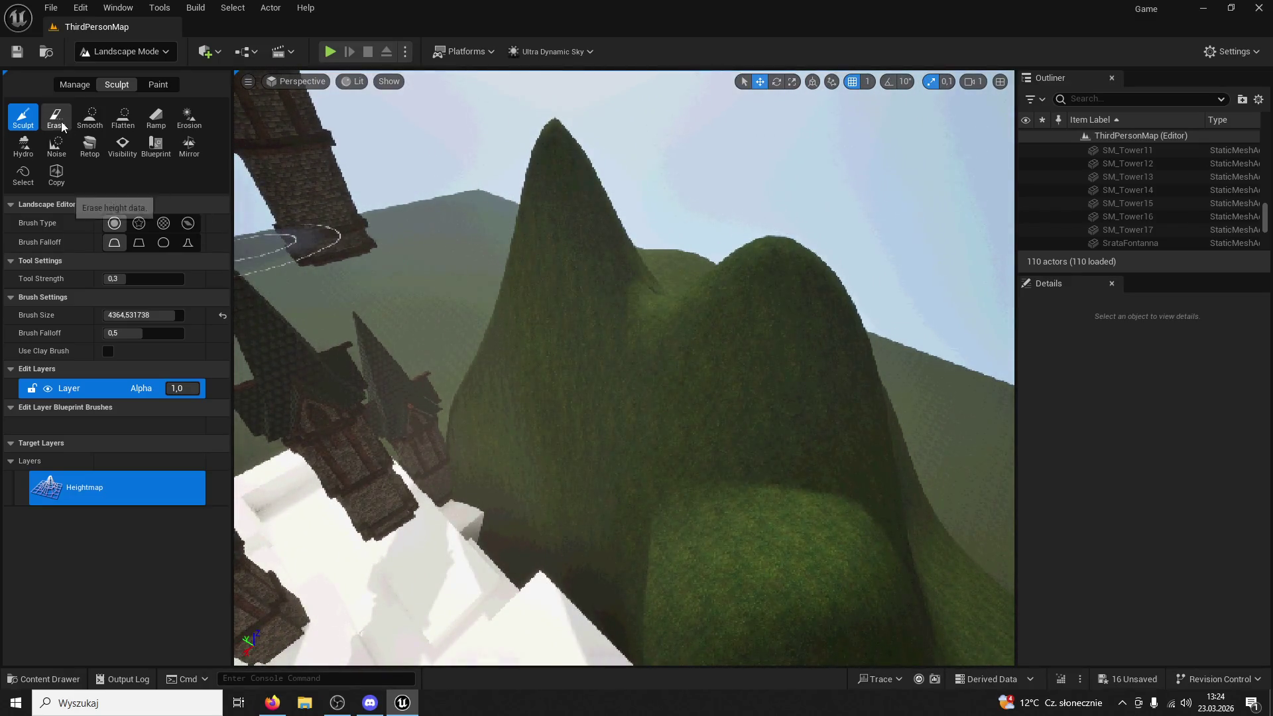
pyautogui.click(62, 126)
# Try erasing the big hill, then undo the erase to restore it
pyautogui.moveTo(582, 192)
pyautogui.mouseDown()
pyautogui.moveTo(679, 320)
pyautogui.moveTo(682, 364)
pyautogui.mouseUp()
pyautogui.hotkey('ctrl', 'z')
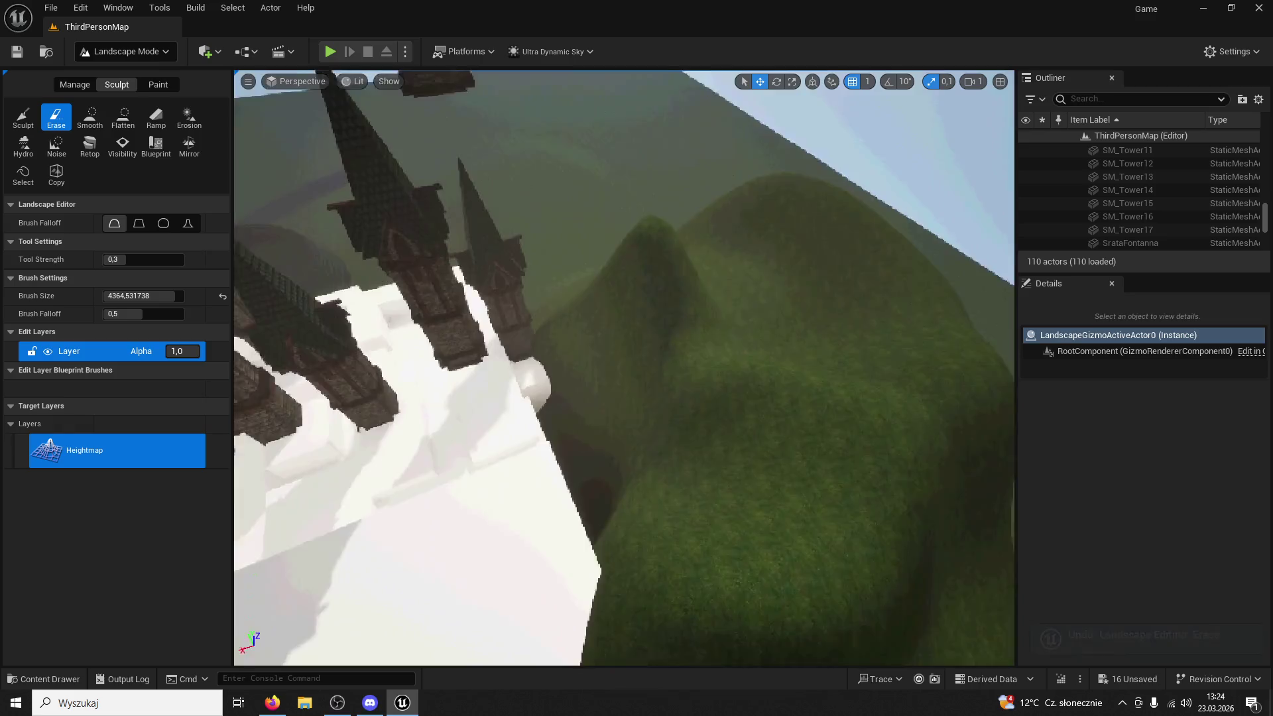
pyautogui.hotkey('ctrl', 'z')
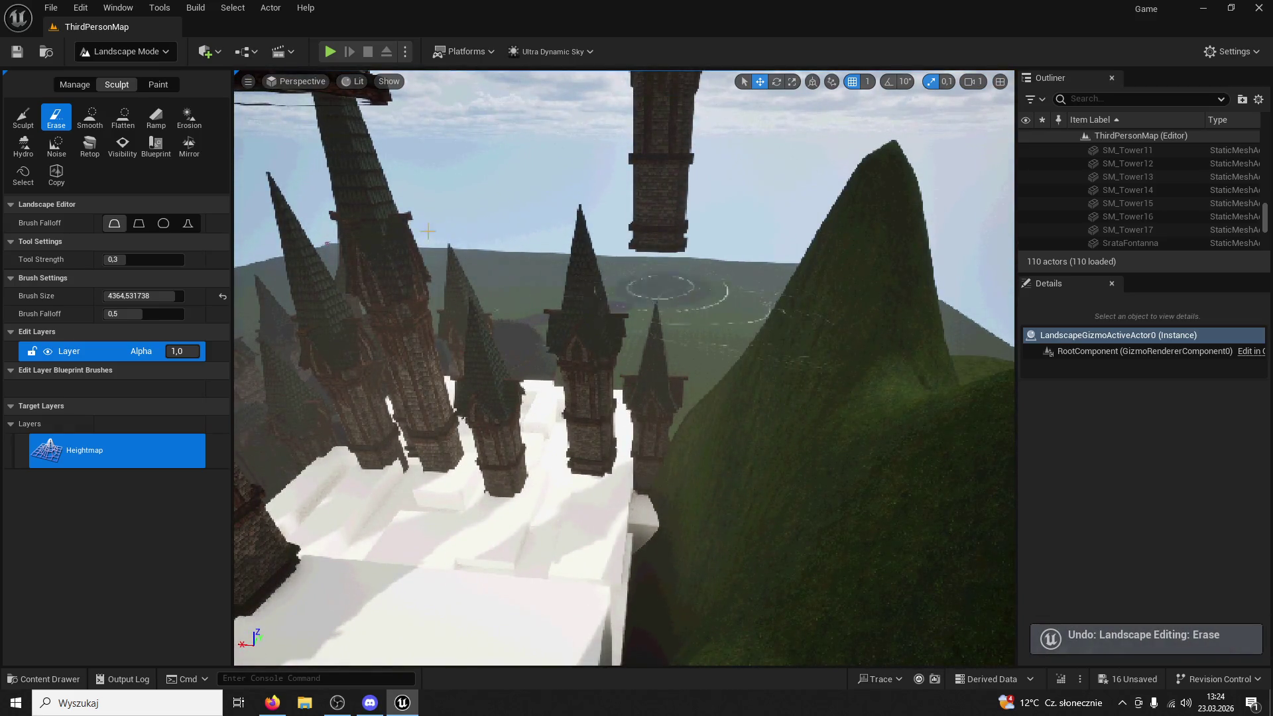
# Smooth the hill's sharp peak into a rounded top at strength 0.3
pyautogui.click(91, 118)
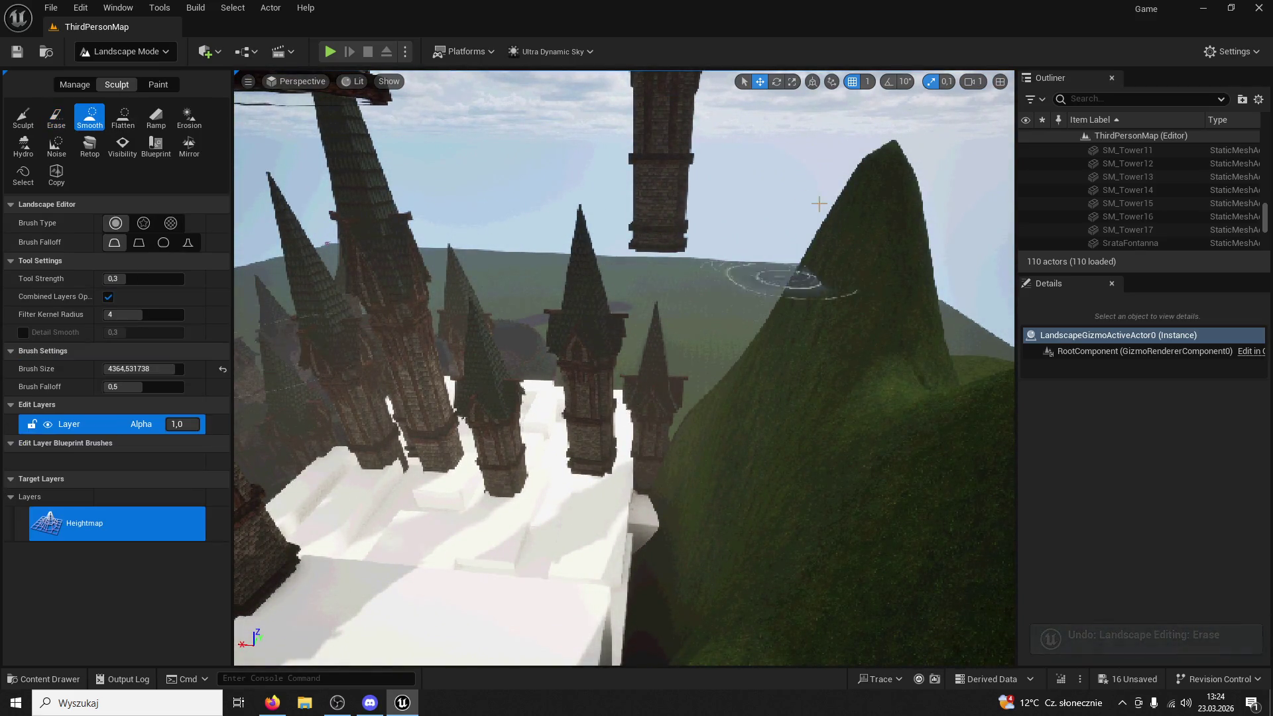
pyautogui.moveTo(885, 285); pyautogui.dragTo(891, 281)
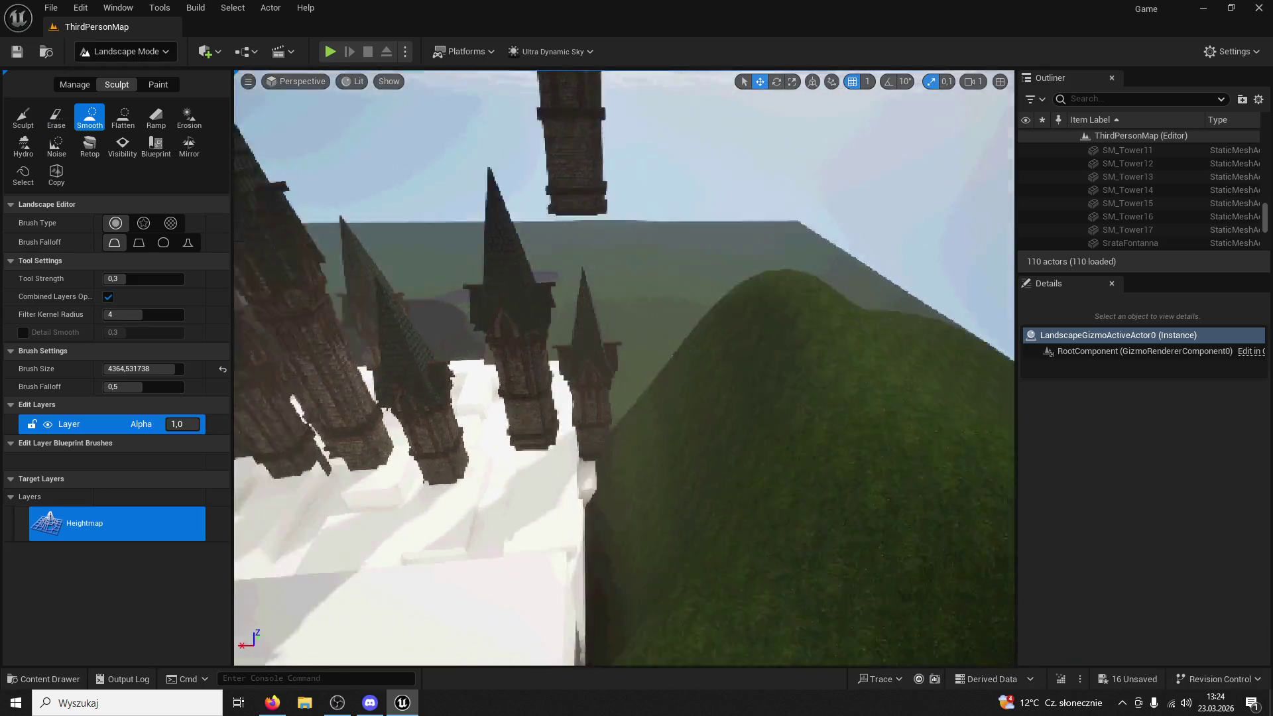
pyautogui.scroll(-5, 709, 365)
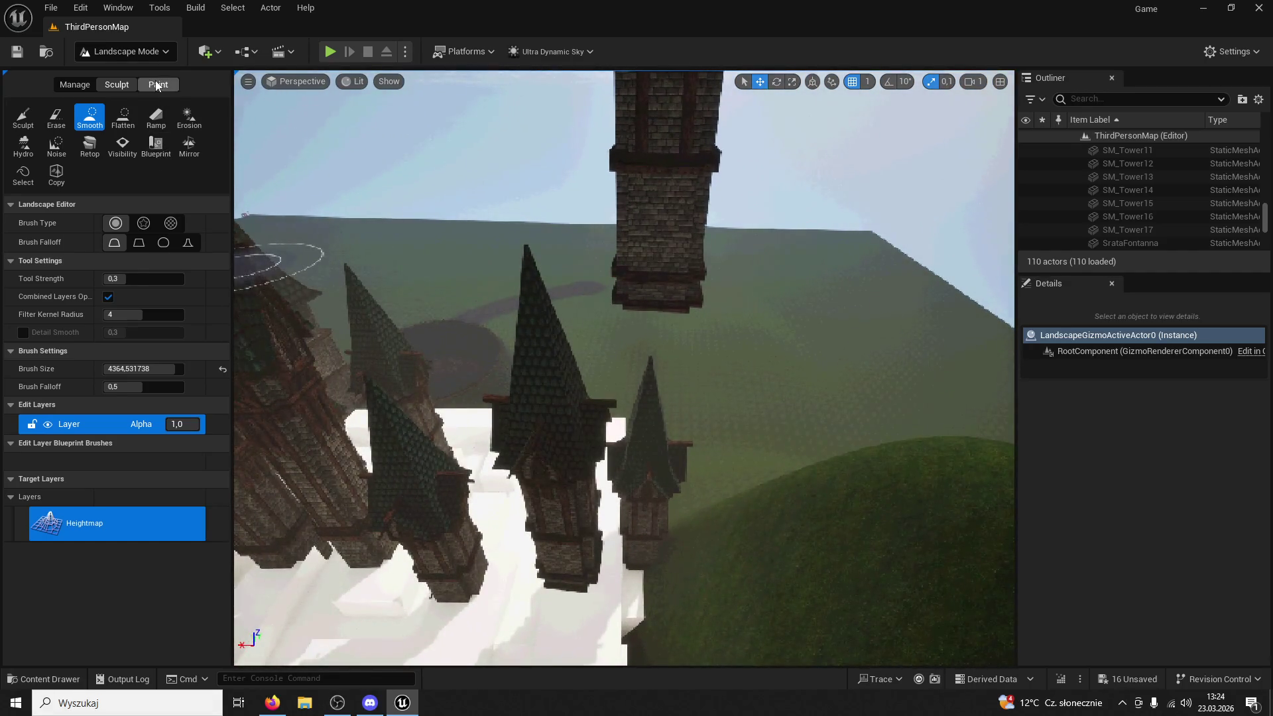
# Paint the hillside near the towers with the Stone layer and save all
pyautogui.click(157, 85)
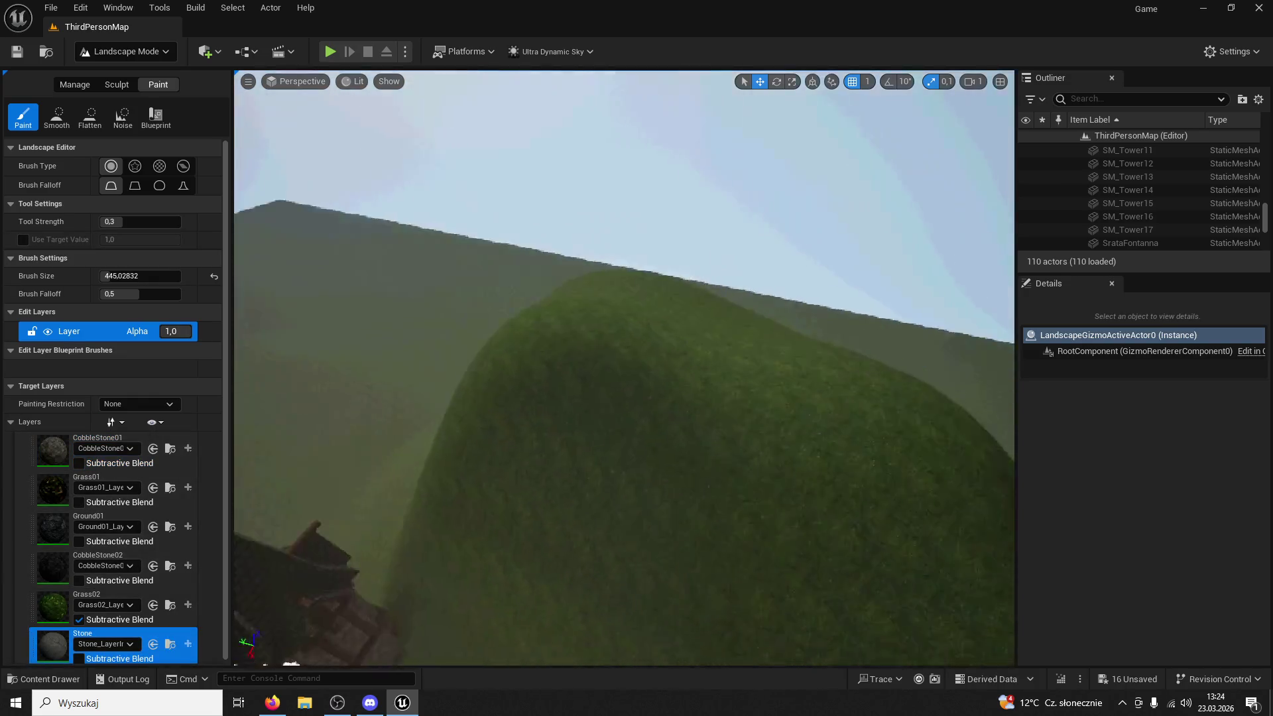
pyautogui.moveTo(625, 308); pyautogui.dragTo(787, 364)
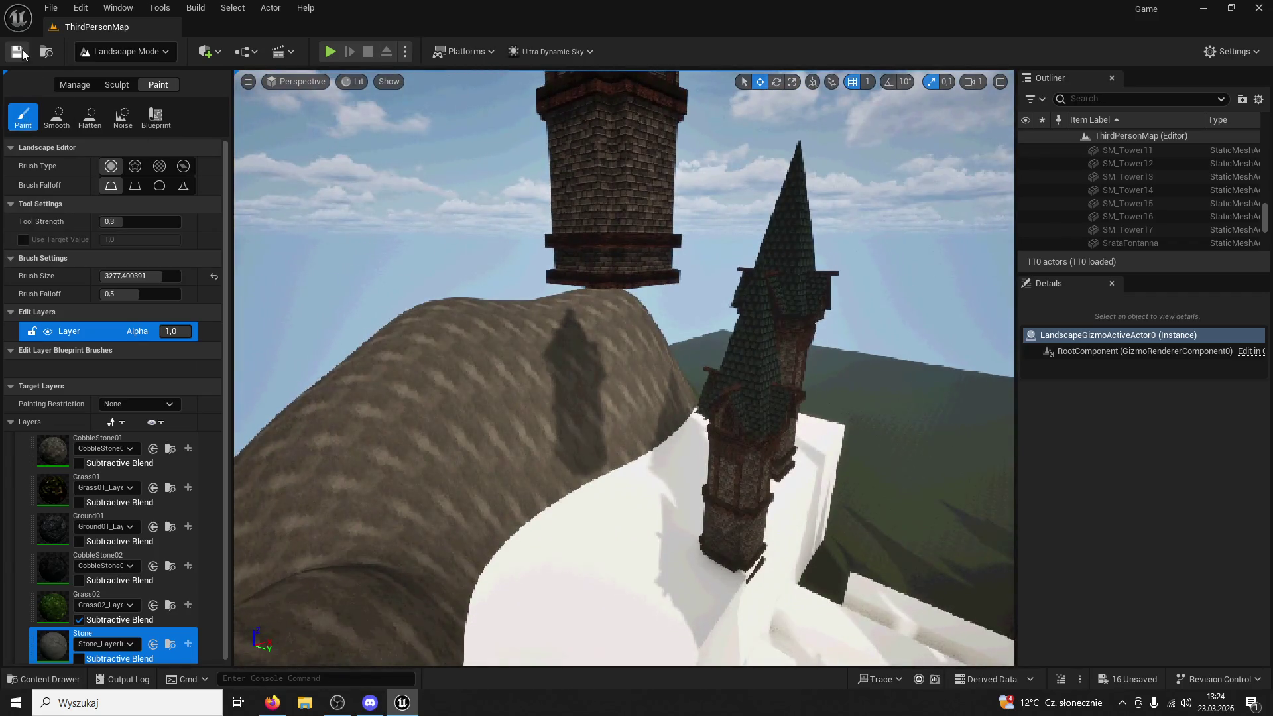
pyautogui.click(142, 55)
# Return to Selection Mode and run a short courtyard play-test
pyautogui.click(147, 67)
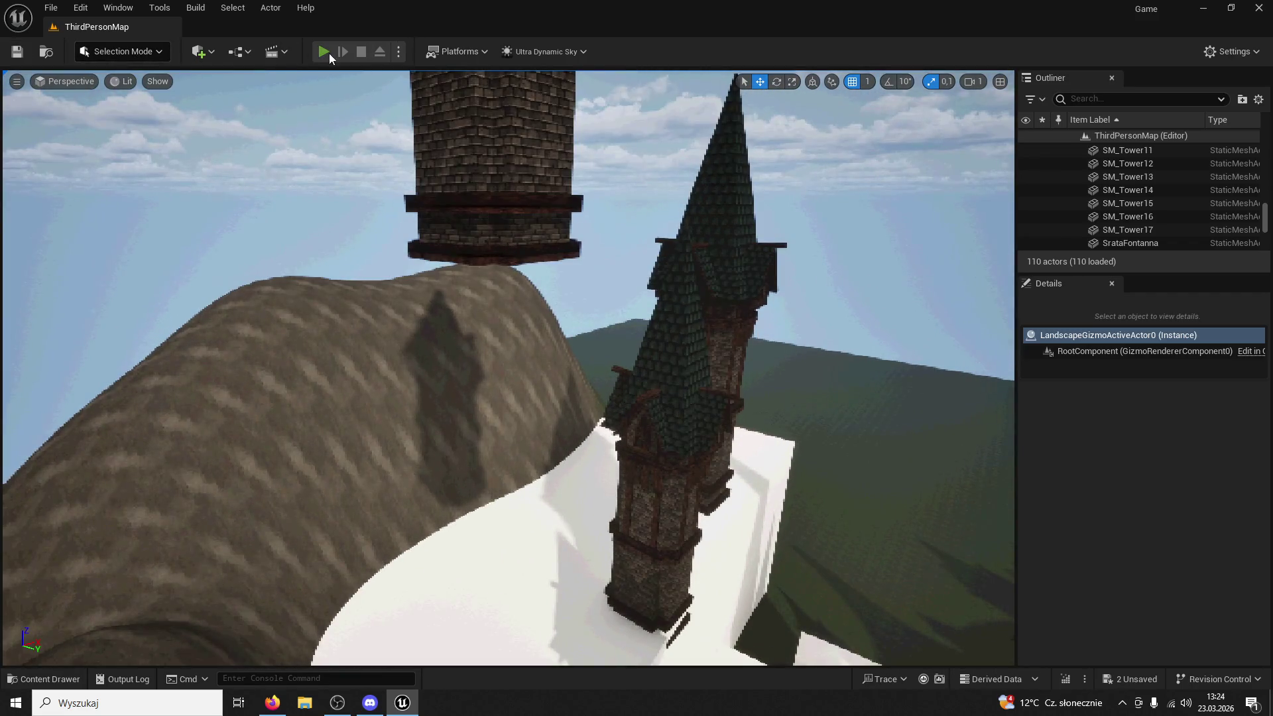
pyautogui.click(329, 54)
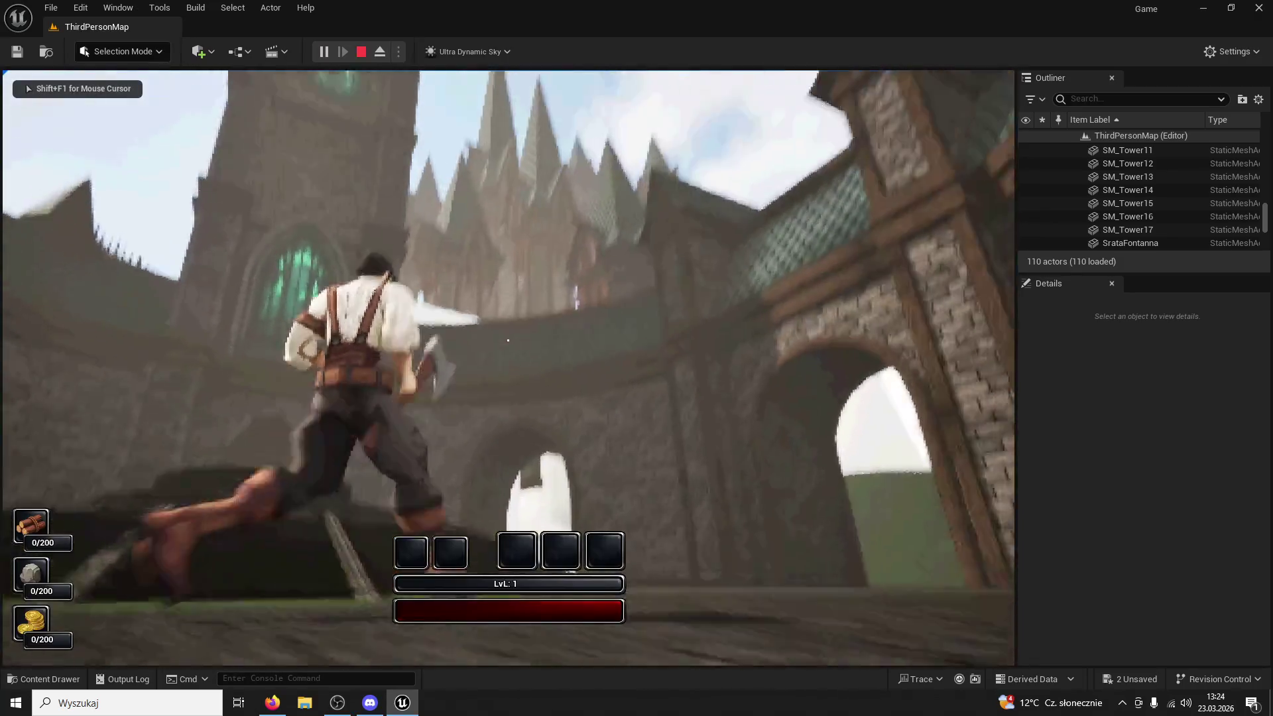
pyautogui.press('Escape')
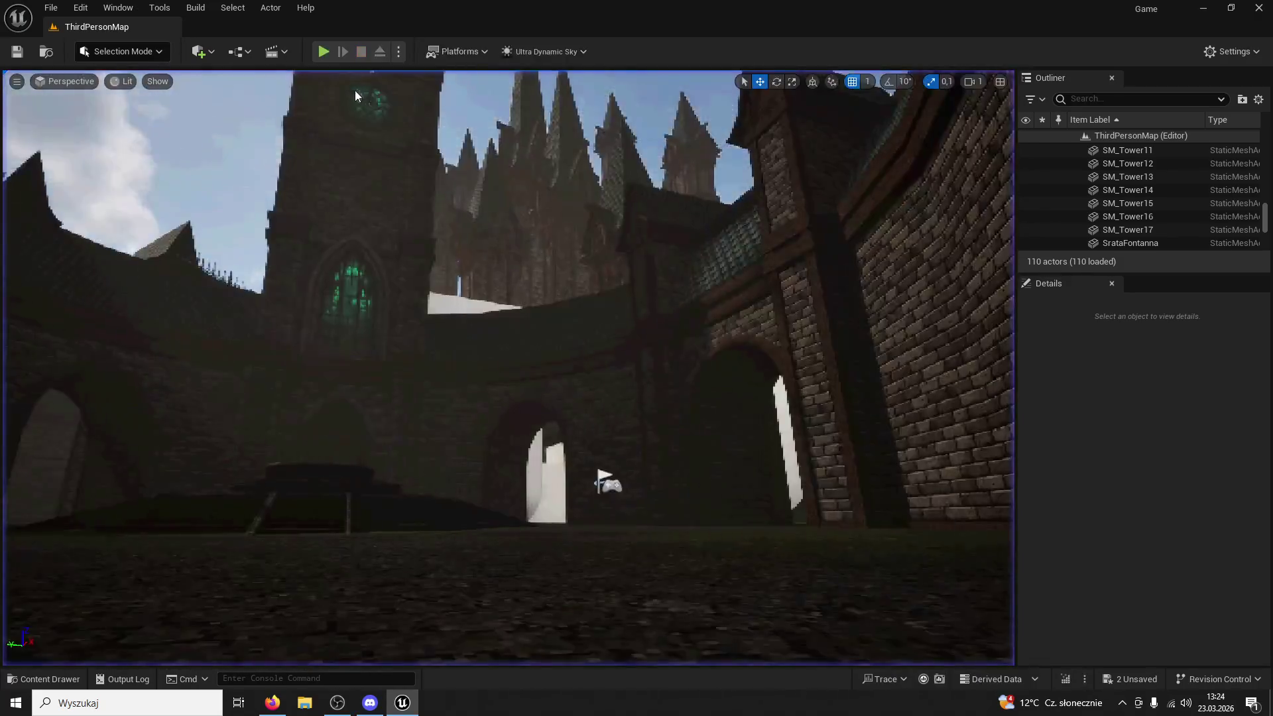
# Fly the view up toward the tower spires and the mountain at camera speed 3
pyautogui.moveTo(356, 90); pyautogui.dragTo(391, 57)
pyautogui.moveTo(507, 368)
pyautogui.mouseDown()
pyautogui.moveTo(507, 351)
pyautogui.moveTo(507, 438)
pyautogui.moveTo(421, 405)
pyautogui.moveTo(401, 418)
pyautogui.moveTo(388, 372)
pyautogui.moveTo(788, 196)
pyautogui.moveTo(822, 212)
pyautogui.moveTo(803, 246)
pyautogui.mouseUp()
pyautogui.moveTo(299, 252); pyautogui.dragTo(299, 248)
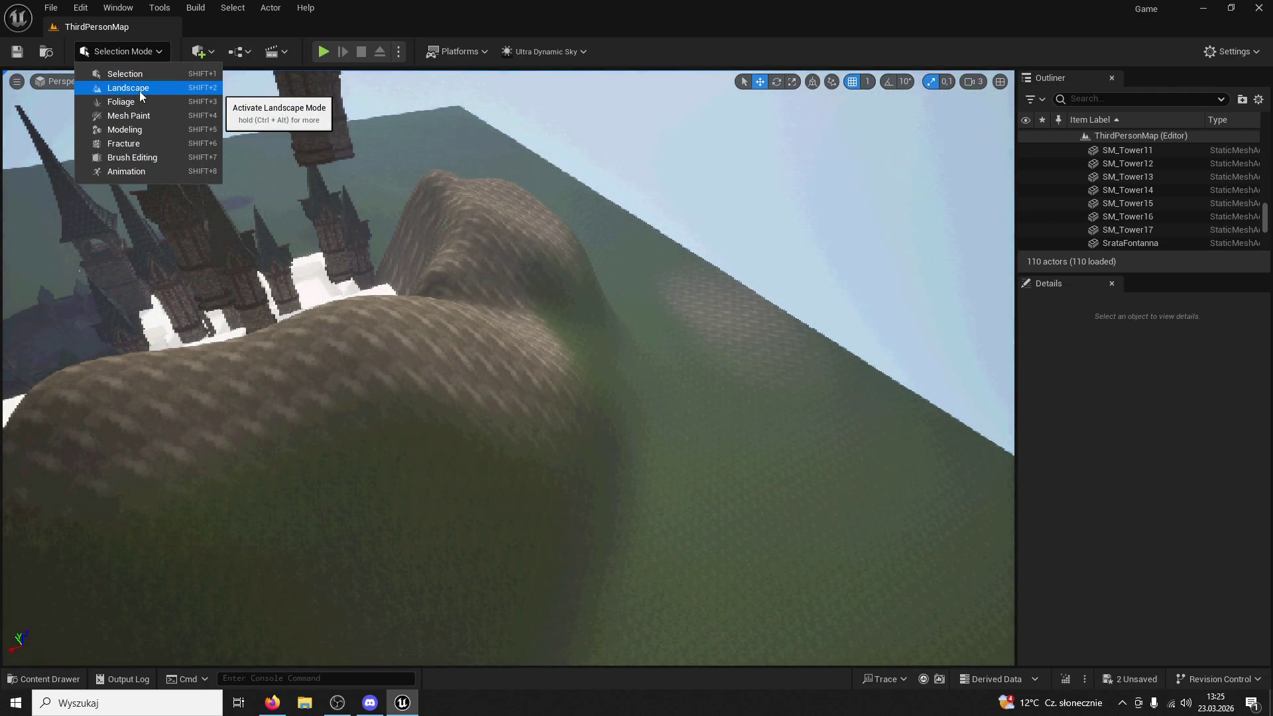
# Raise the mountain into a large rounded hill with the Landscape Sculpt tool
pyautogui.click(139, 90)
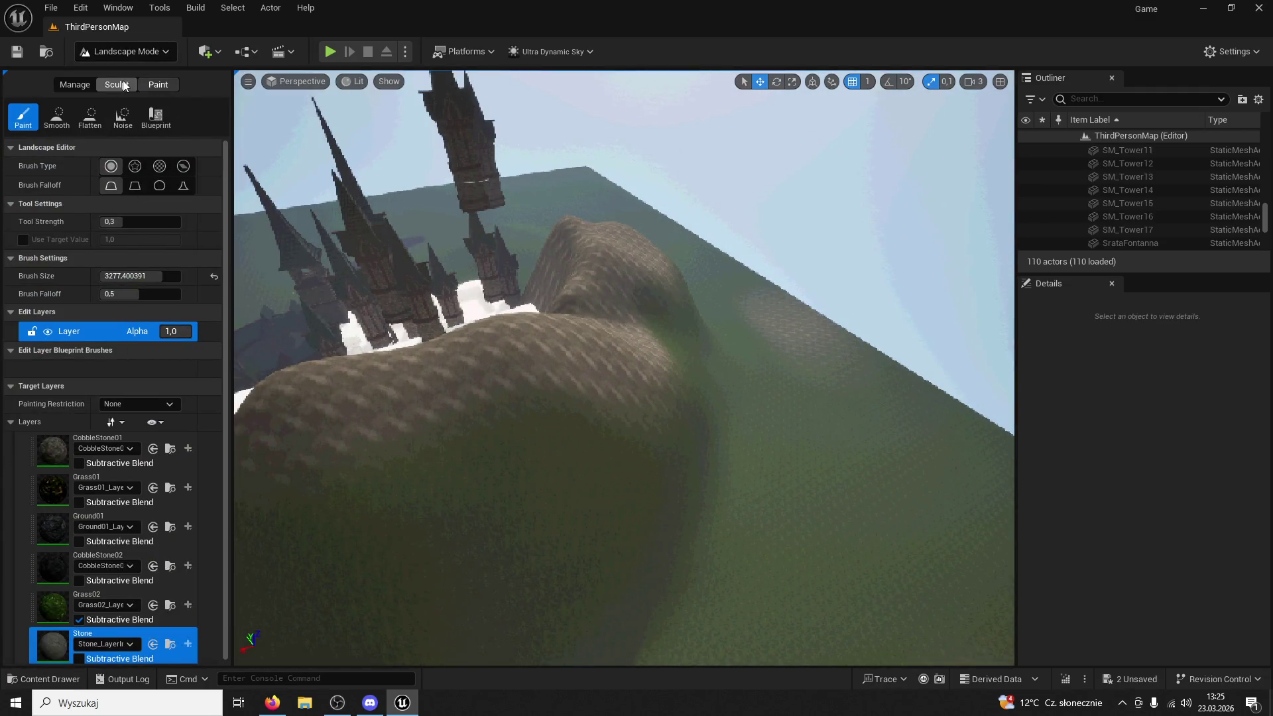
pyautogui.click(123, 84)
pyautogui.click(22, 120)
pyautogui.moveTo(762, 464)
pyautogui.mouseDown()
pyautogui.moveTo(722, 338)
pyautogui.moveTo(748, 304)
pyautogui.moveTo(736, 553)
pyautogui.mouseUp()
pyautogui.moveTo(639, 511)
pyautogui.mouseDown()
pyautogui.moveTo(928, 560)
pyautogui.moveTo(849, 507)
pyautogui.moveTo(812, 329)
pyautogui.mouseUp()
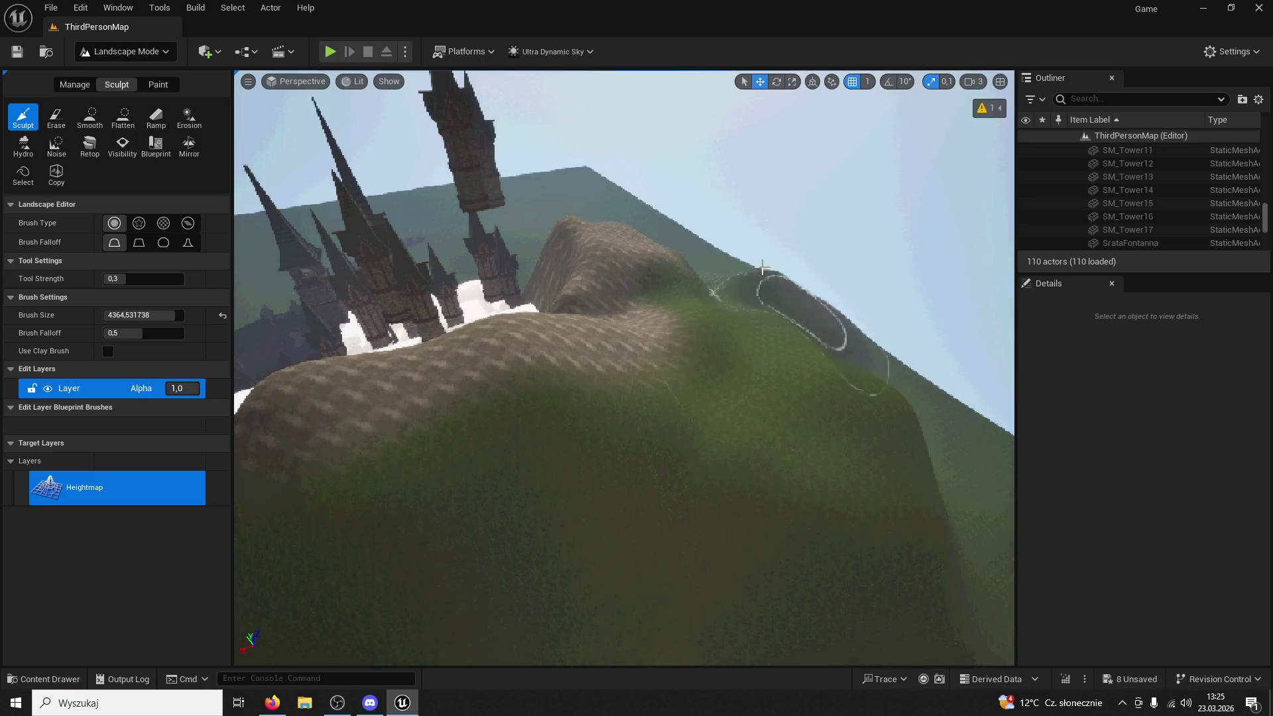
# Orbit around the hill slope until the castle towers are in view
pyautogui.scroll(-5, 782, 291)
pyautogui.scroll(5, 606, 434)
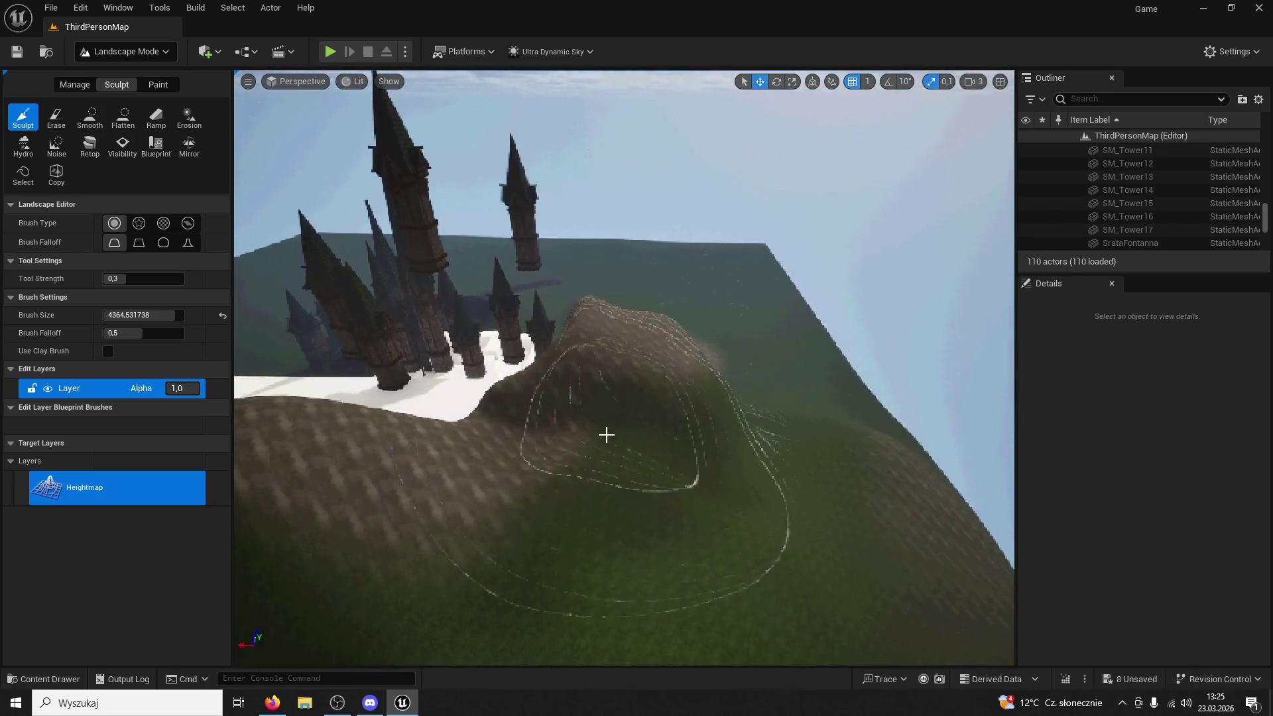
pyautogui.scroll(-4, 798, 336)
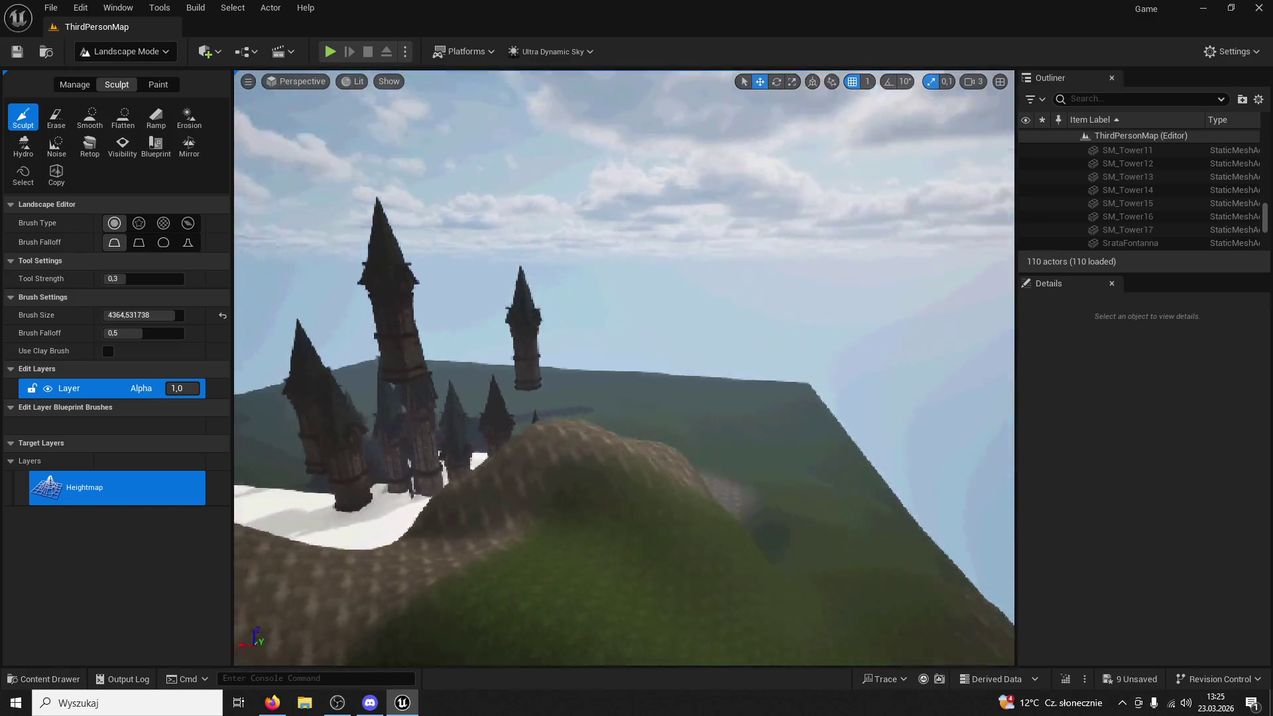
pyautogui.scroll(8, 798, 335)
pyautogui.moveTo(623, 368); pyautogui.dragTo(255, 343)
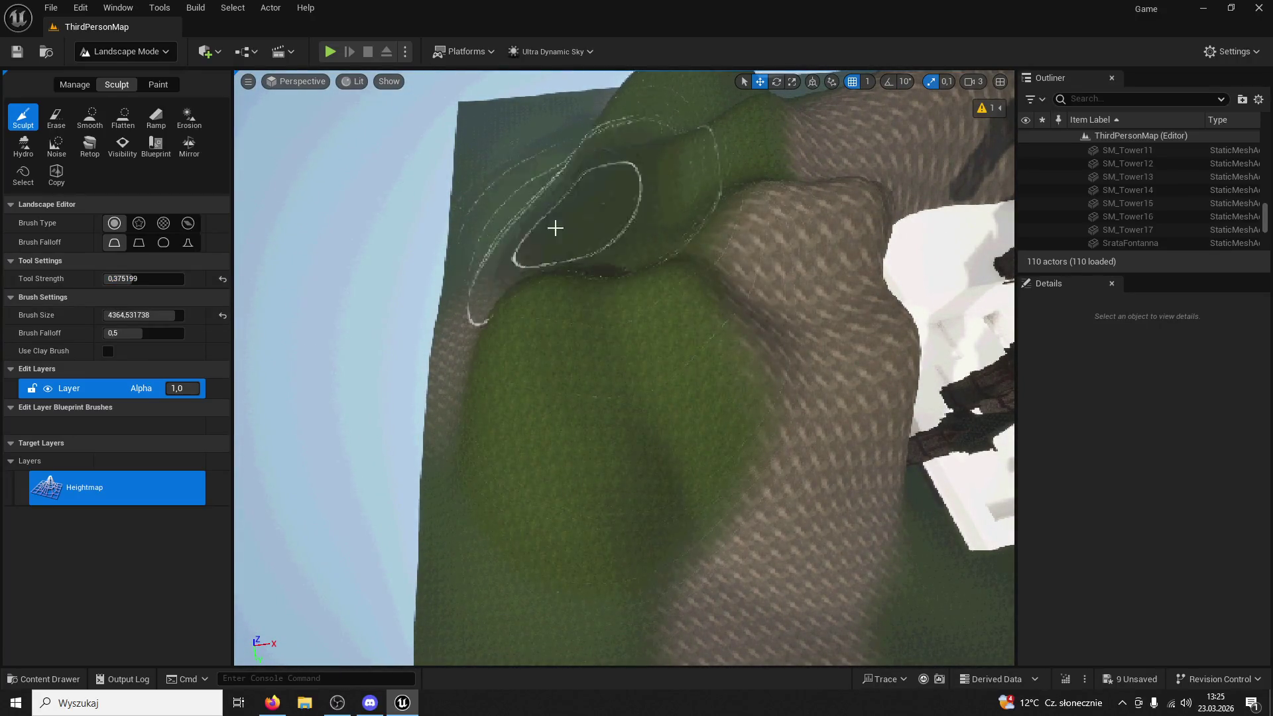
pyautogui.moveTo(555, 141); pyautogui.dragTo(560, 318)
# Raise more of the hillside near the towers, then pull back to view both
pyautogui.moveTo(446, 301); pyautogui.dragTo(445, 300)
pyautogui.moveTo(435, 125); pyautogui.dragTo(435, 124)
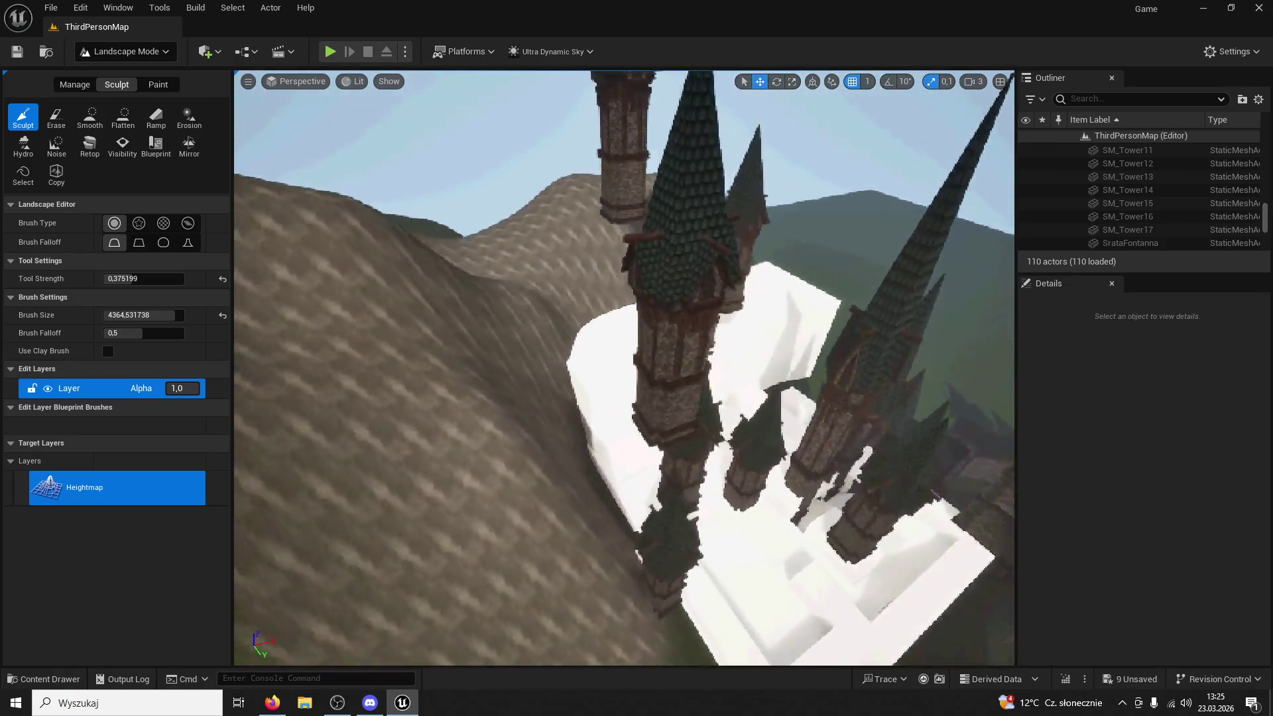
pyautogui.moveTo(477, 232); pyautogui.dragTo(476, 231)
pyautogui.moveTo(433, 289); pyautogui.dragTo(434, 289)
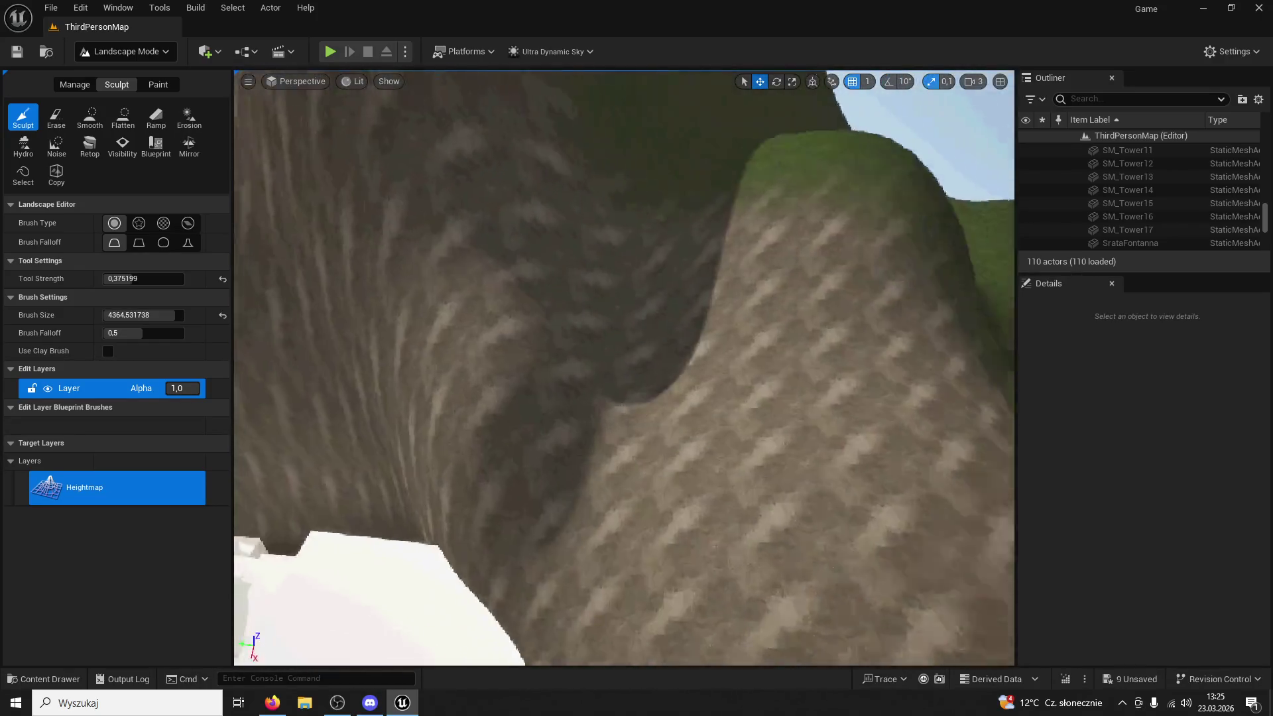
pyautogui.moveTo(724, 285); pyautogui.dragTo(723, 286)
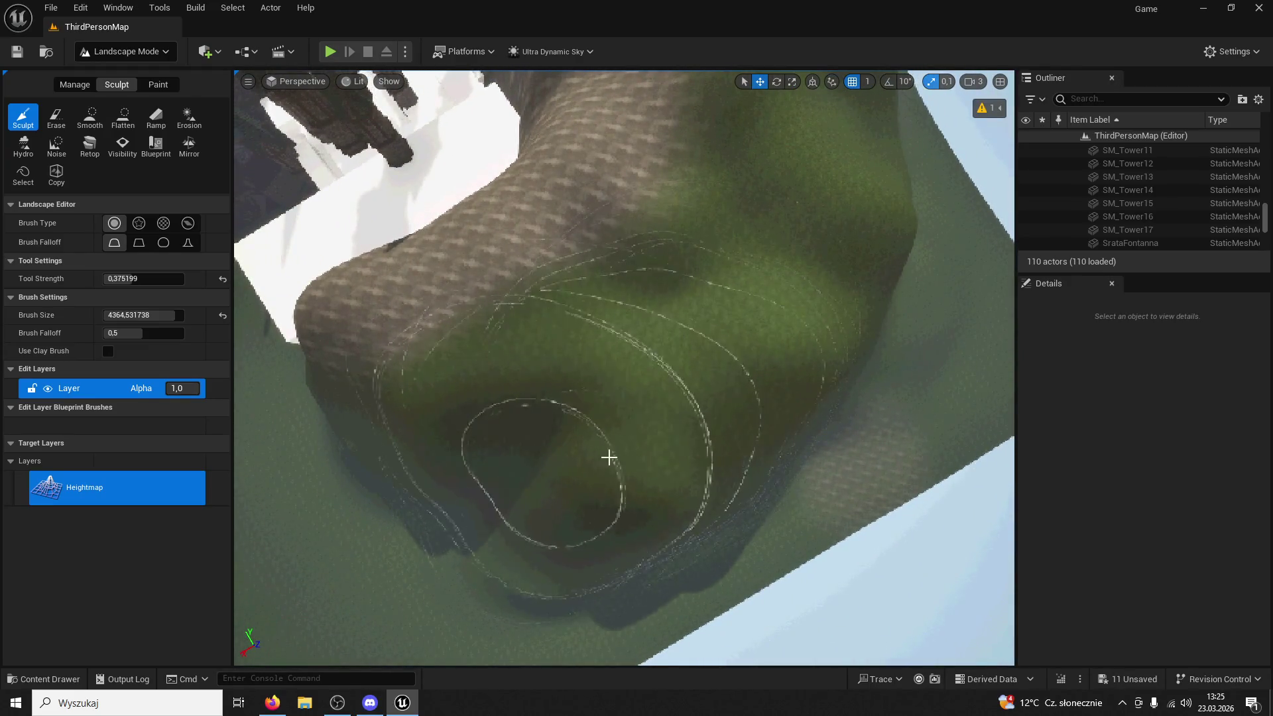
pyautogui.moveTo(911, 118); pyautogui.dragTo(848, 311)
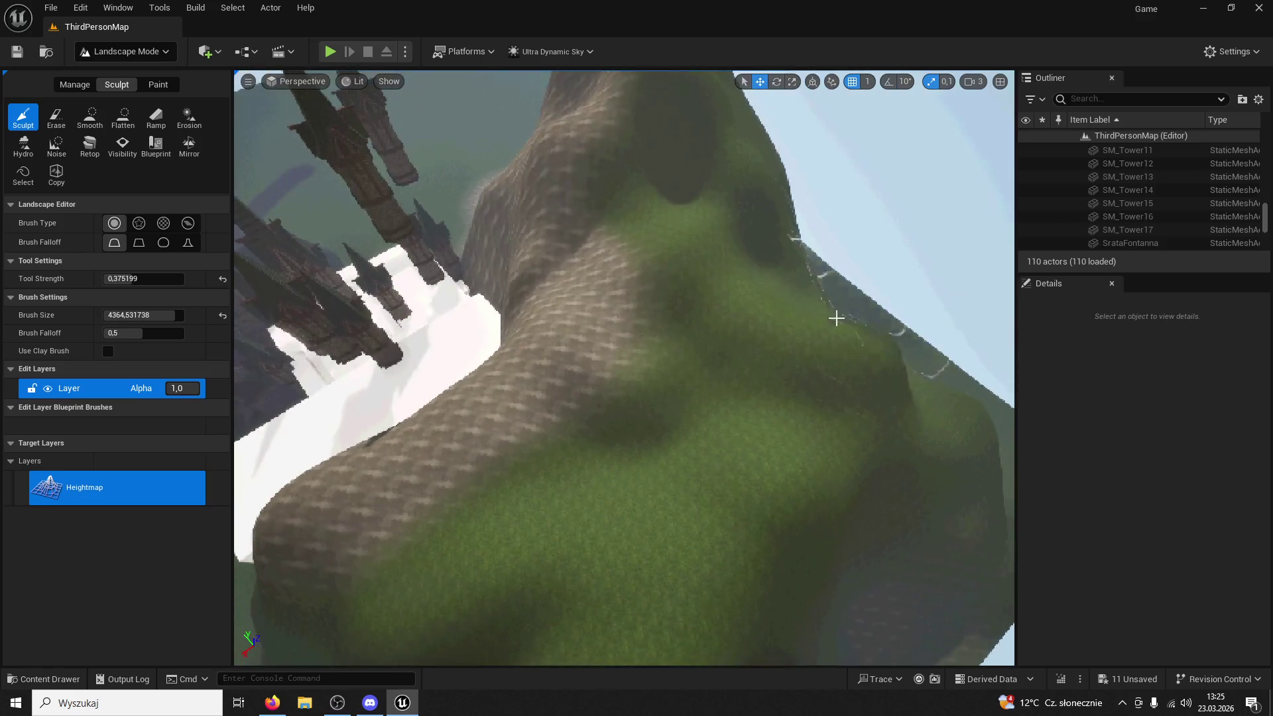
pyautogui.moveTo(795, 205)
pyautogui.mouseDown()
pyautogui.moveTo(683, 245)
pyautogui.moveTo(724, 256)
pyautogui.moveTo(597, 265)
pyautogui.moveTo(656, 188)
pyautogui.moveTo(712, 233)
pyautogui.mouseUp()
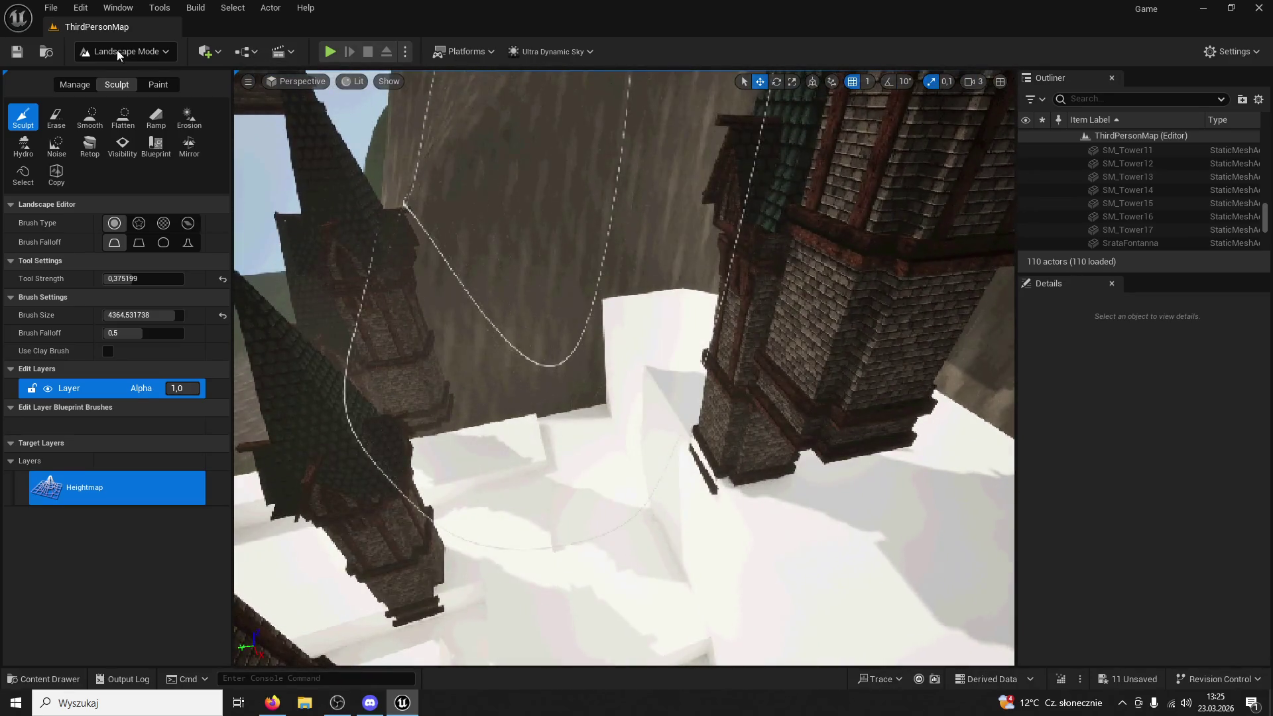
# In Selection Mode, shift SM_Tower6 along the X axis and frame it
pyautogui.click(113, 51)
pyautogui.click(128, 73)
pyautogui.moveTo(424, 218); pyautogui.dragTo(426, 213)
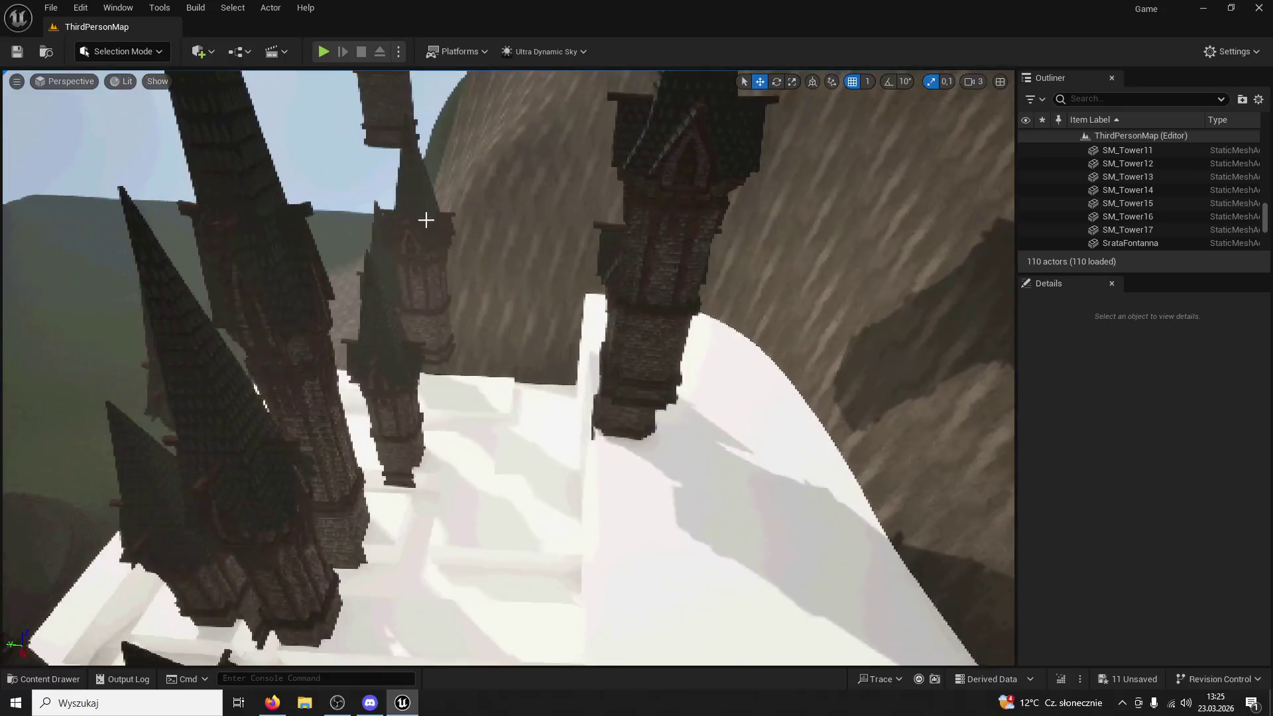
pyautogui.click(421, 285)
pyautogui.scroll(5, 424, 301)
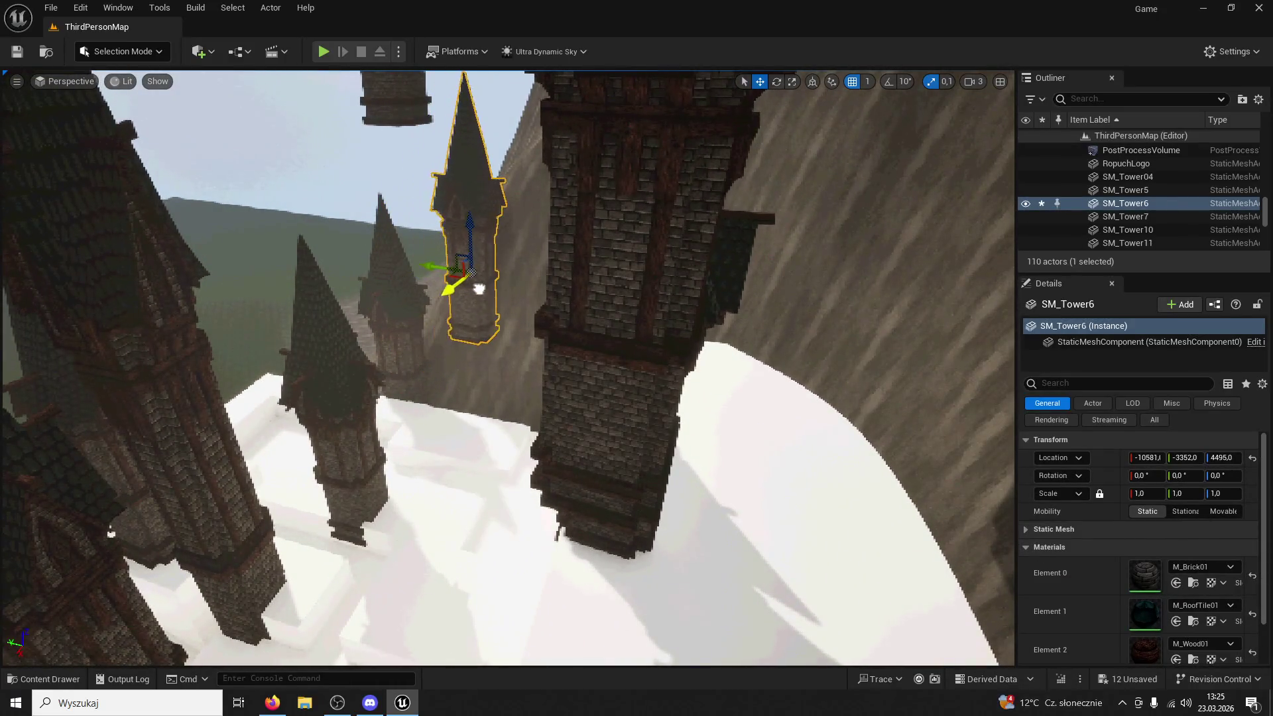
pyautogui.moveTo(478, 289); pyautogui.dragTo(453, 264)
pyautogui.press('f')
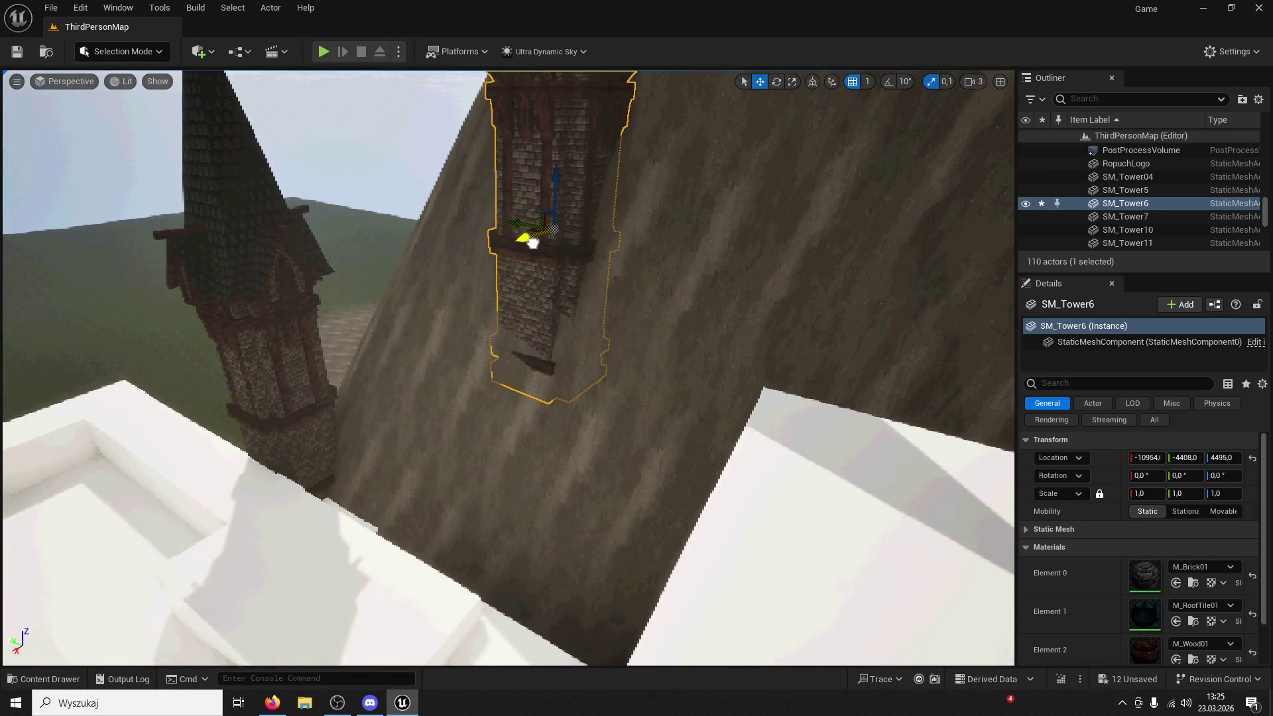
# Focus SM_Tower10, then slide SM_Tower15 along Y and lower it toward the centre spire
pyautogui.click(309, 304)
pyautogui.press('f')
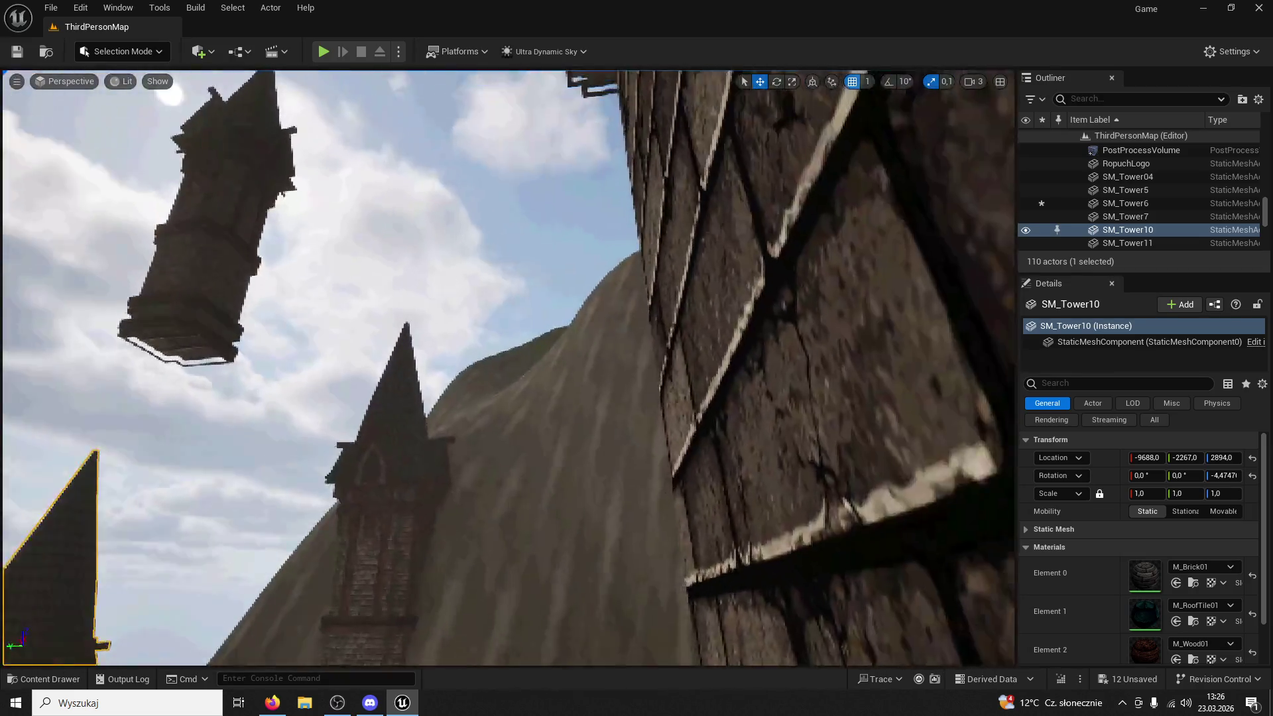
pyautogui.click(232, 318)
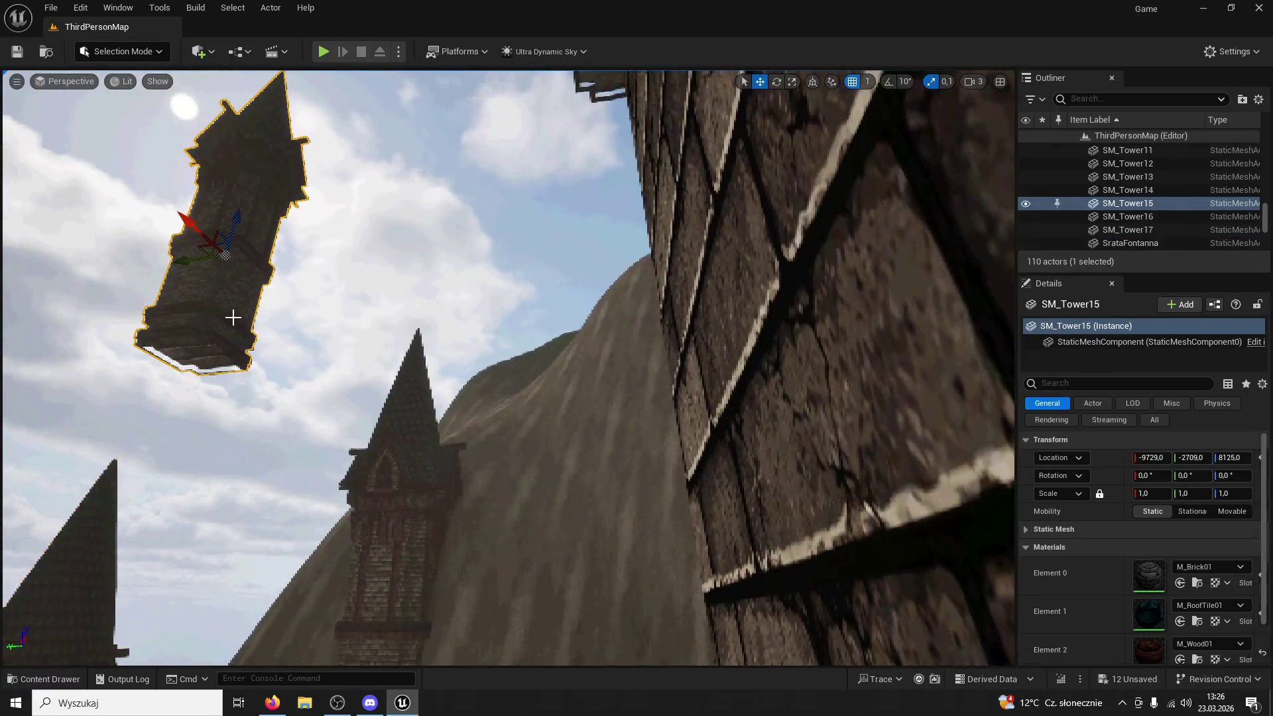
pyautogui.moveTo(202, 261); pyautogui.dragTo(476, 304)
pyautogui.moveTo(342, 235)
pyautogui.mouseDown()
pyautogui.moveTo(172, 235)
pyautogui.moveTo(438, 371)
pyautogui.mouseUp()
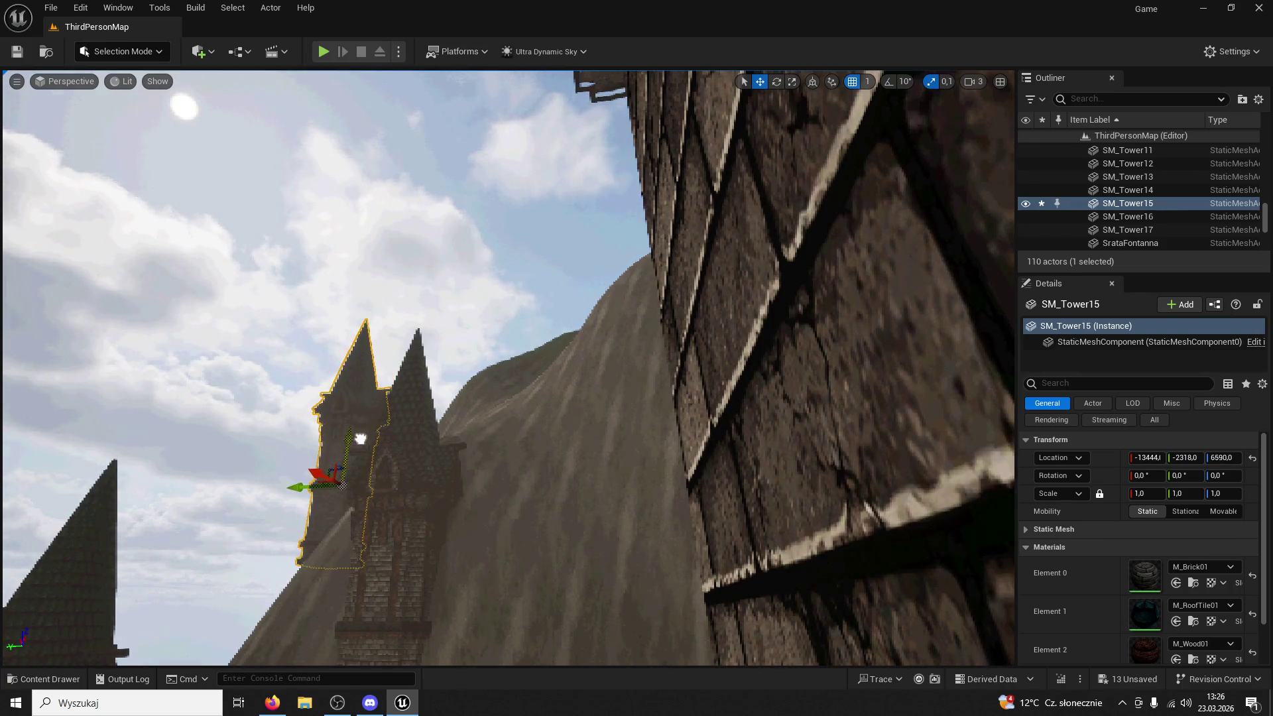
pyautogui.moveTo(360, 438); pyautogui.dragTo(360, 457)
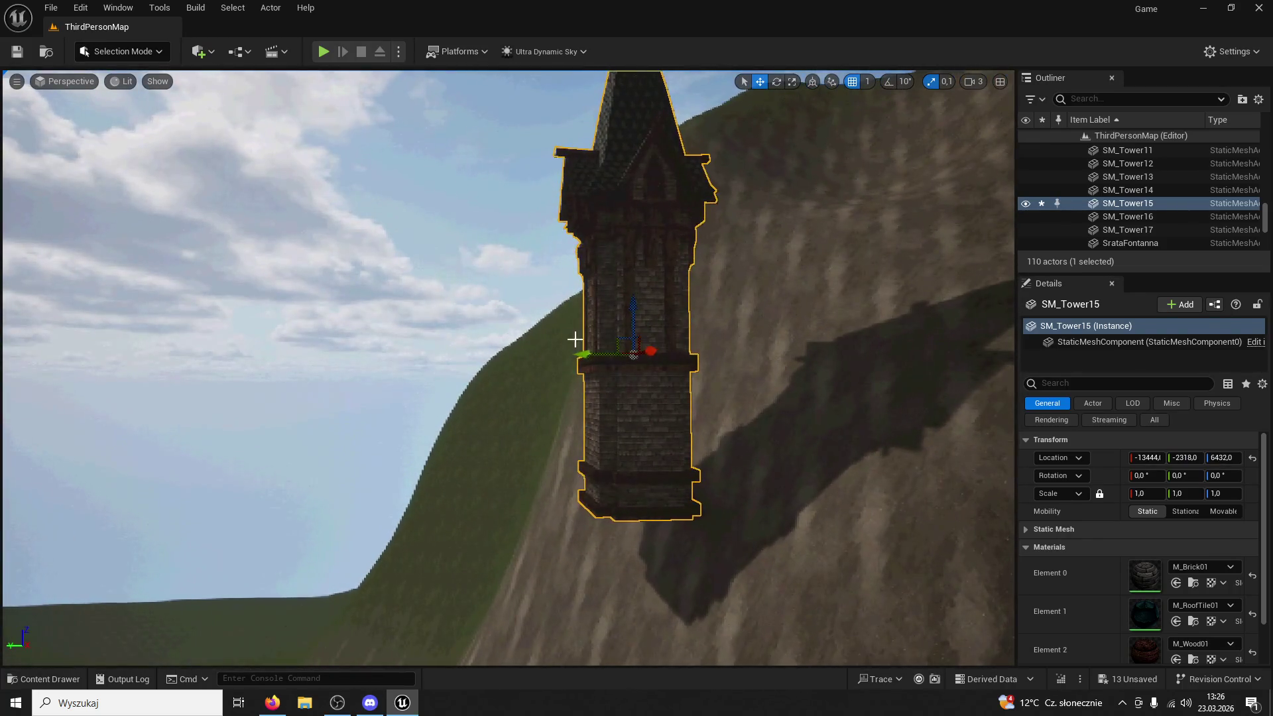
pyautogui.moveTo(574, 340)
pyautogui.mouseDown()
pyautogui.moveTo(681, 347)
pyautogui.moveTo(665, 342)
pyautogui.mouseUp()
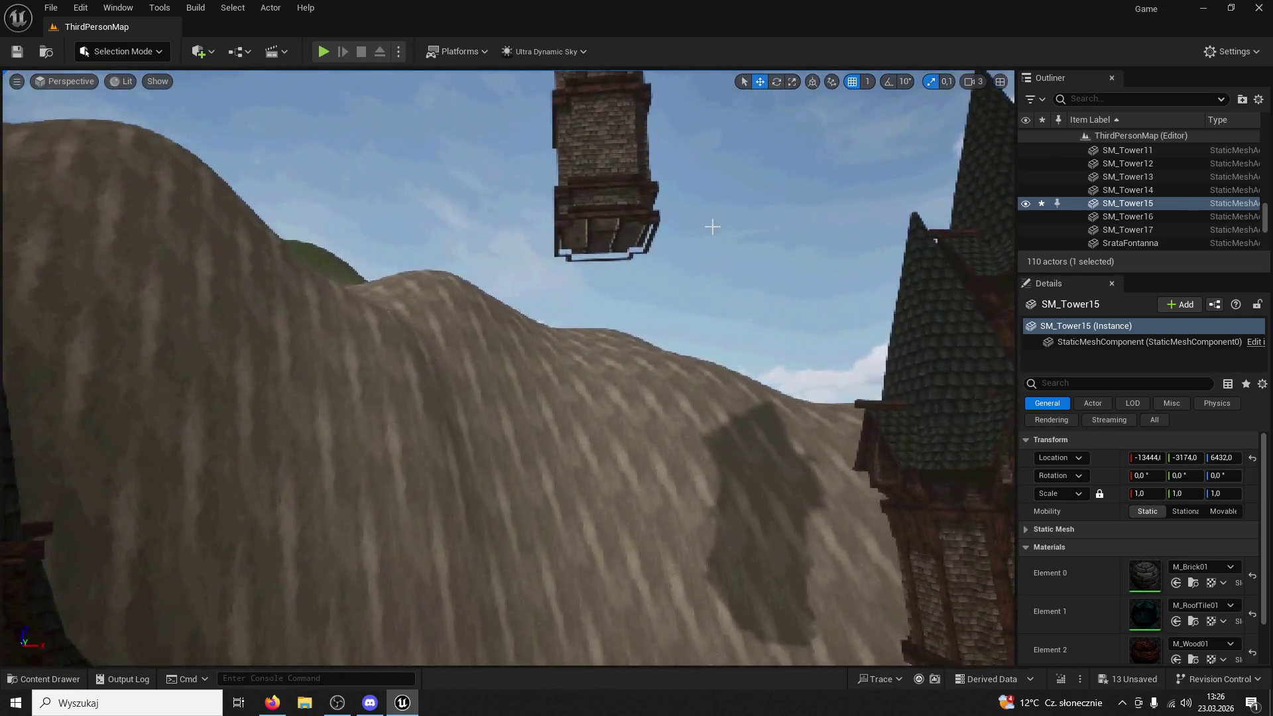
# Move SM_Tower14 along X and lower it onto the castle floor
pyautogui.click(600, 132)
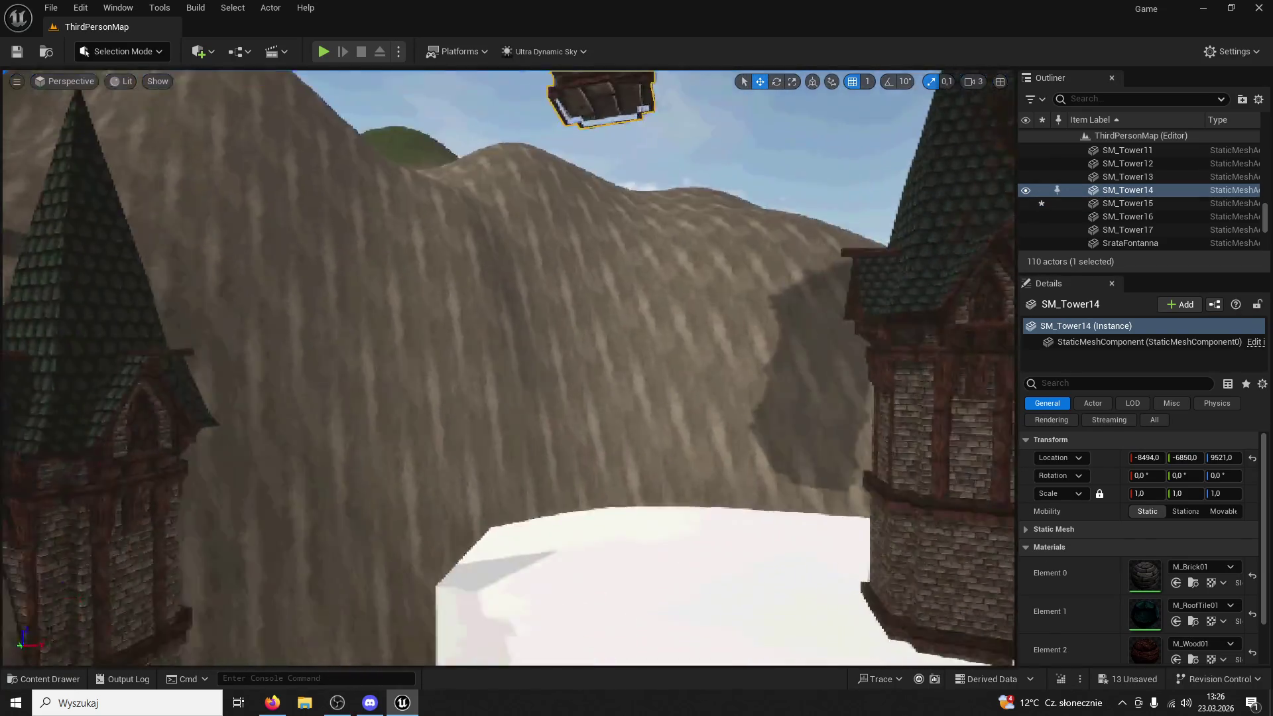
pyautogui.scroll(-5, 508, 368)
pyautogui.moveTo(676, 198); pyautogui.dragTo(462, 198)
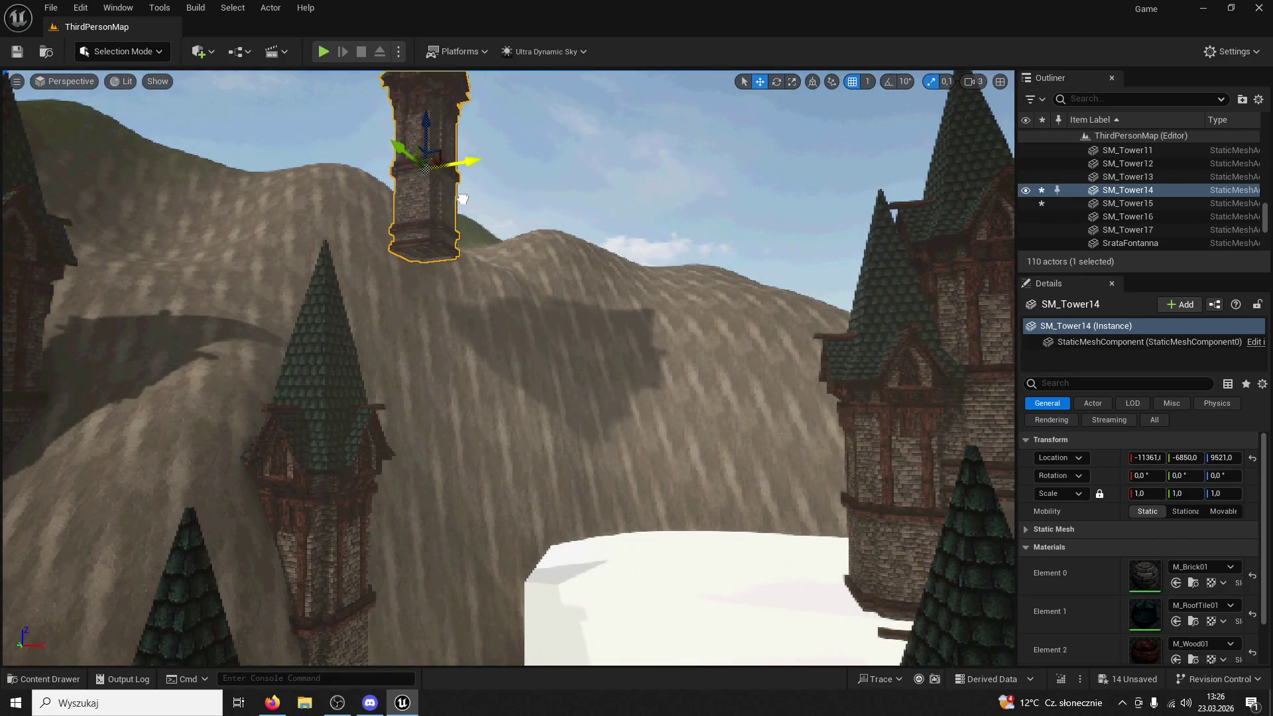
pyautogui.moveTo(407, 154)
pyautogui.mouseDown()
pyautogui.moveTo(398, 205)
pyautogui.moveTo(467, 240)
pyautogui.mouseUp()
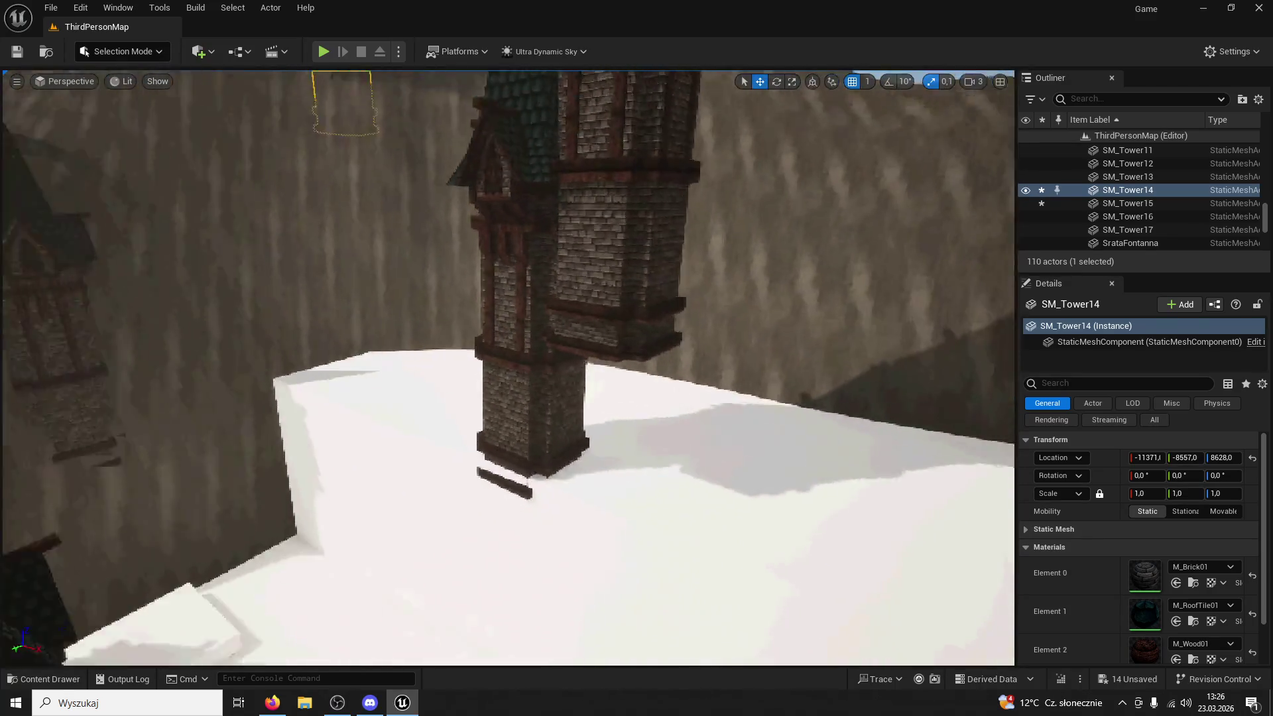
# Move SM_Tower17 to -6620, -9025, 7150 in the courtyard and start a play-test
pyautogui.click(465, 265)
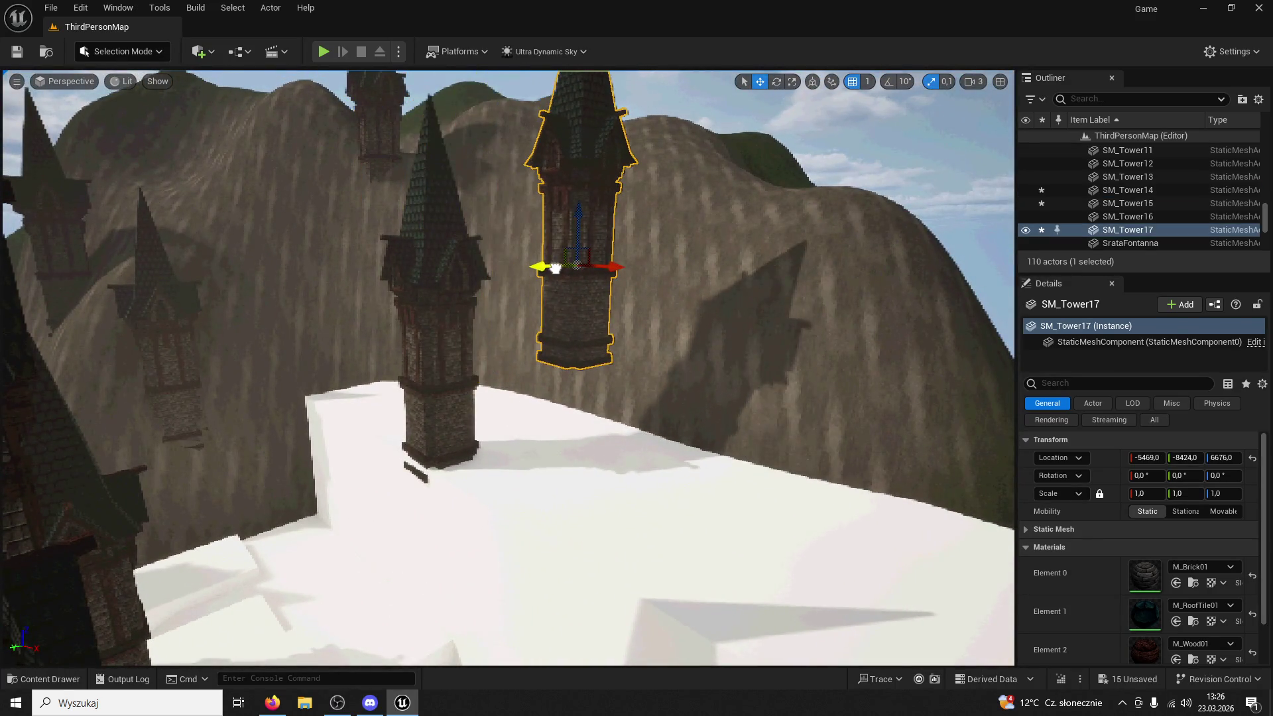
pyautogui.moveTo(542, 222)
pyautogui.mouseDown()
pyautogui.moveTo(570, 220)
pyautogui.moveTo(514, 212)
pyautogui.mouseUp()
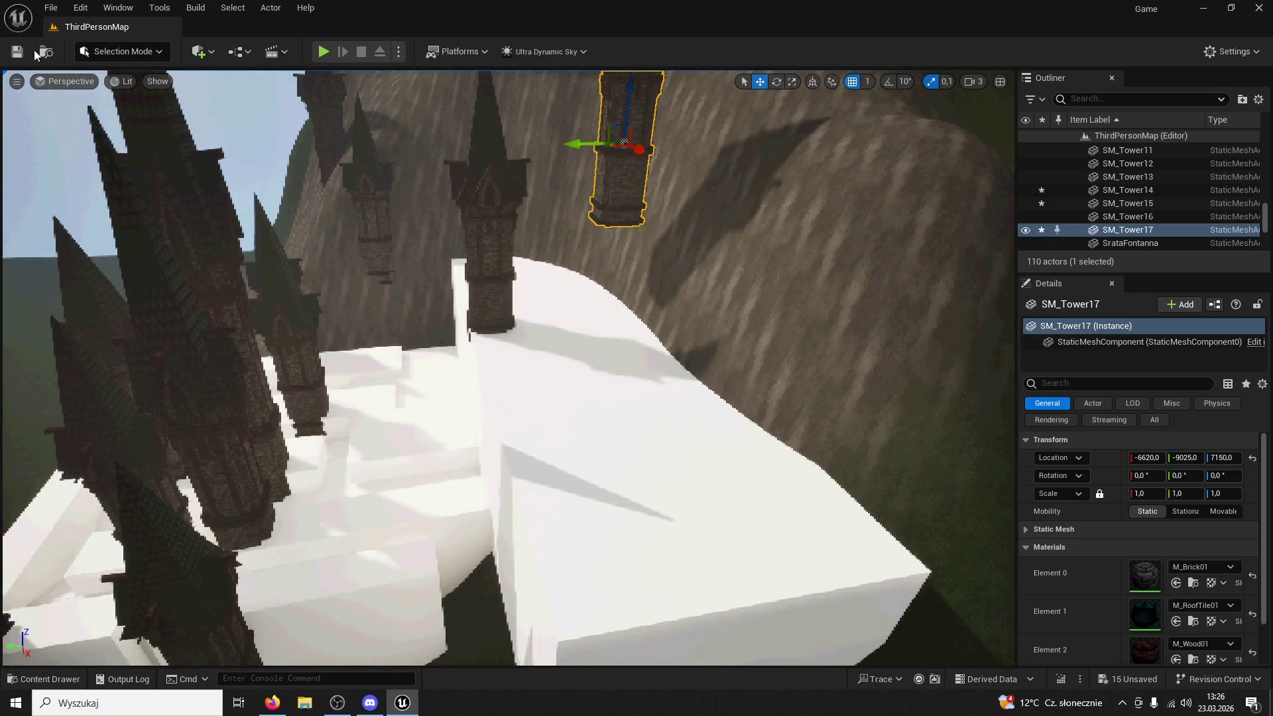
pyautogui.click(323, 52)
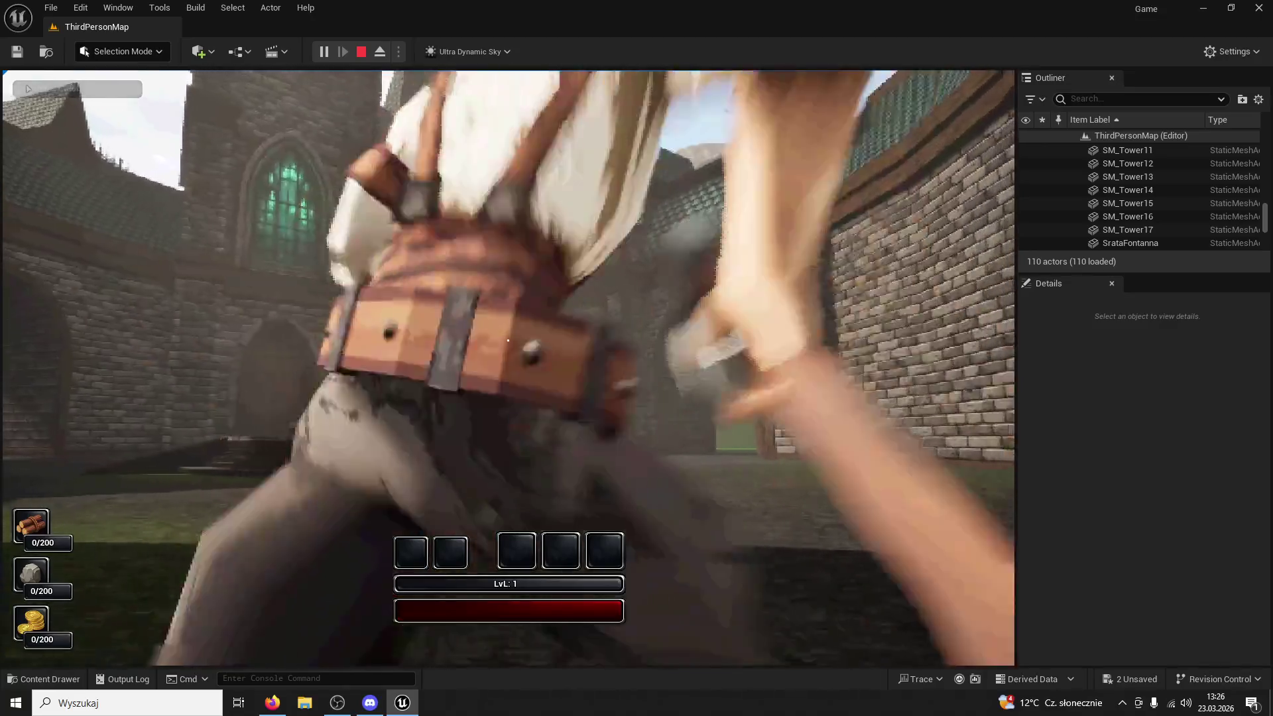
# Run the character through the courtyard arch out to the hills, then stop the play-test
pyautogui.press('w')
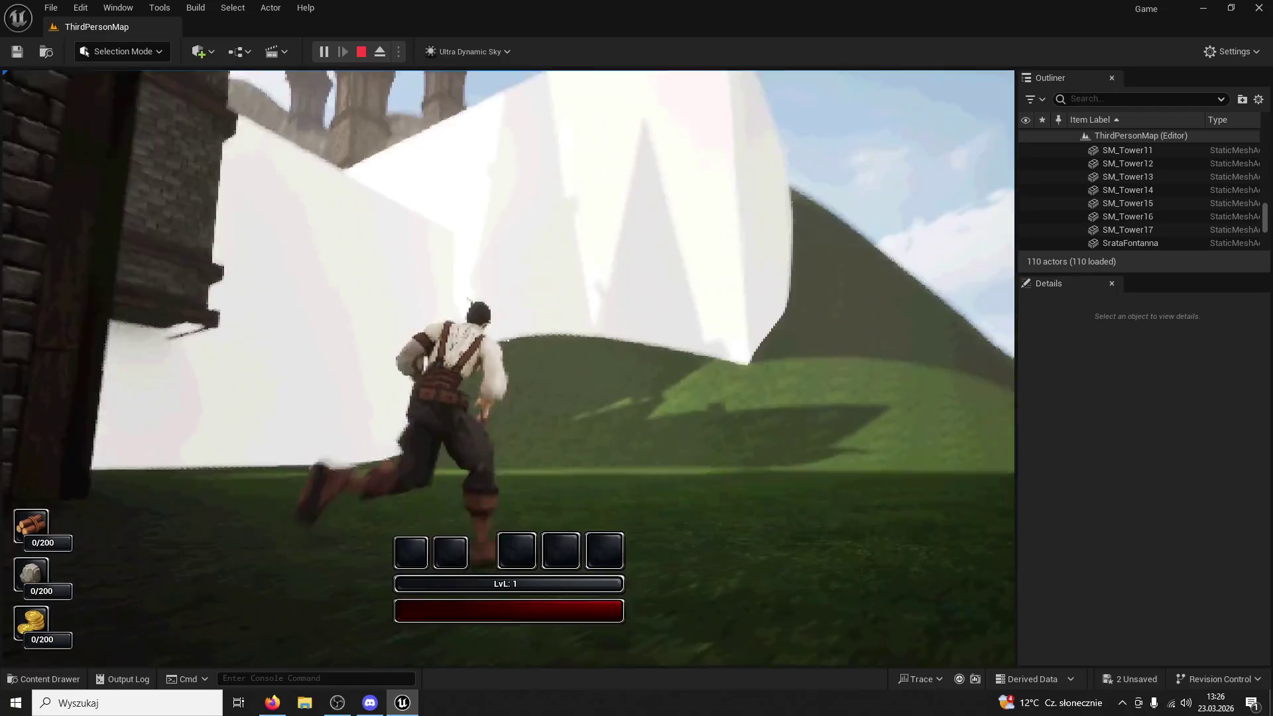
pyautogui.press('Escape')
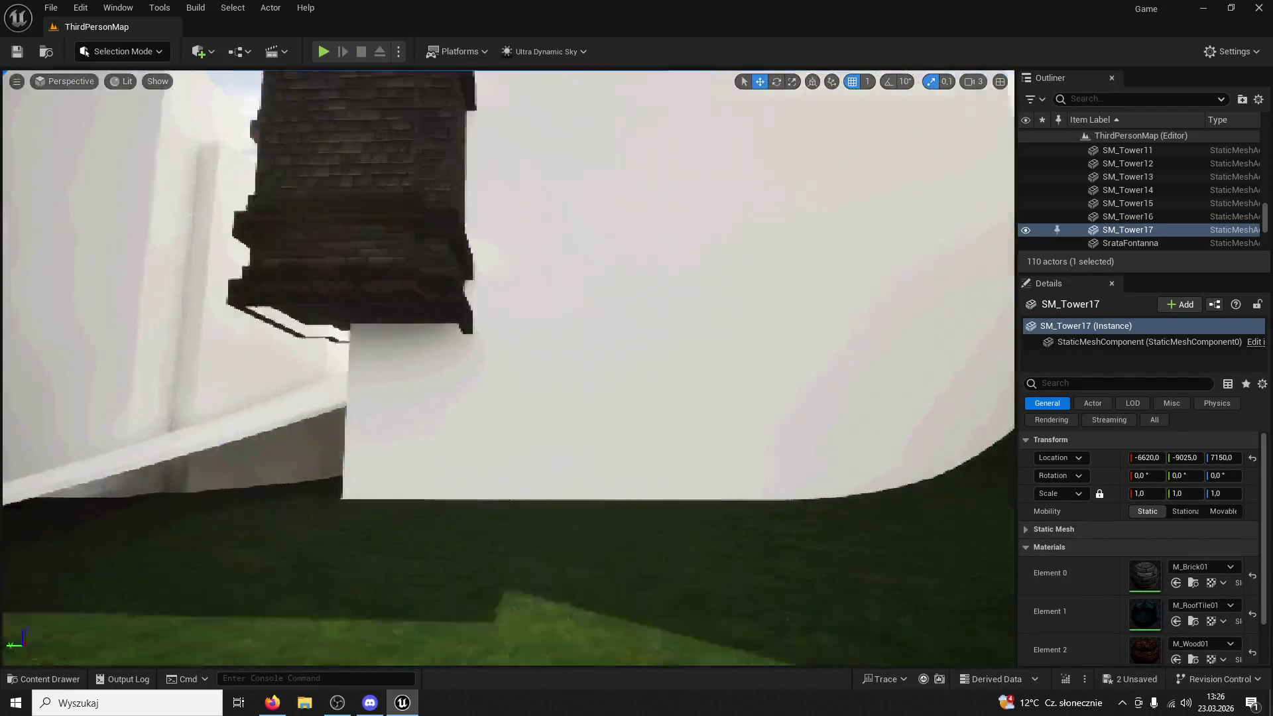
# Choose the landscape Sculpt Flatten tool and shrink the brush size to about 717
pyautogui.scroll(-5, 146, 88)
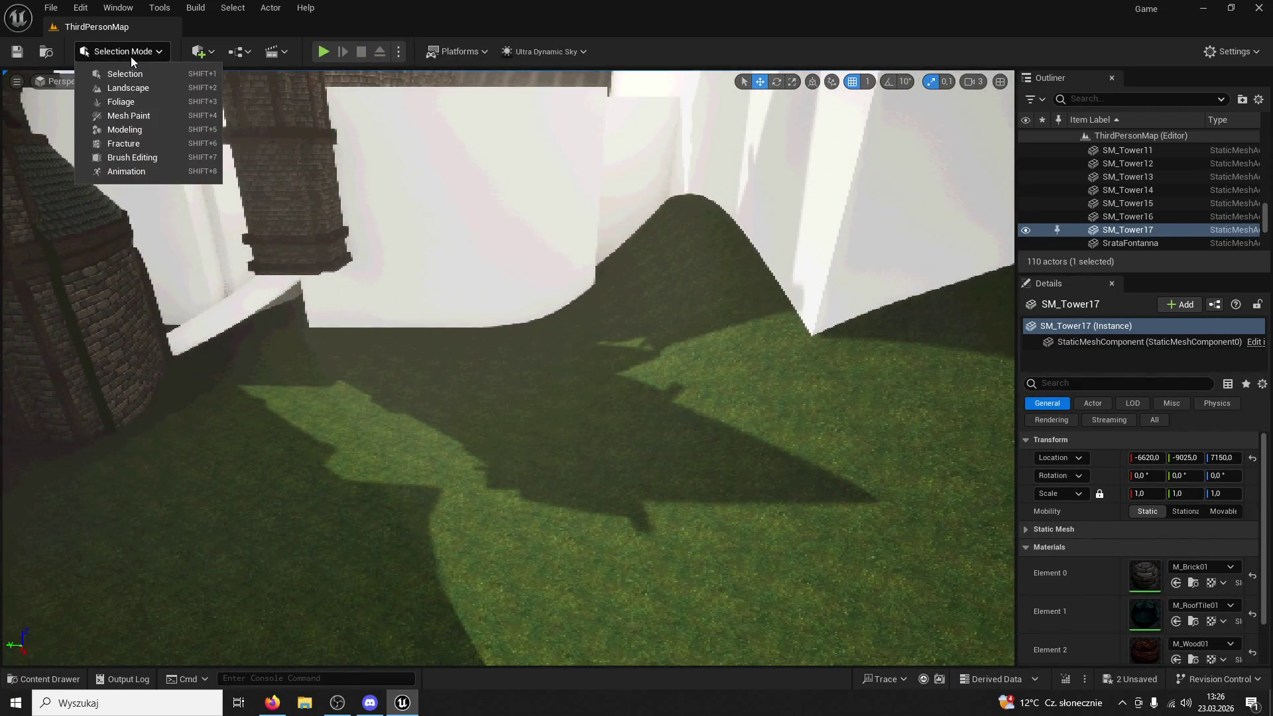
pyautogui.click(137, 88)
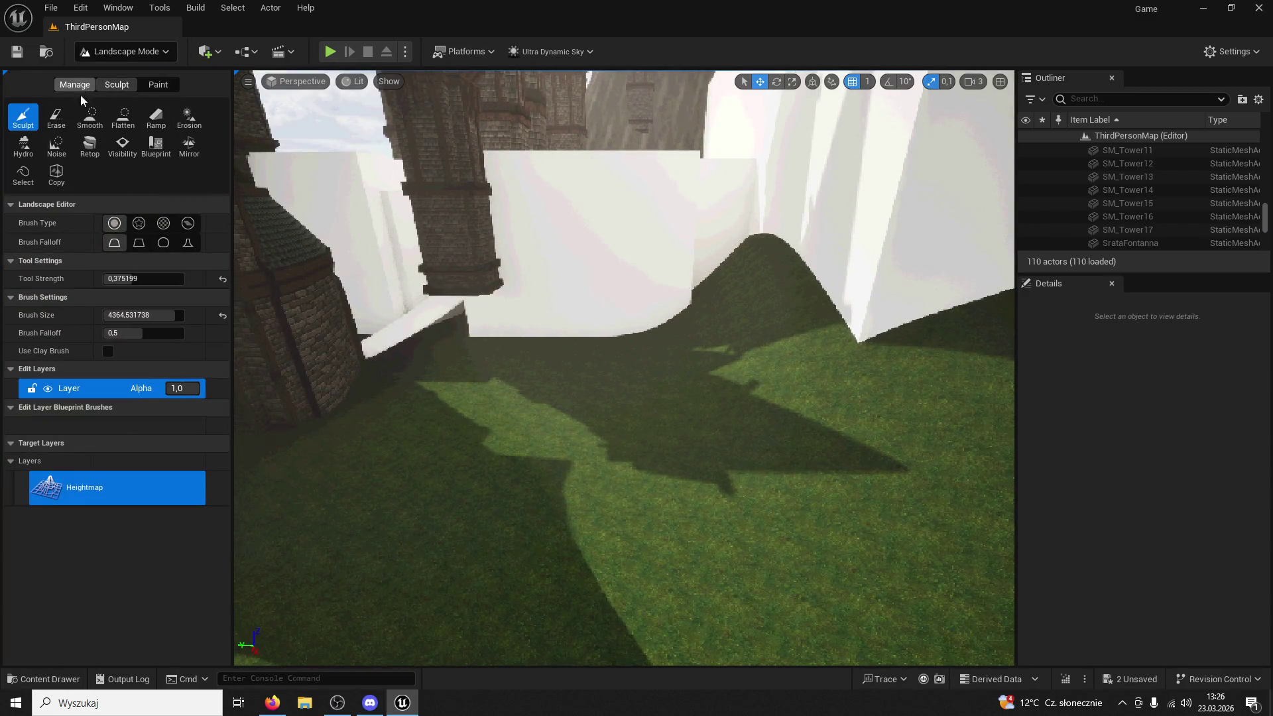
pyautogui.click(124, 119)
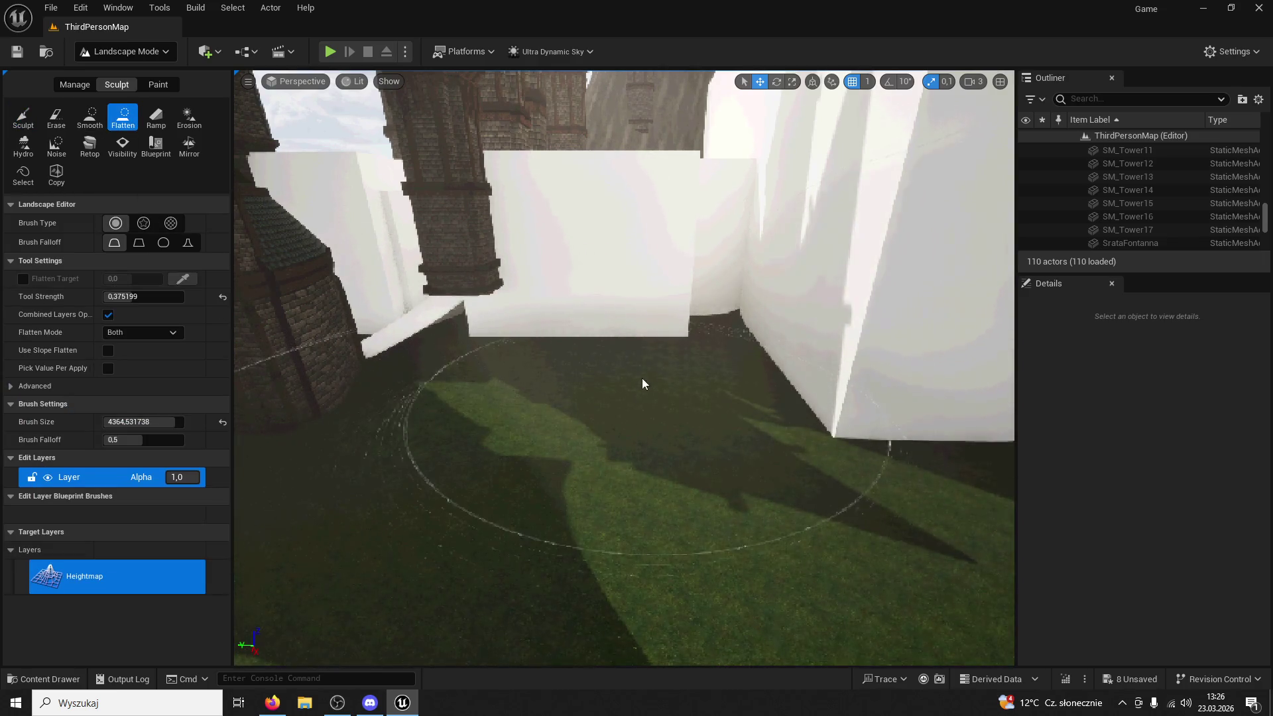
pyautogui.moveTo(531, 419)
pyautogui.mouseDown()
pyautogui.moveTo(464, 415)
pyautogui.moveTo(438, 376)
pyautogui.moveTo(391, 431)
pyautogui.mouseUp()
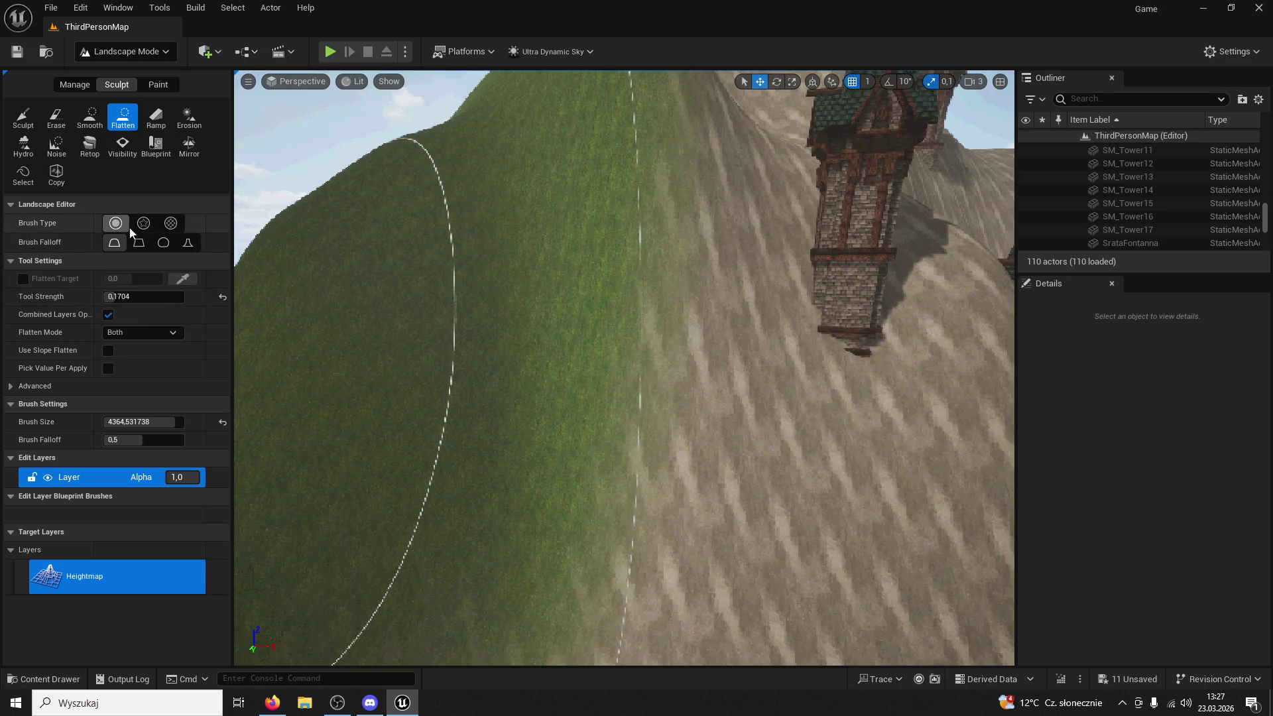
pyautogui.moveTo(171, 422); pyautogui.dragTo(120, 422)
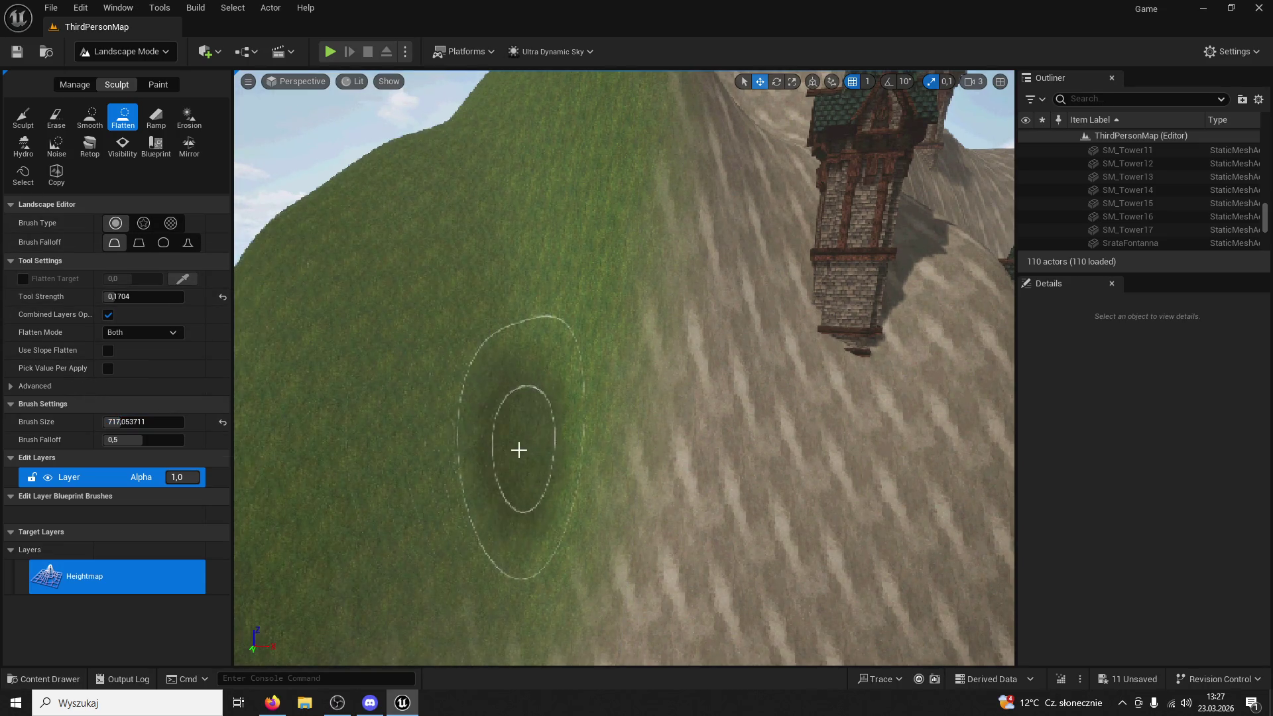
# Paint flatten strokes across the green hillside beside the castle towers
pyautogui.moveTo(458, 508); pyautogui.dragTo(511, 497)
pyautogui.scroll(2, 758, 364)
pyautogui.moveTo(730, 364)
pyautogui.mouseDown()
pyautogui.moveTo(638, 235)
pyautogui.moveTo(631, 253)
pyautogui.moveTo(723, 249)
pyautogui.moveTo(356, 259)
pyautogui.mouseUp()
pyautogui.moveTo(338, 302); pyautogui.dragTo(497, 339)
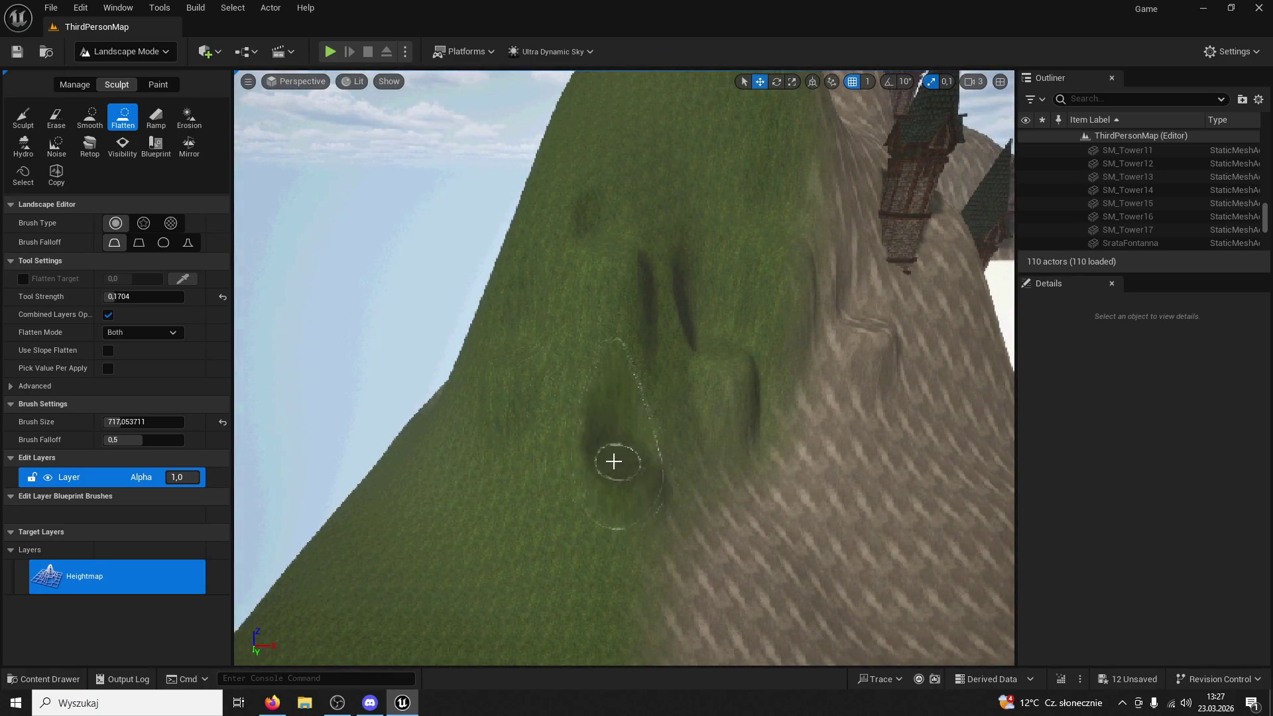
pyautogui.click(752, 132)
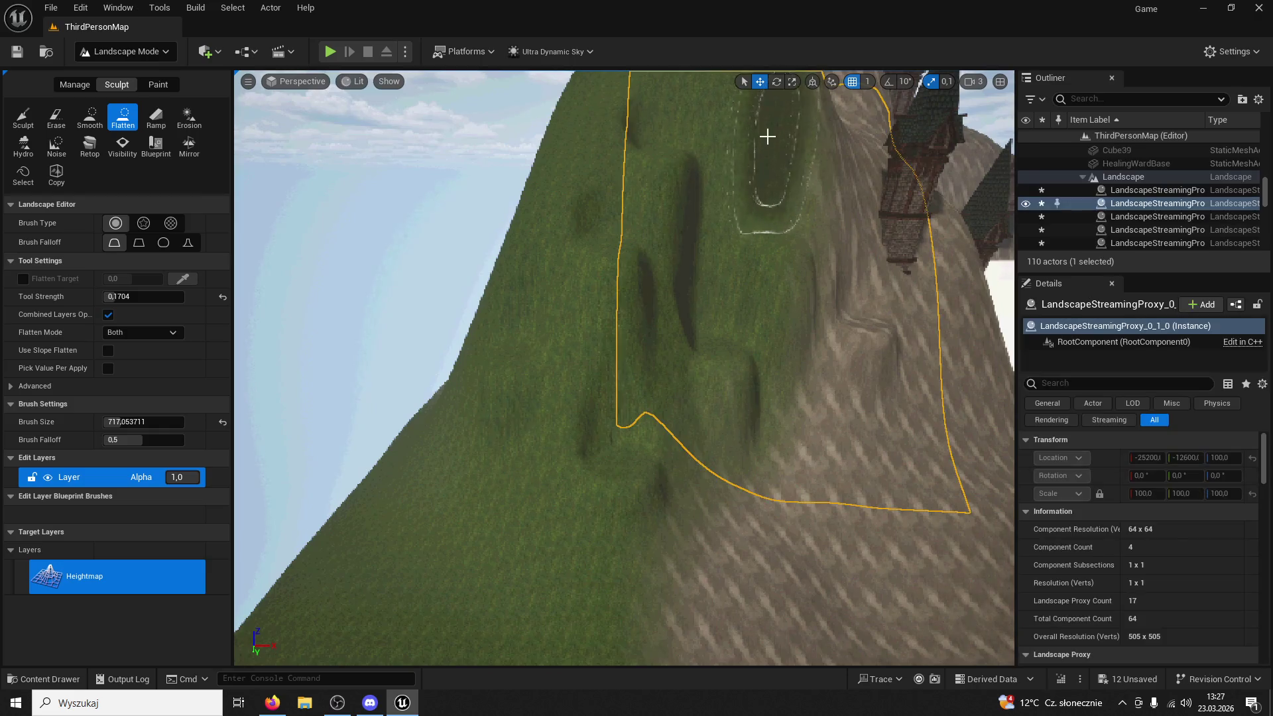
pyautogui.scroll(-5, 730, 168)
pyautogui.moveTo(725, 179)
pyautogui.mouseDown()
pyautogui.moveTo(862, 189)
pyautogui.moveTo(701, 193)
pyautogui.mouseUp()
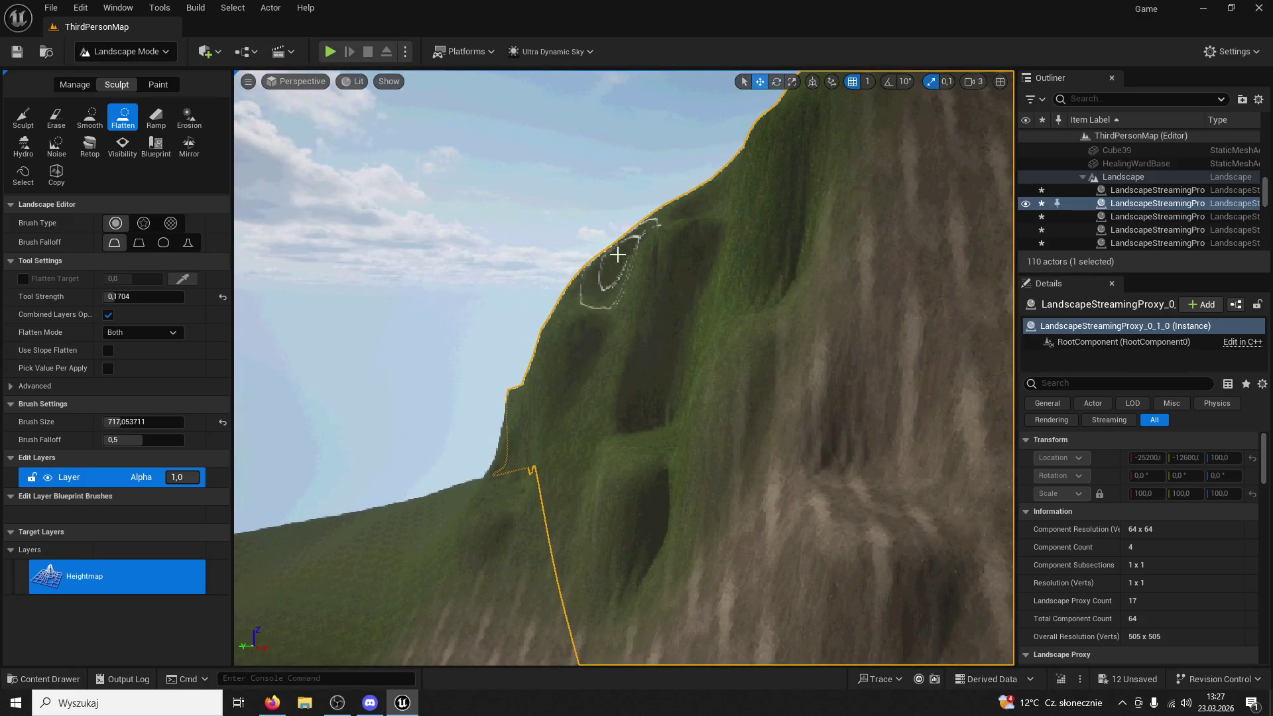
pyautogui.moveTo(669, 303)
pyautogui.mouseDown()
pyautogui.moveTo(592, 490)
pyautogui.moveTo(658, 467)
pyautogui.mouseUp()
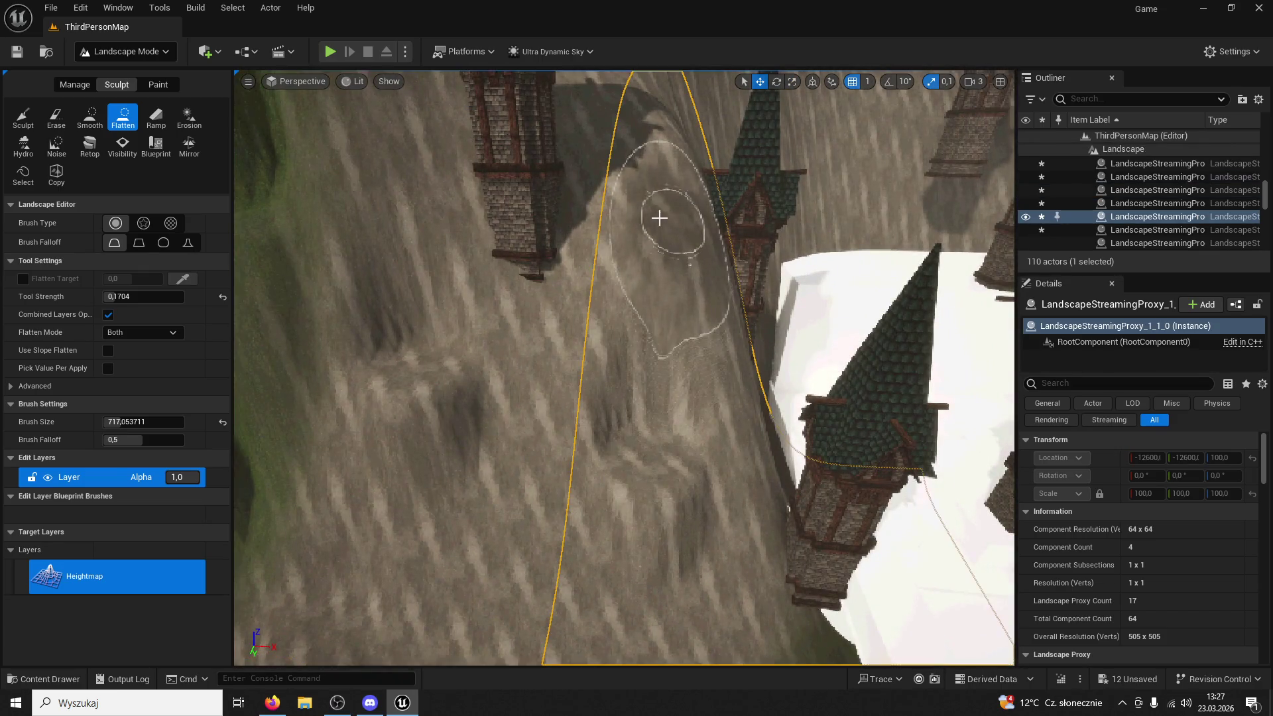
pyautogui.moveTo(638, 214)
pyautogui.mouseDown()
pyautogui.moveTo(671, 264)
pyautogui.moveTo(686, 257)
pyautogui.mouseUp()
pyautogui.moveTo(821, 225)
pyautogui.mouseDown()
pyautogui.moveTo(773, 181)
pyautogui.moveTo(234, 200)
pyautogui.mouseUp()
# Smooth the flattened patch on the slope beside the tower with the Smooth tool
pyautogui.click(86, 116)
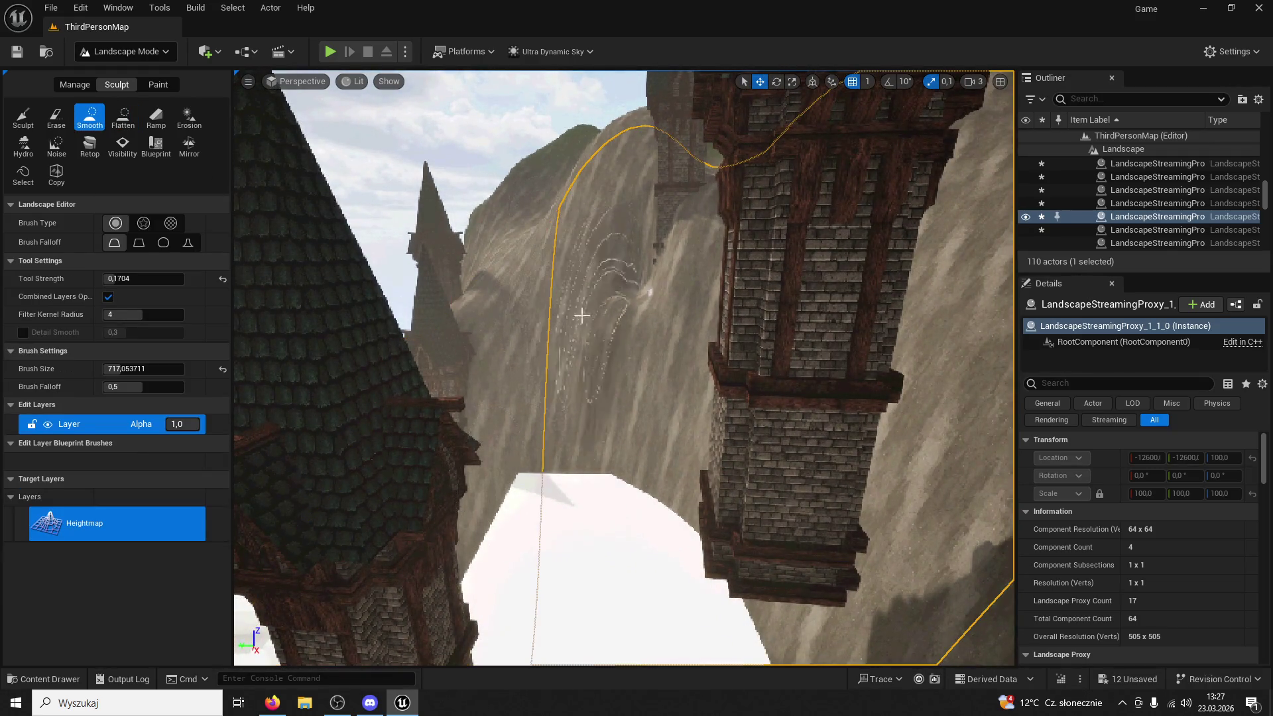
pyautogui.moveTo(508, 333)
pyautogui.mouseDown()
pyautogui.moveTo(444, 329)
pyautogui.moveTo(538, 295)
pyautogui.mouseUp()
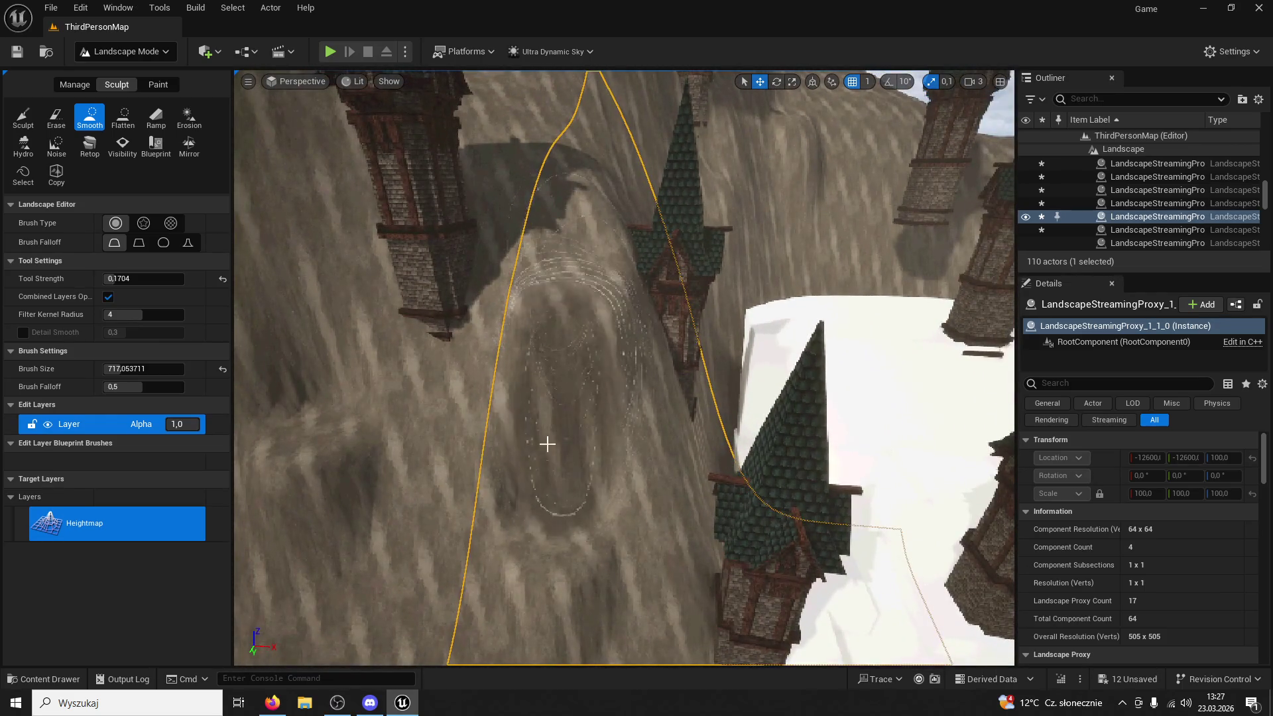
pyautogui.moveTo(568, 564); pyautogui.dragTo(480, 459)
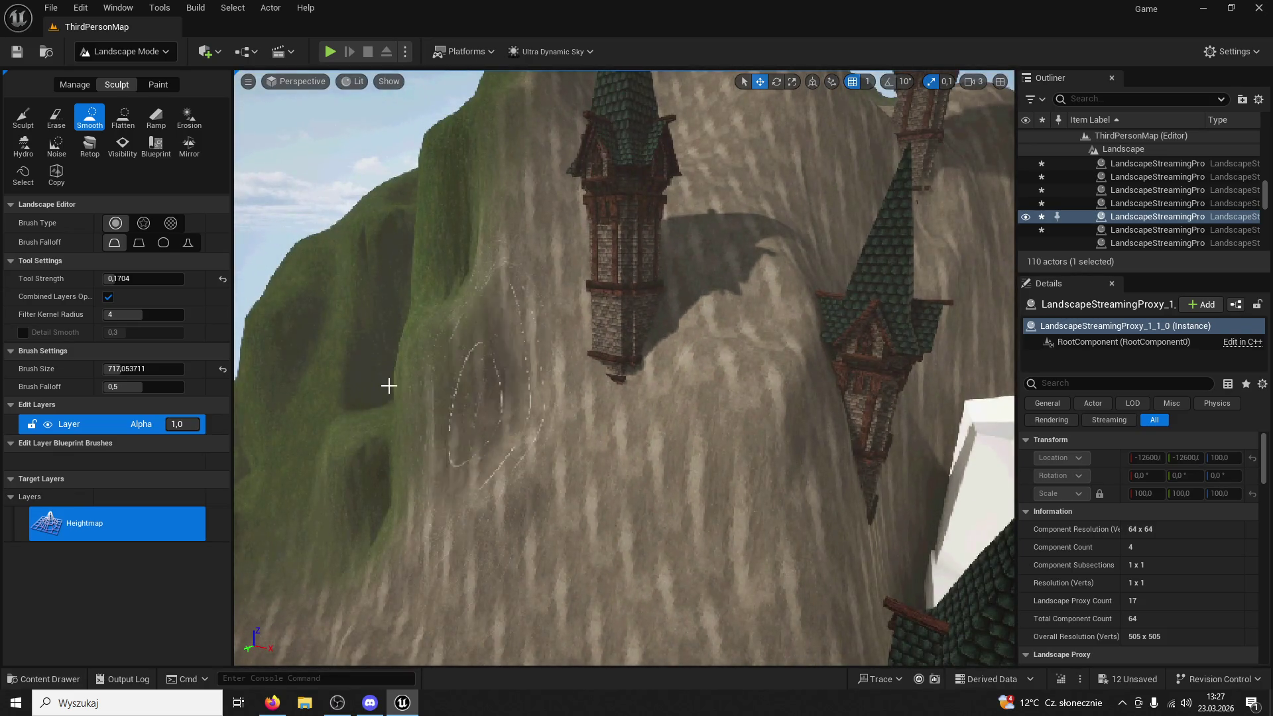
pyautogui.moveTo(357, 354); pyautogui.dragTo(554, 413)
# Save the level and return to Selection Mode
pyautogui.moveTo(381, 317)
pyautogui.mouseDown()
pyautogui.moveTo(418, 278)
pyautogui.moveTo(484, 248)
pyautogui.moveTo(102, 33)
pyautogui.mouseUp()
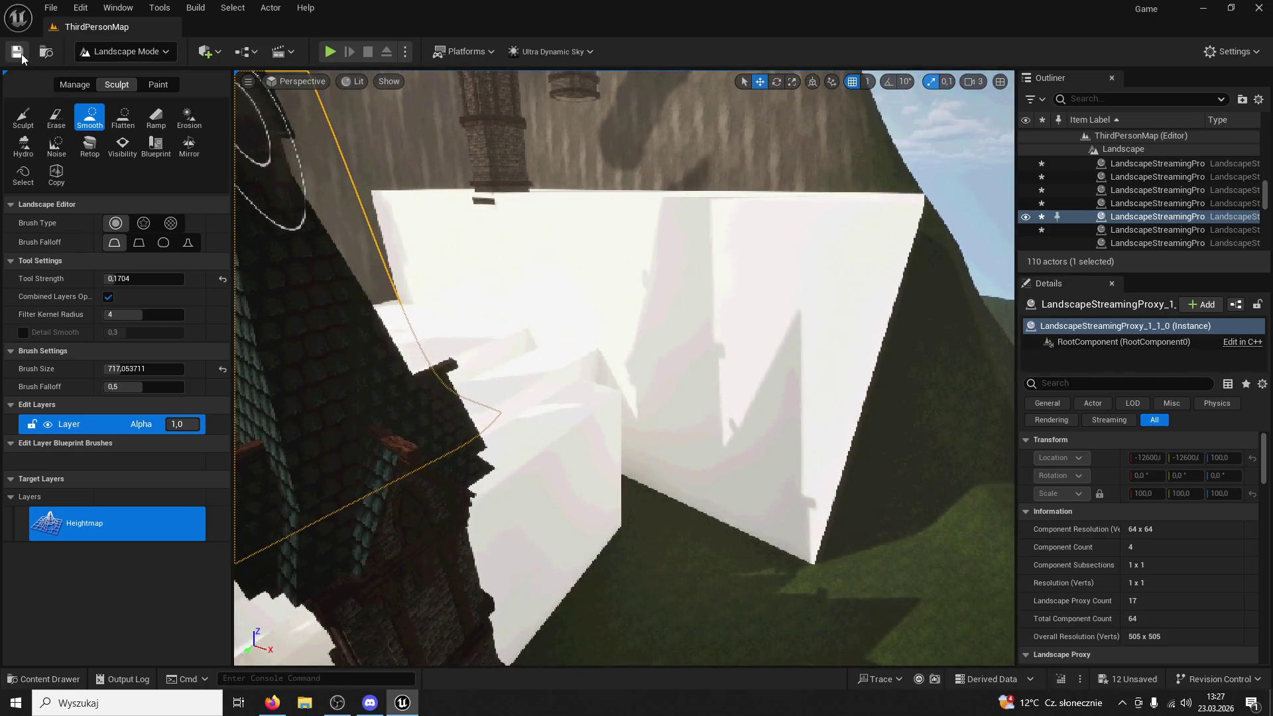
pyautogui.click(150, 51)
pyautogui.click(140, 68)
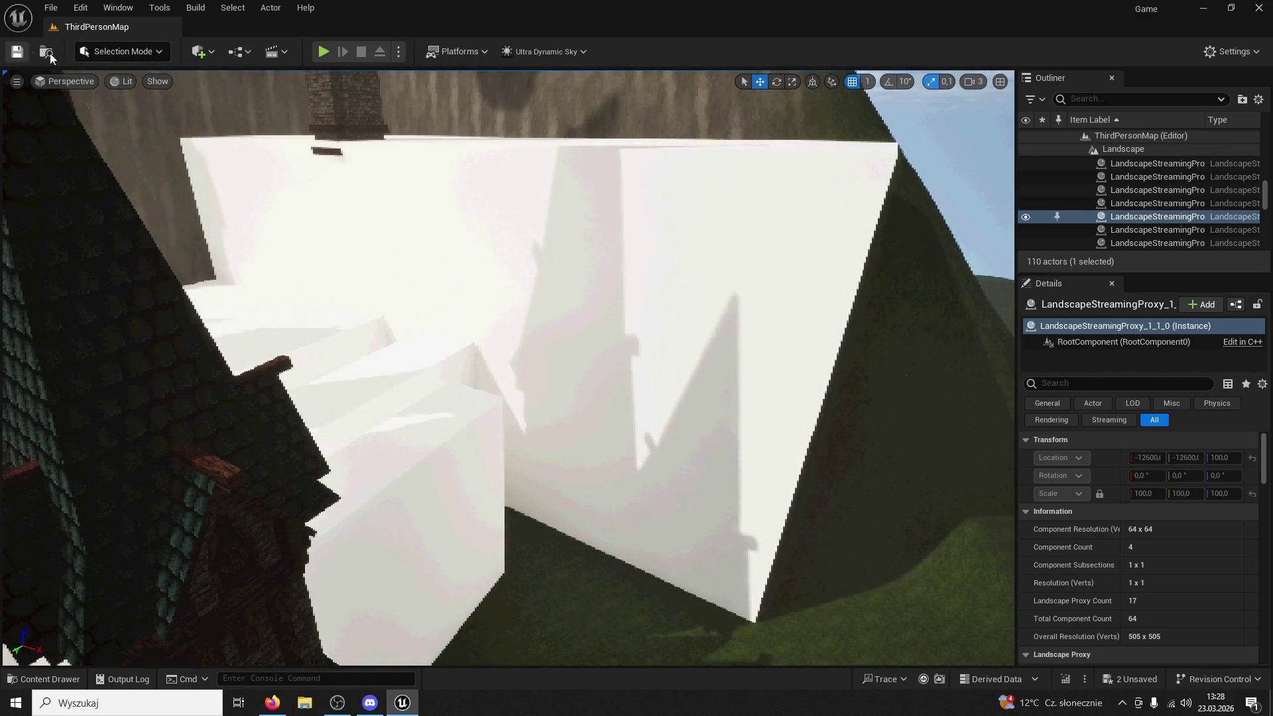
# Start Play In Editor and run the character through the courtyard, jumping off the stairs
pyautogui.click(323, 51)
pyautogui.press('super')
pyautogui.press('super')
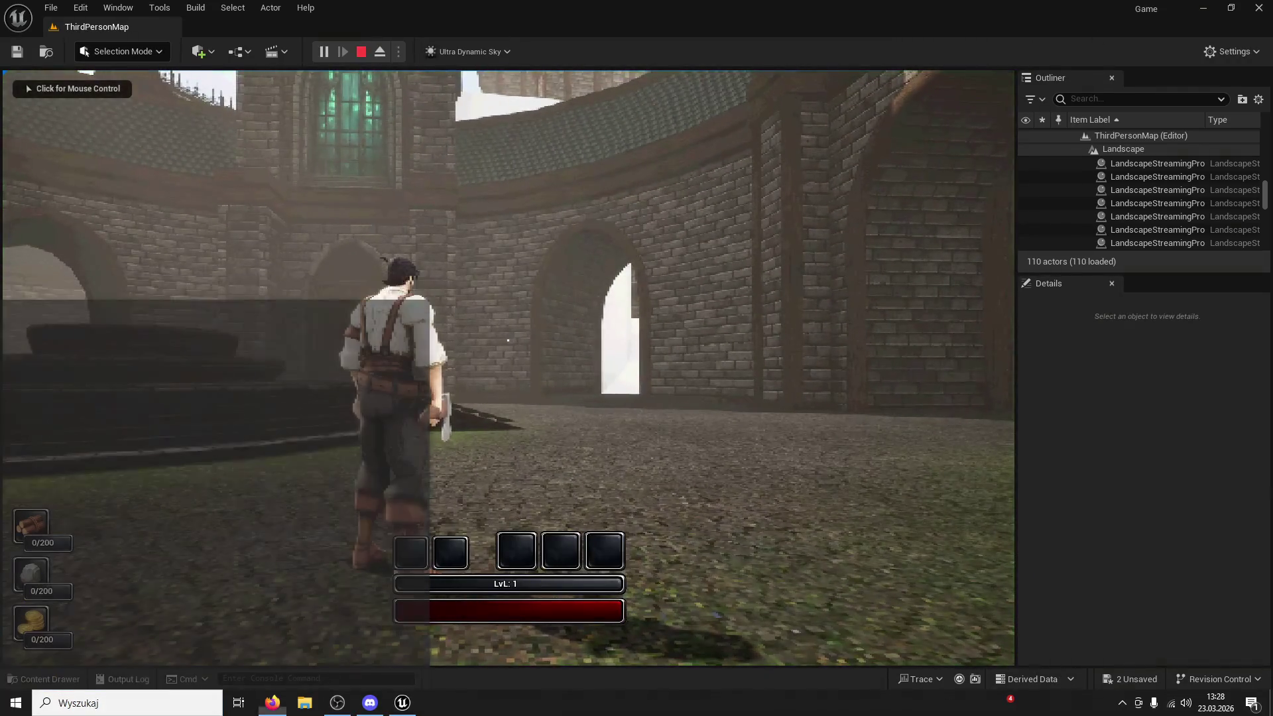
pyautogui.click(667, 272)
pyautogui.press('w')
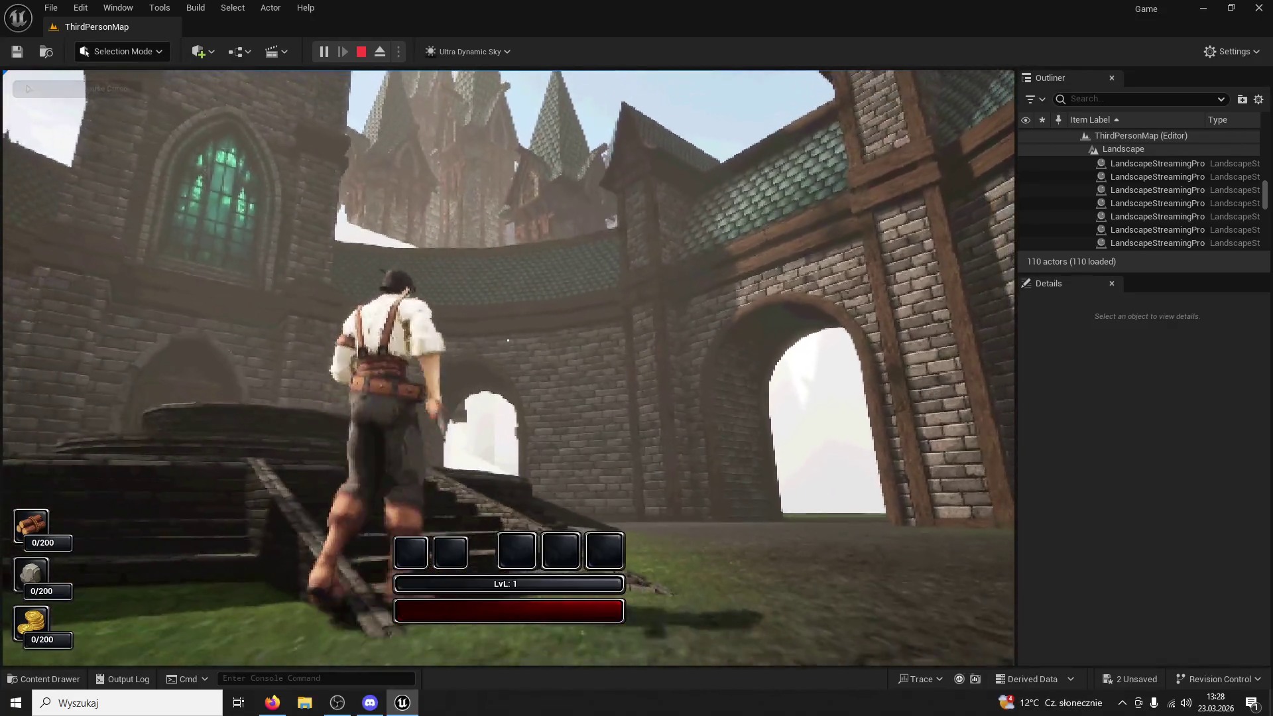
pyautogui.press('space')
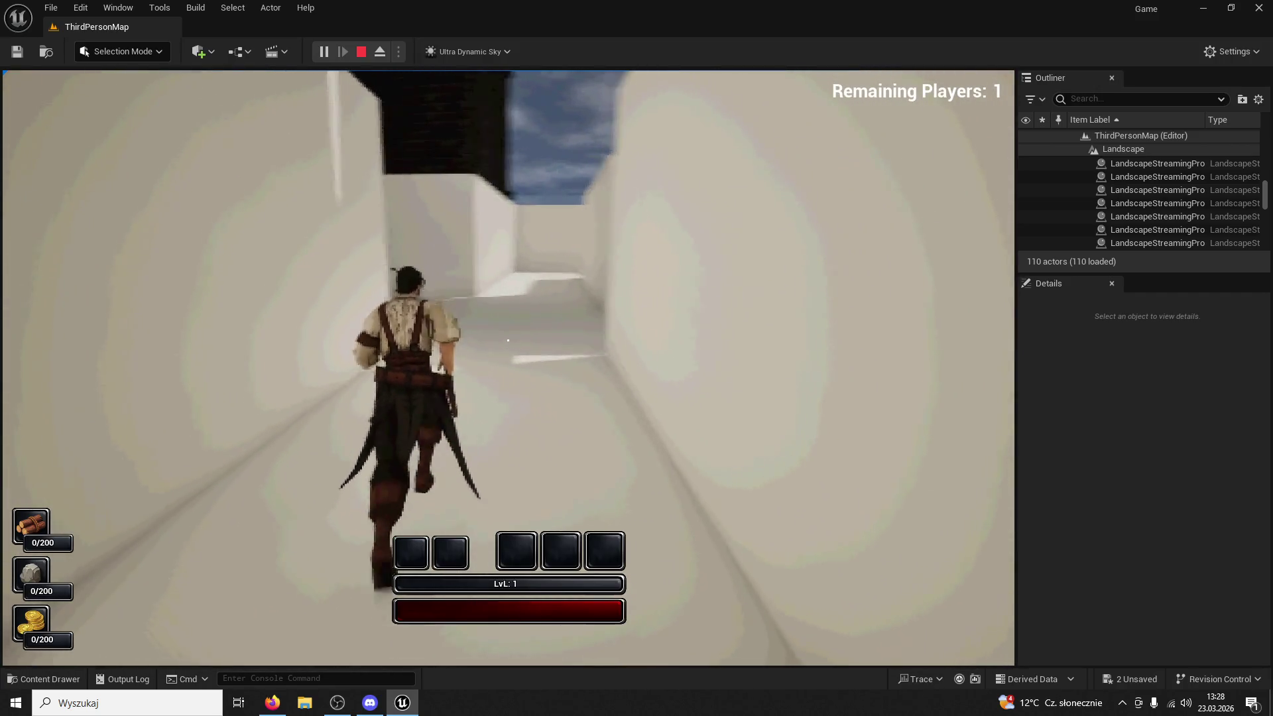
pyautogui.press('super')
# Run the character down the white corridors, around the walls into the corner room
pyautogui.click(272, 703)
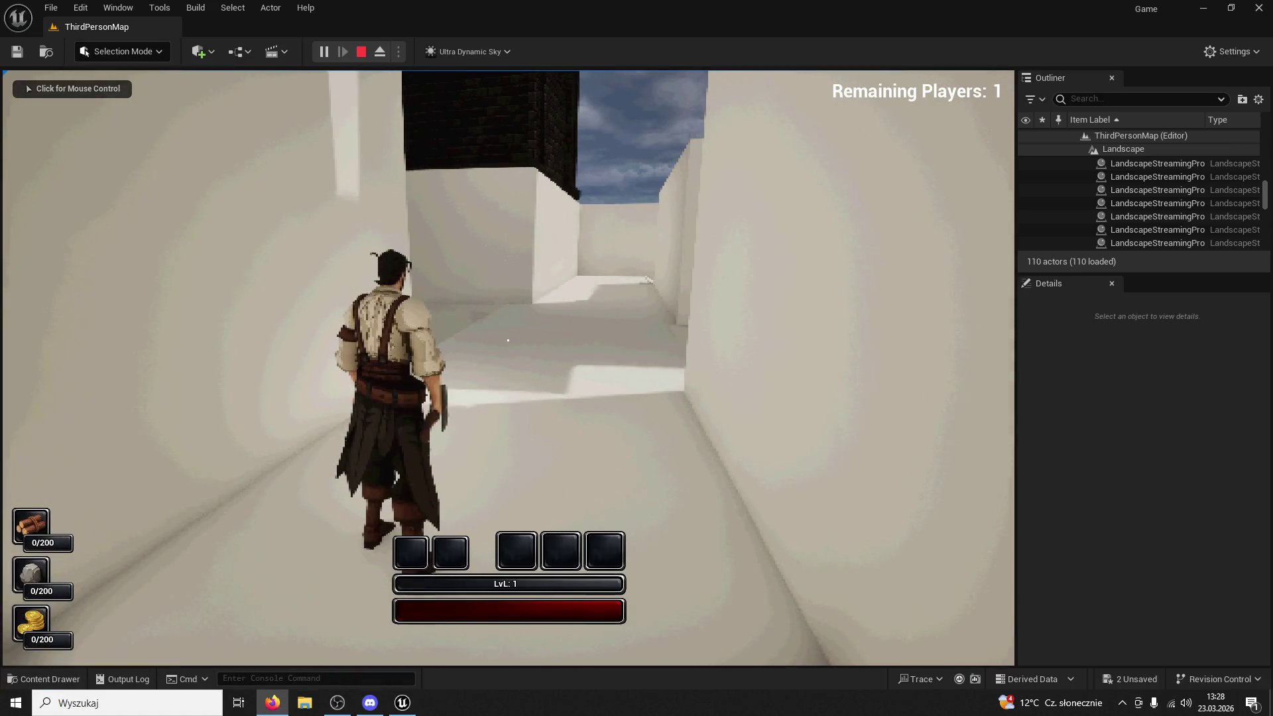
pyautogui.click(711, 214)
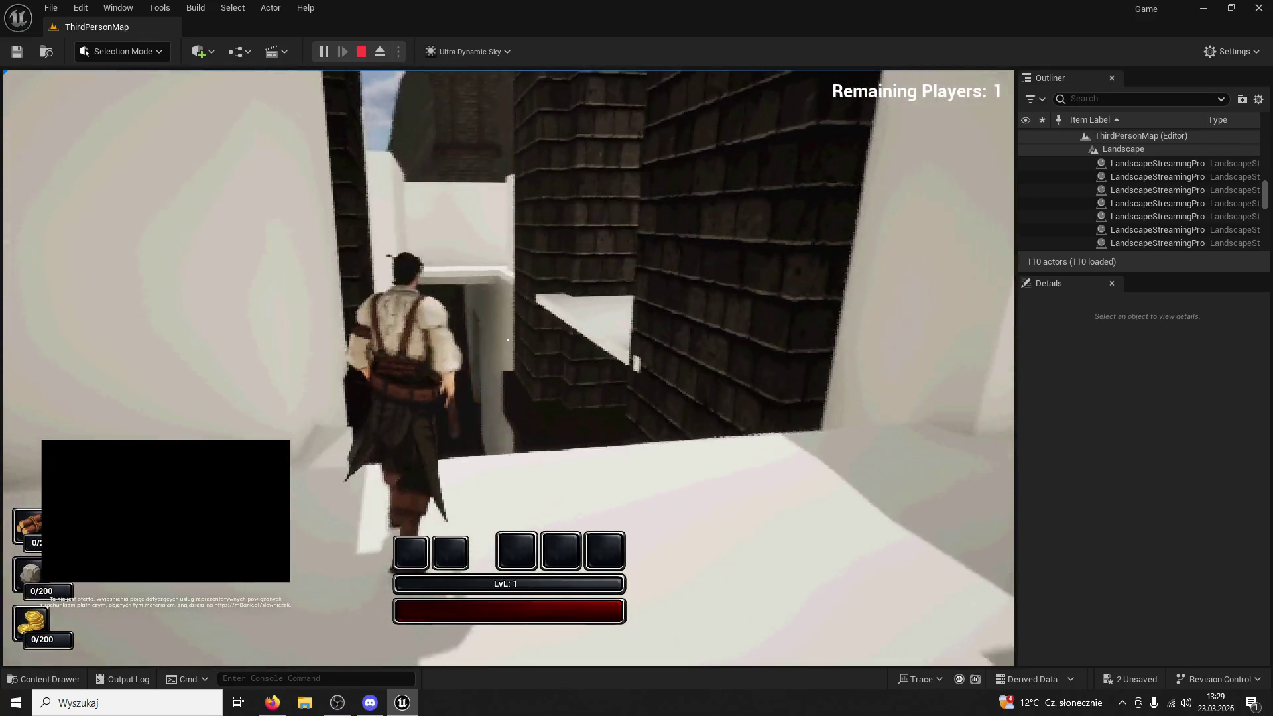
pyautogui.press('w')
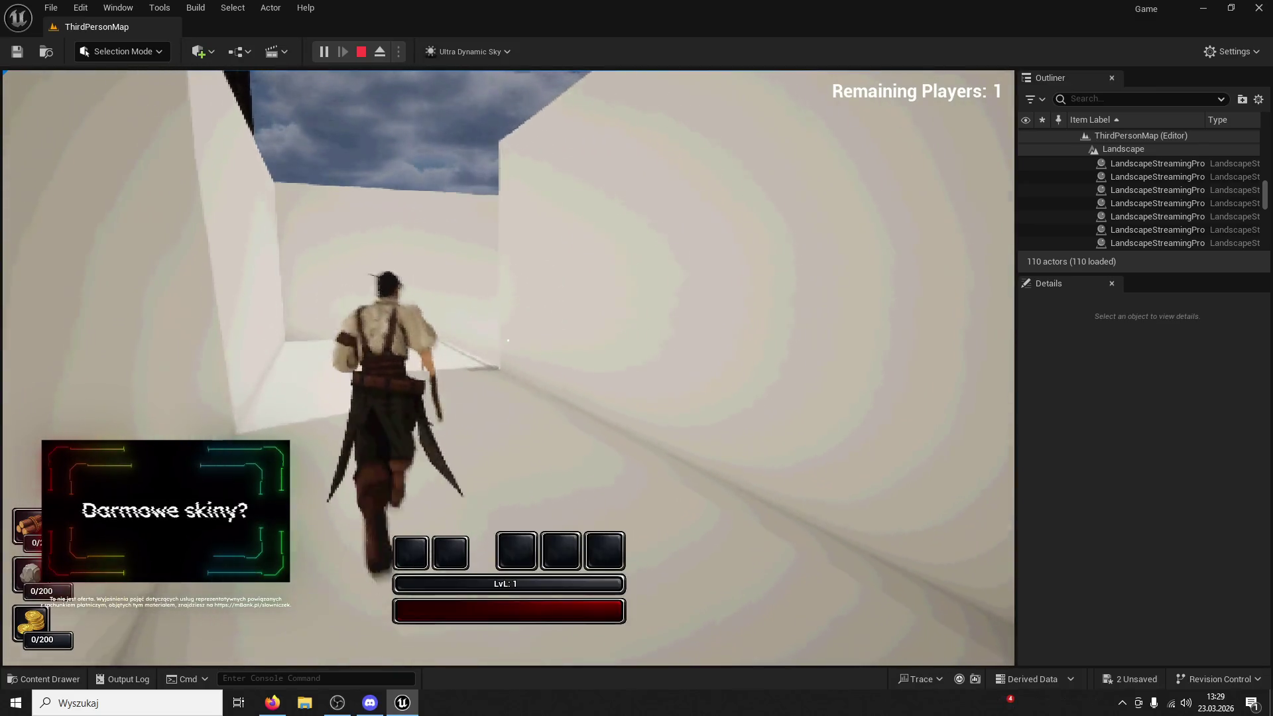
pyautogui.press('w')
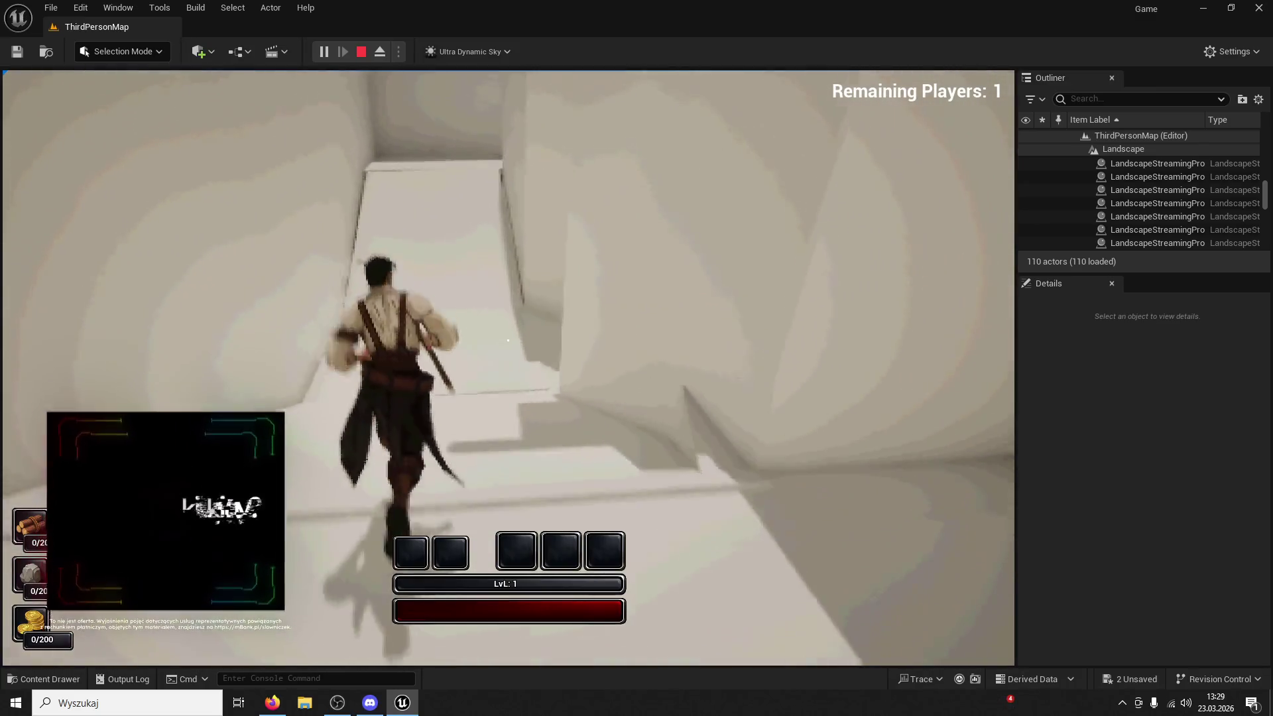
pyautogui.press('w')
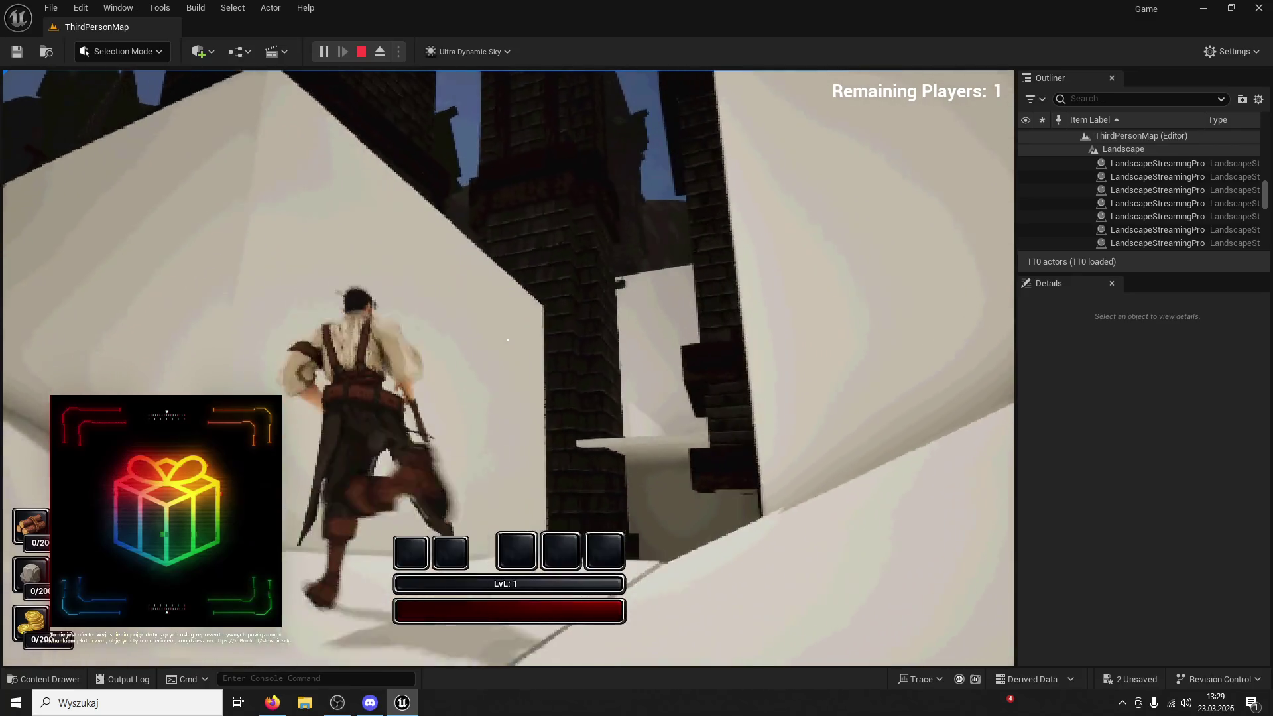
pyautogui.press('w')
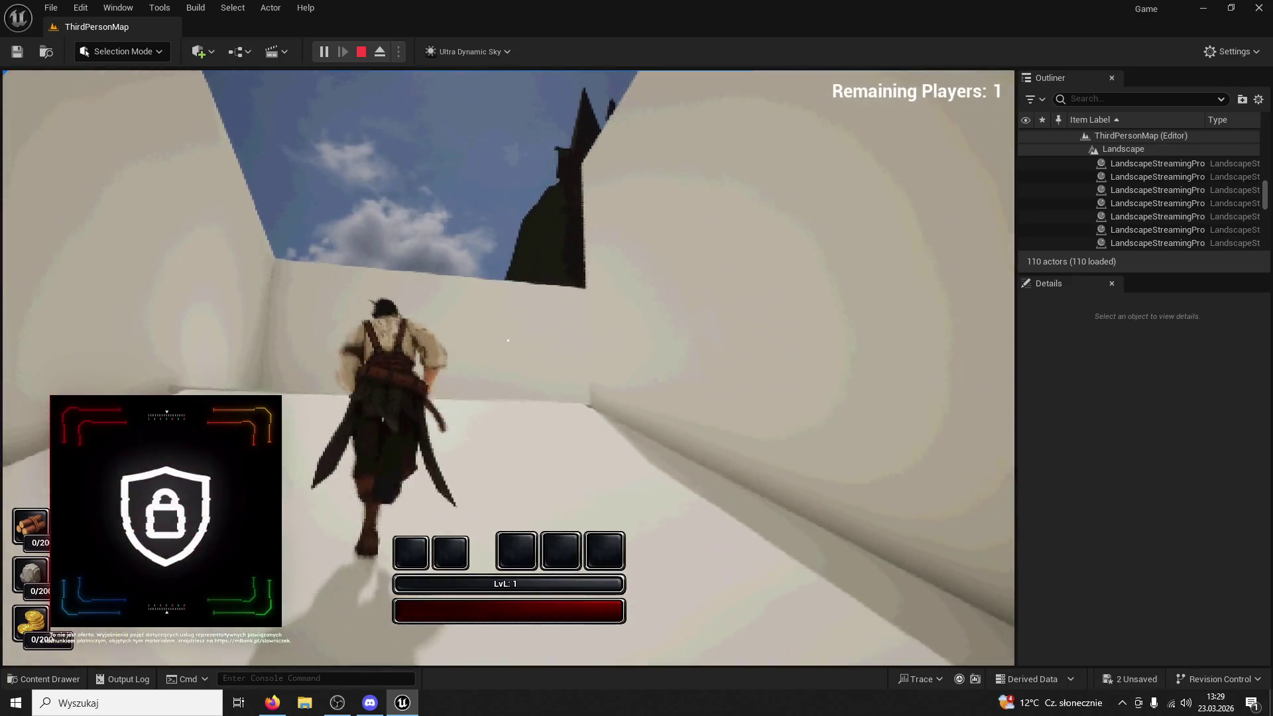
pyautogui.press('w')
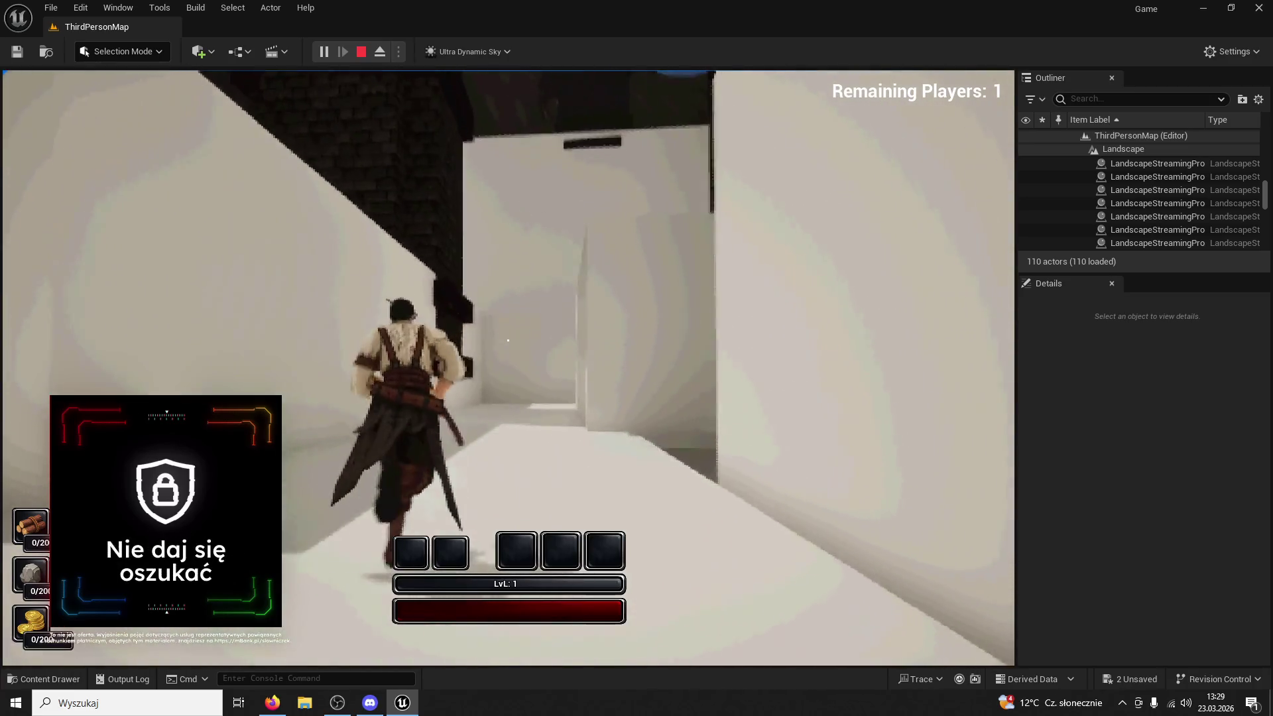
pyautogui.press('w')
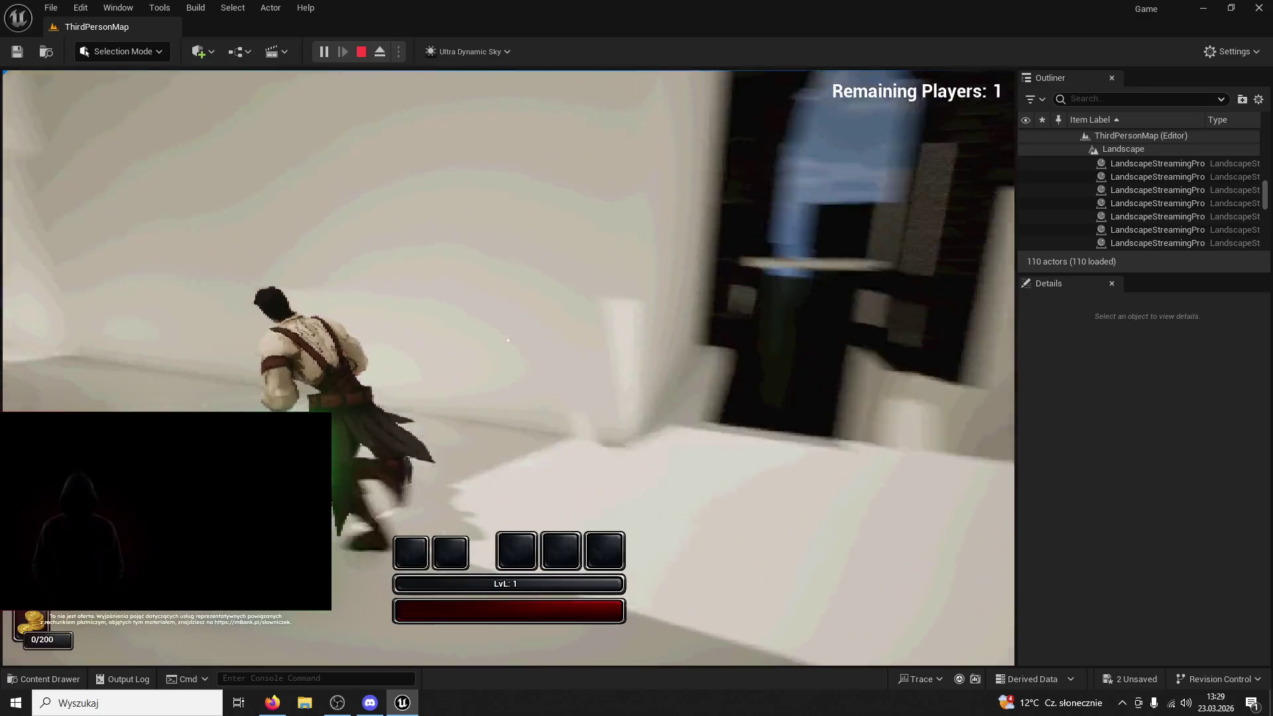
pyautogui.press('w')
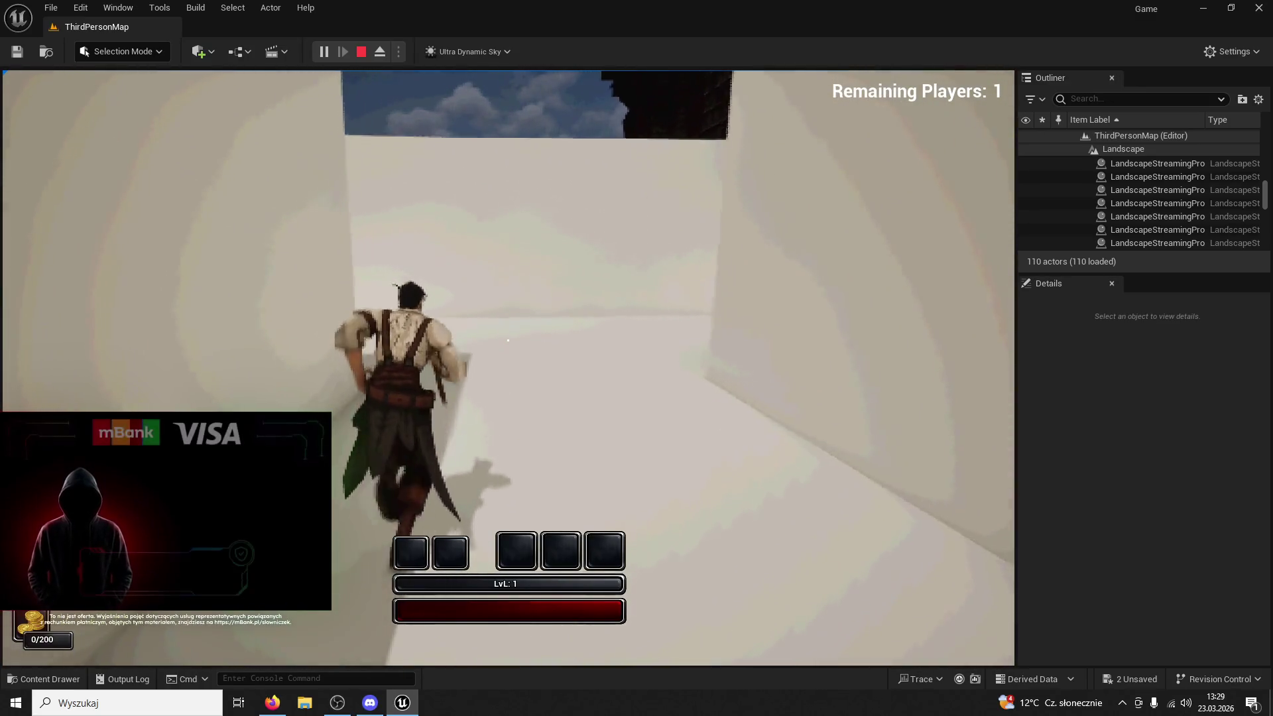
pyautogui.press('w')
pyautogui.press('w')
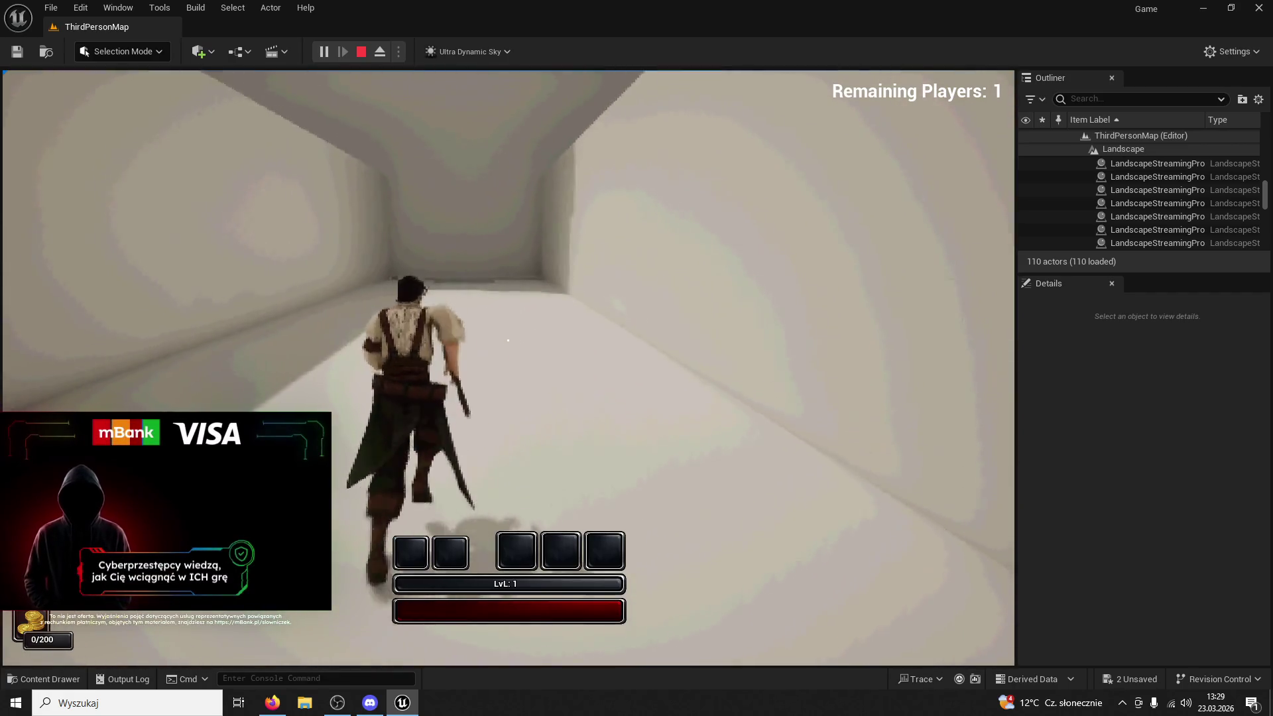
pyautogui.press('w')
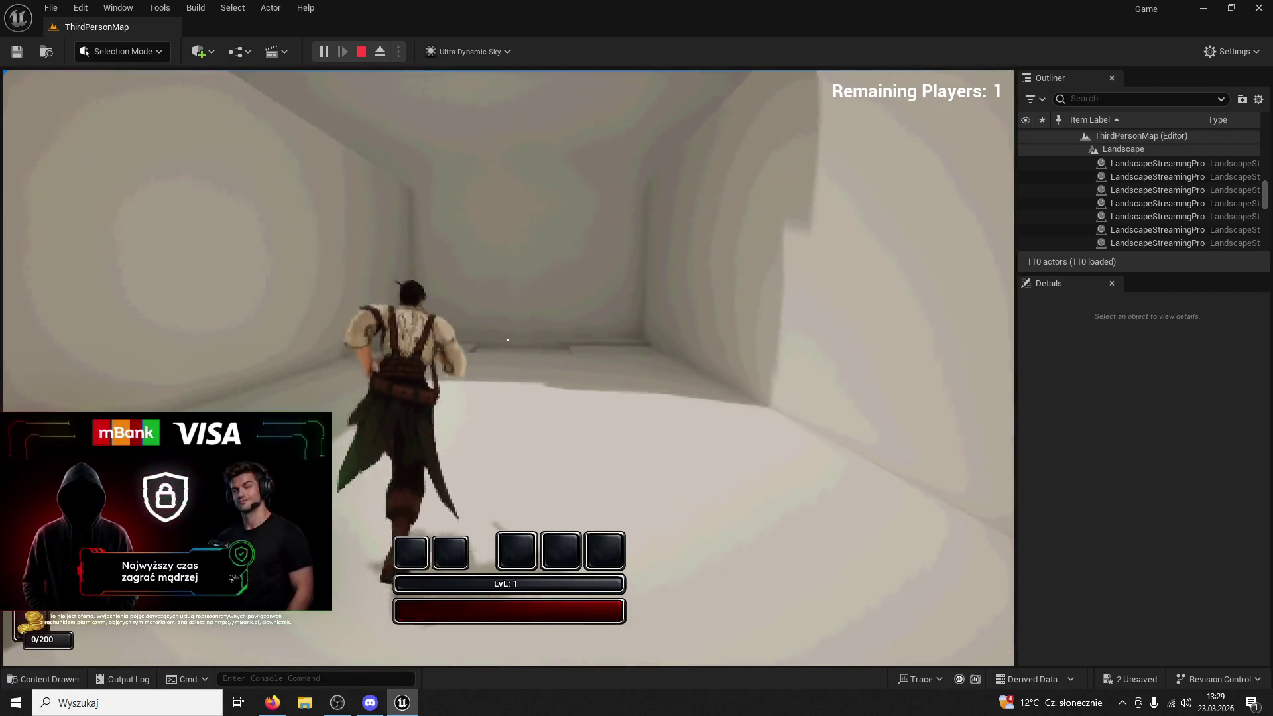
pyautogui.press('w')
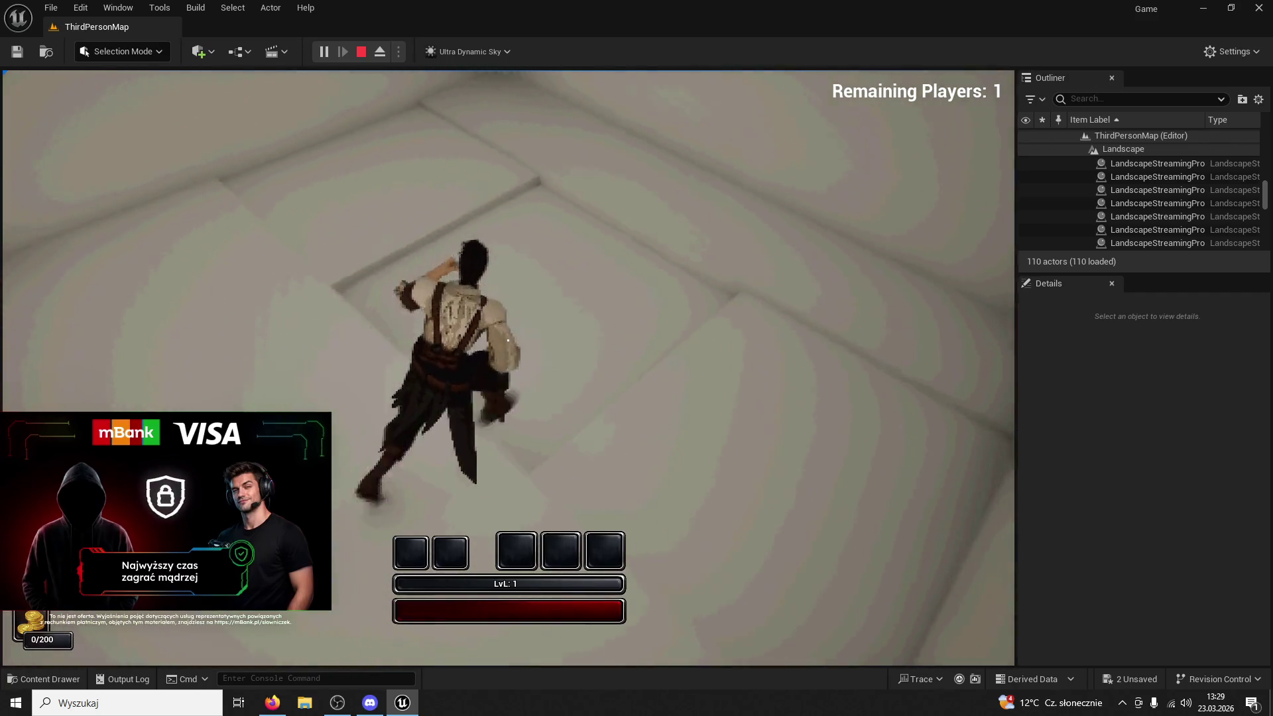
# Stop the play session, then select corridor wall Cube36 and focus on it
pyautogui.press('Escape')
pyautogui.click(370, 397)
pyautogui.press('f')
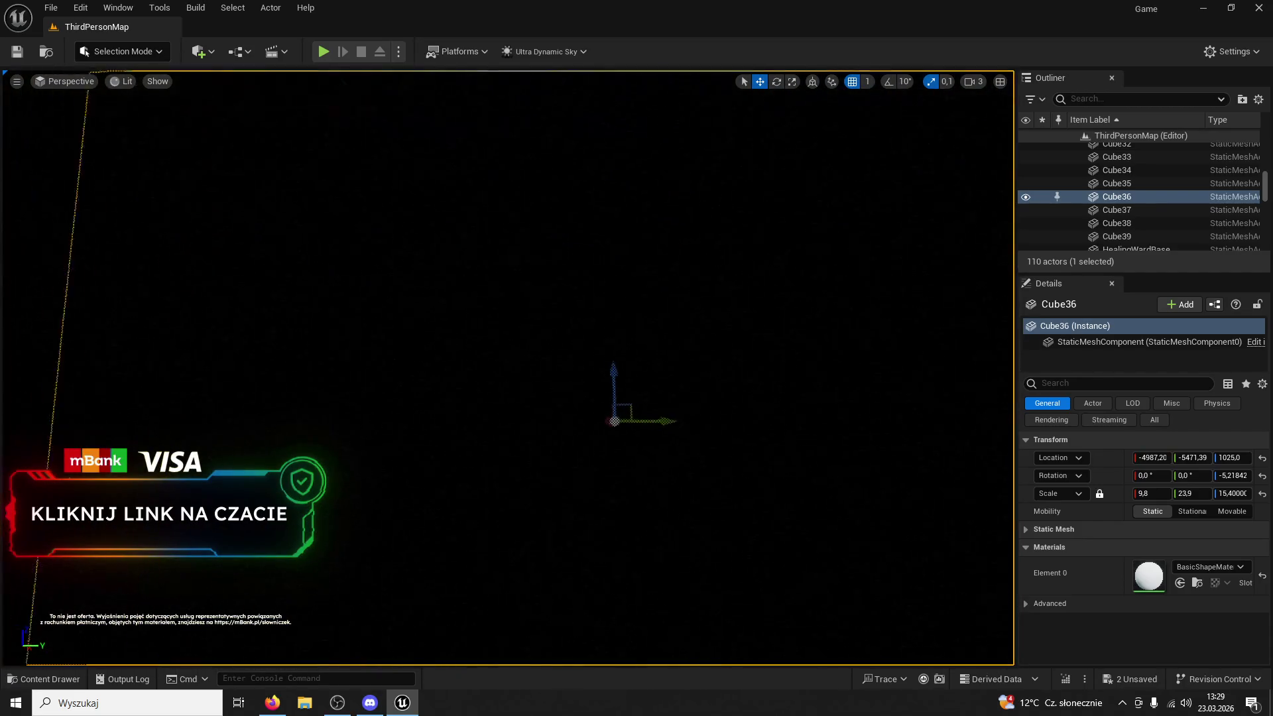
# Shorten wall block Cube36 along Y to 17.2
pyautogui.moveTo(636, 409)
pyautogui.mouseDown()
pyautogui.moveTo(613, 409)
pyautogui.moveTo(621, 369)
pyautogui.moveTo(258, 285)
pyautogui.moveTo(331, 298)
pyautogui.mouseUp()
pyautogui.click(760, 81)
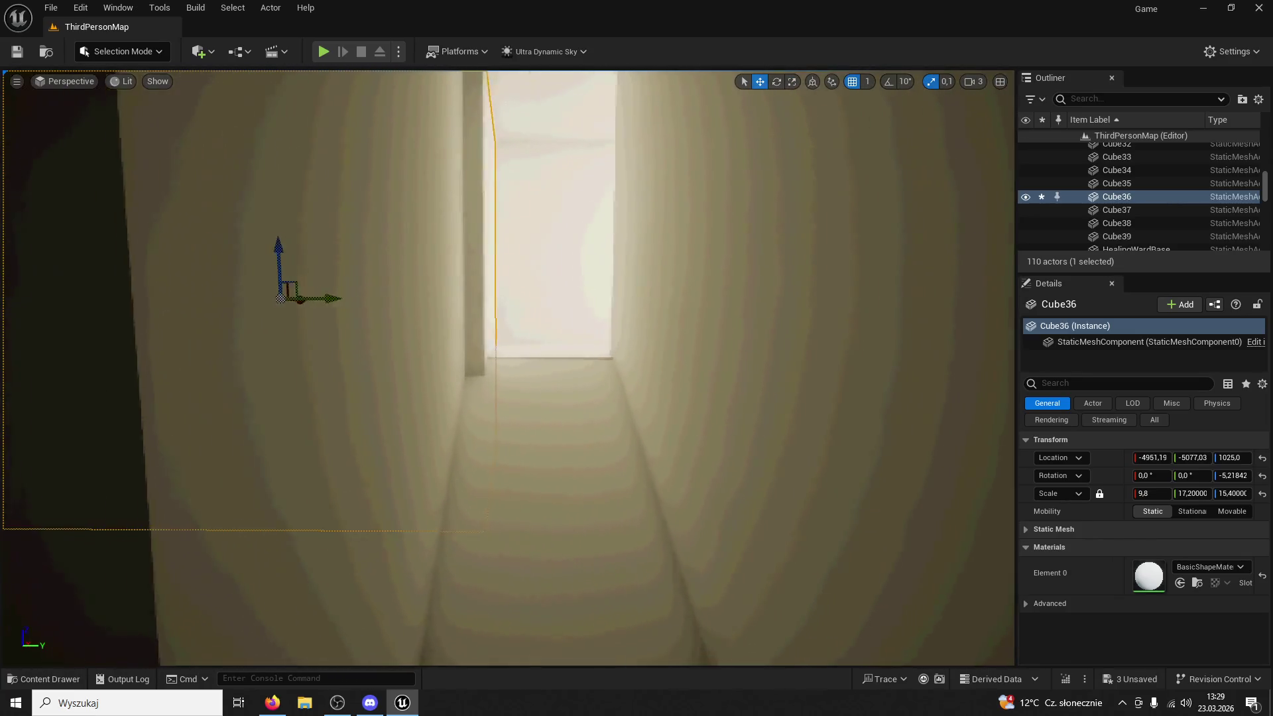
pyautogui.moveTo(529, 302); pyautogui.dragTo(529, 302)
# Nudge neighbouring wall Cube28 slightly sideways, then start a Play In Editor session
pyautogui.click(400, 313)
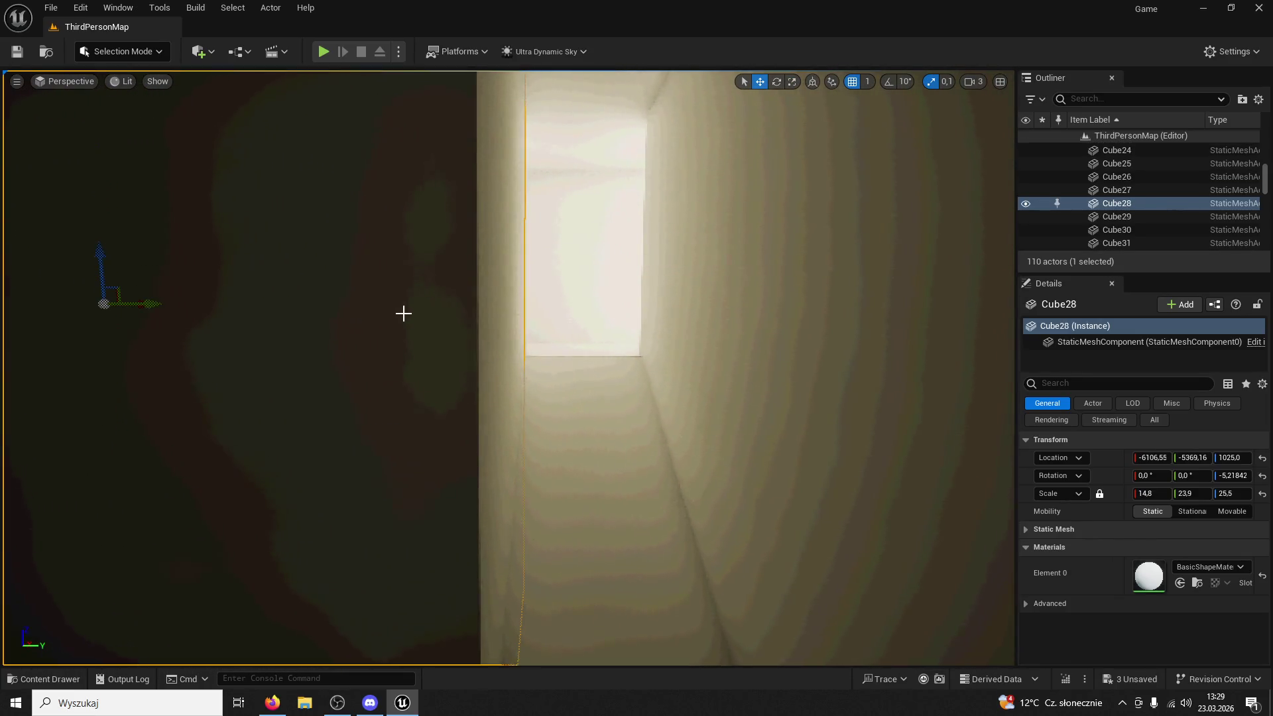
pyautogui.hotkey('ctrl', 'z')
pyautogui.moveTo(138, 304)
pyautogui.mouseDown()
pyautogui.moveTo(114, 304)
pyautogui.moveTo(173, 311)
pyautogui.moveTo(219, 292)
pyautogui.moveTo(199, 345)
pyautogui.moveTo(166, 371)
pyautogui.moveTo(239, 318)
pyautogui.moveTo(6, 150)
pyautogui.mouseUp()
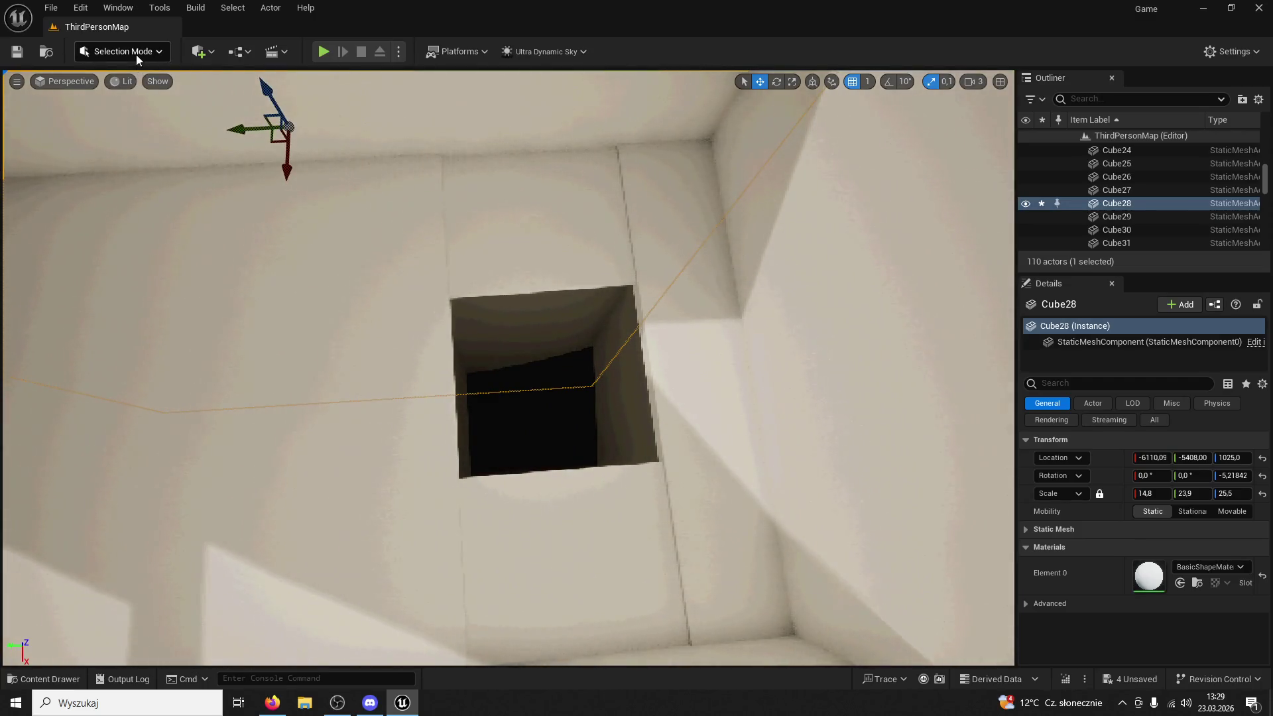
pyautogui.moveTo(199, 265)
pyautogui.mouseDown()
pyautogui.moveTo(199, 126)
pyautogui.moveTo(318, 219)
pyautogui.moveTo(344, 219)
pyautogui.moveTo(331, 219)
pyautogui.moveTo(358, 198)
pyautogui.moveTo(351, 179)
pyautogui.moveTo(382, 272)
pyautogui.moveTo(378, 245)
pyautogui.mouseUp()
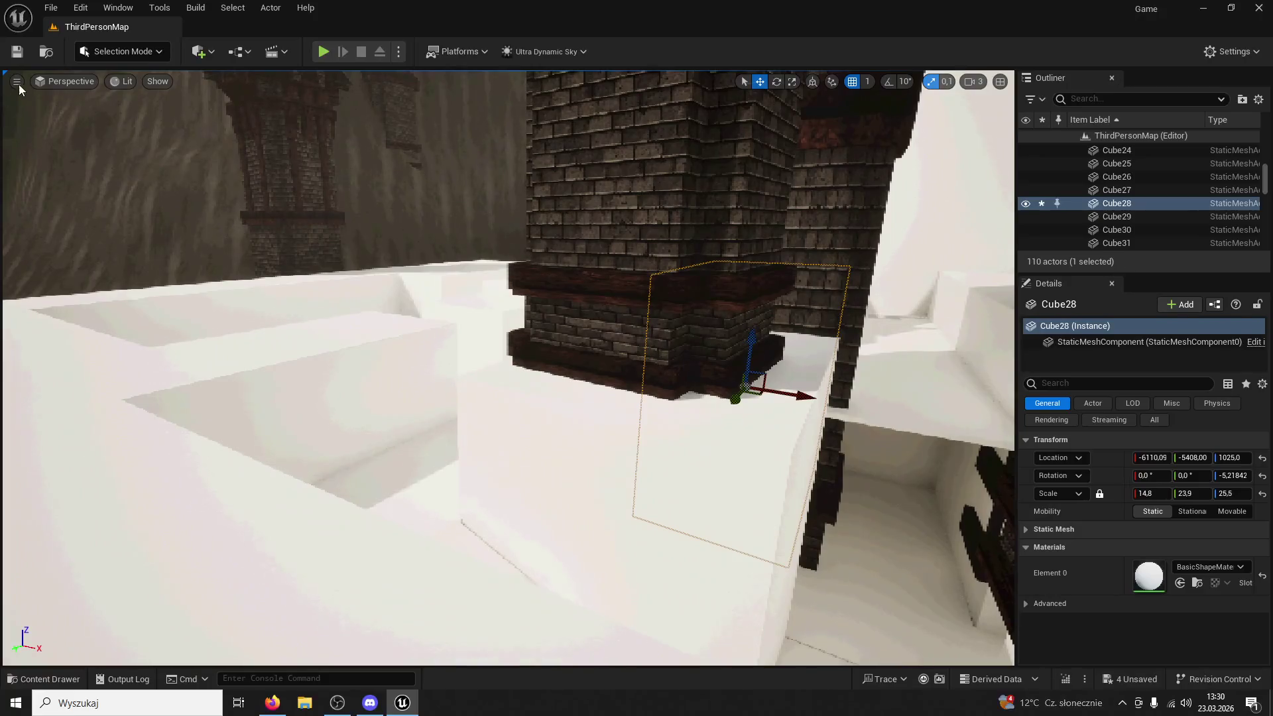
pyautogui.click(323, 51)
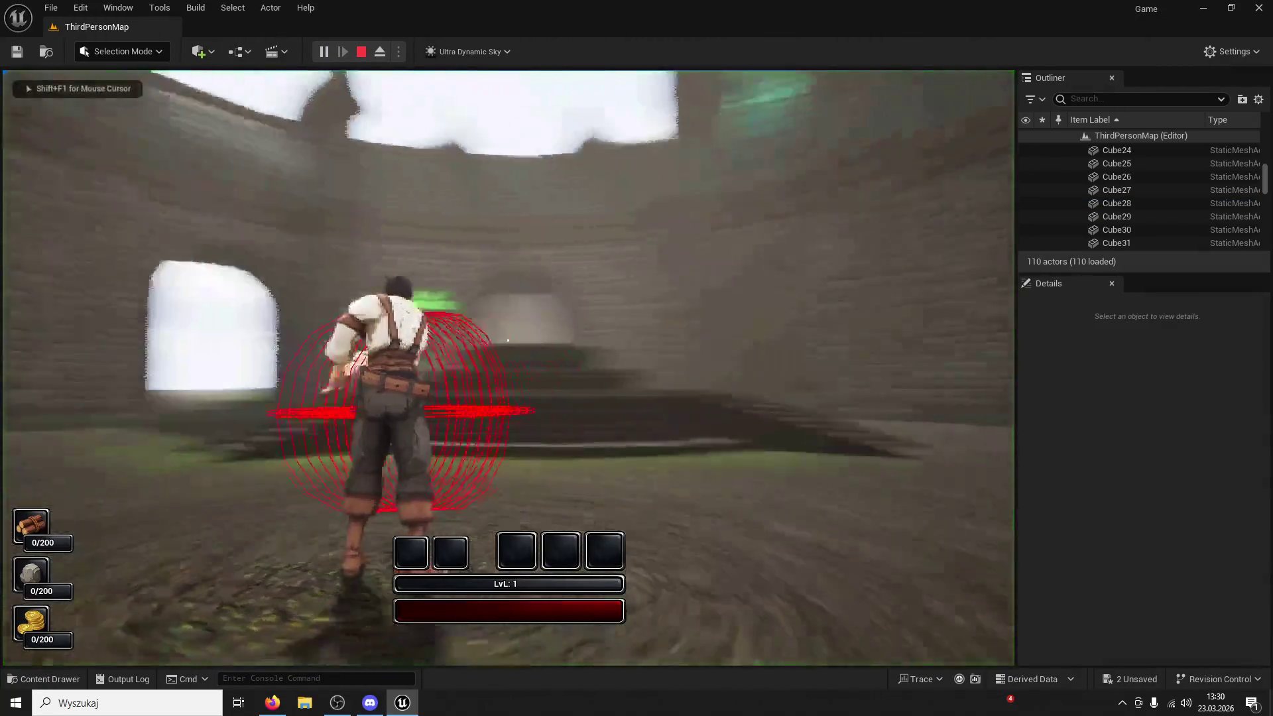
# Run the character through the brick archway, up the white slope and past the brick wall
pyautogui.press('w')
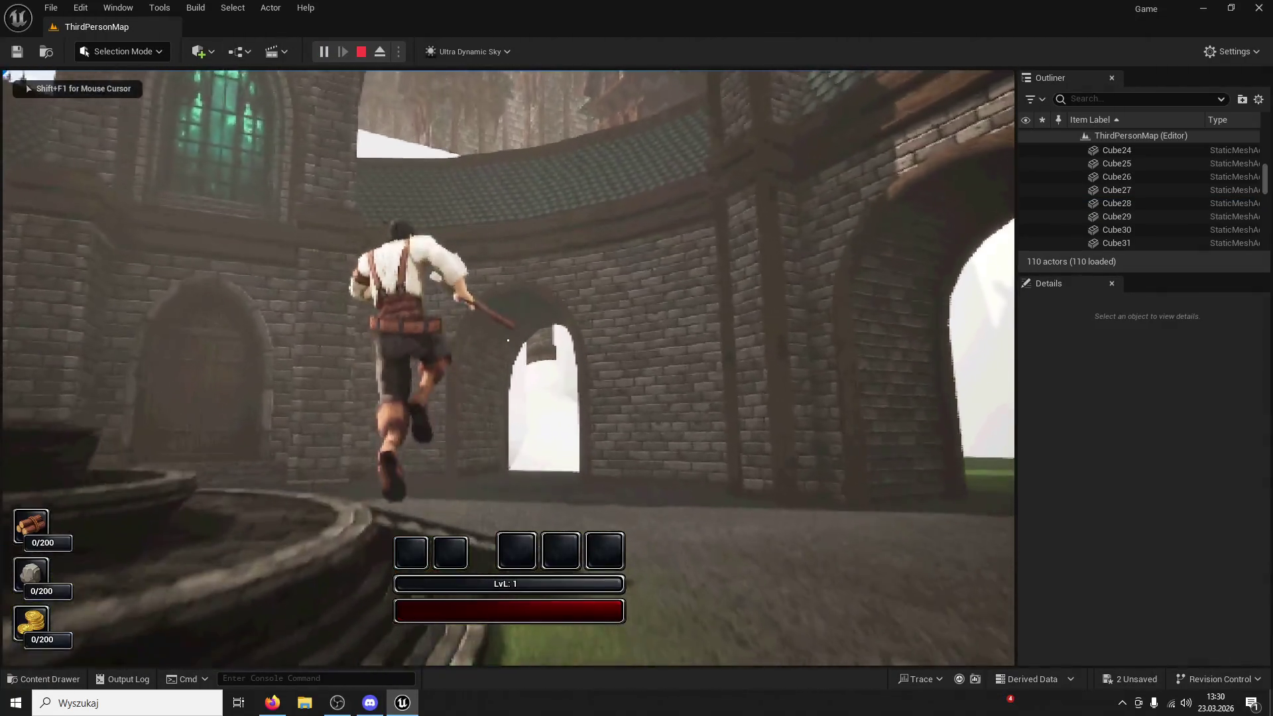
pyautogui.press('w')
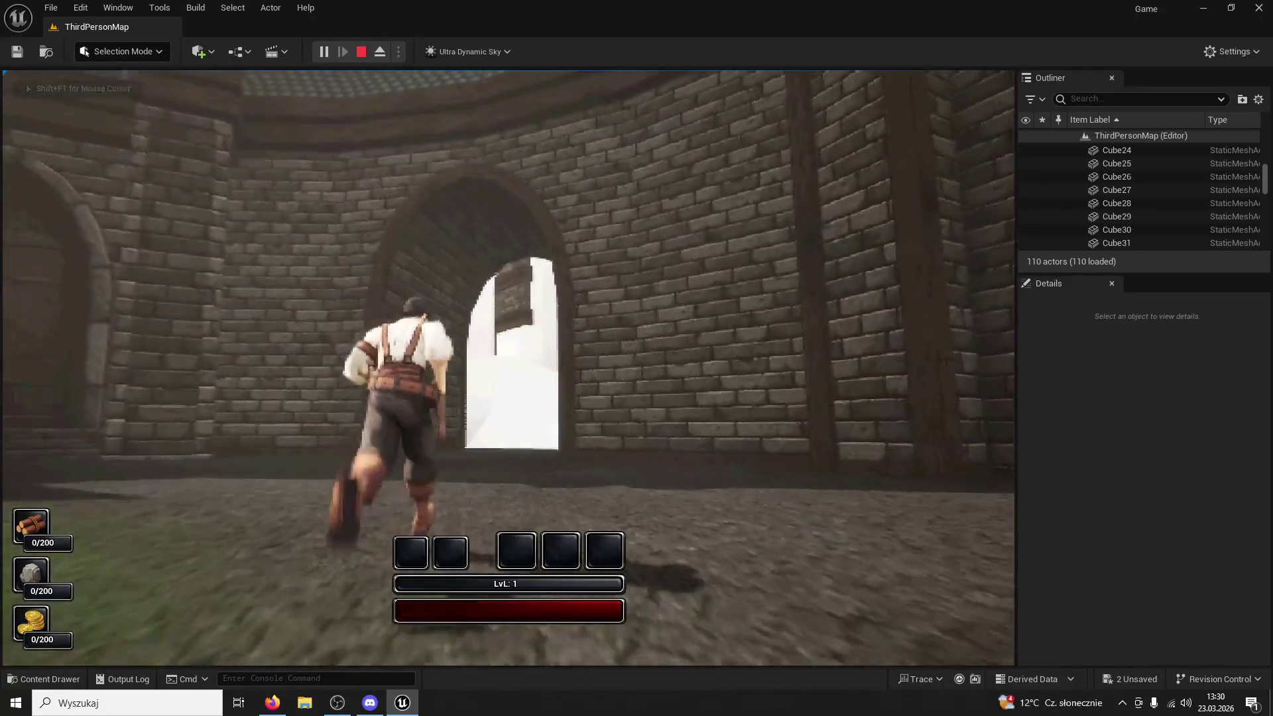
pyautogui.press('w')
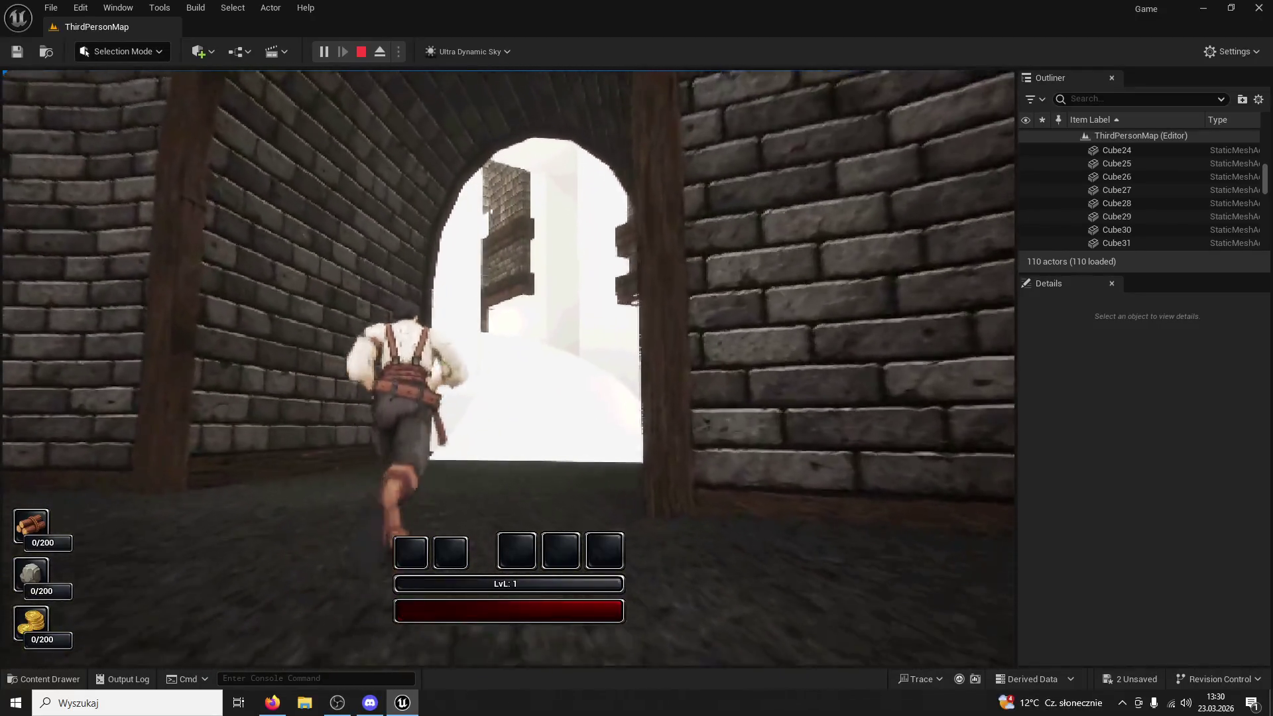
pyautogui.press('w')
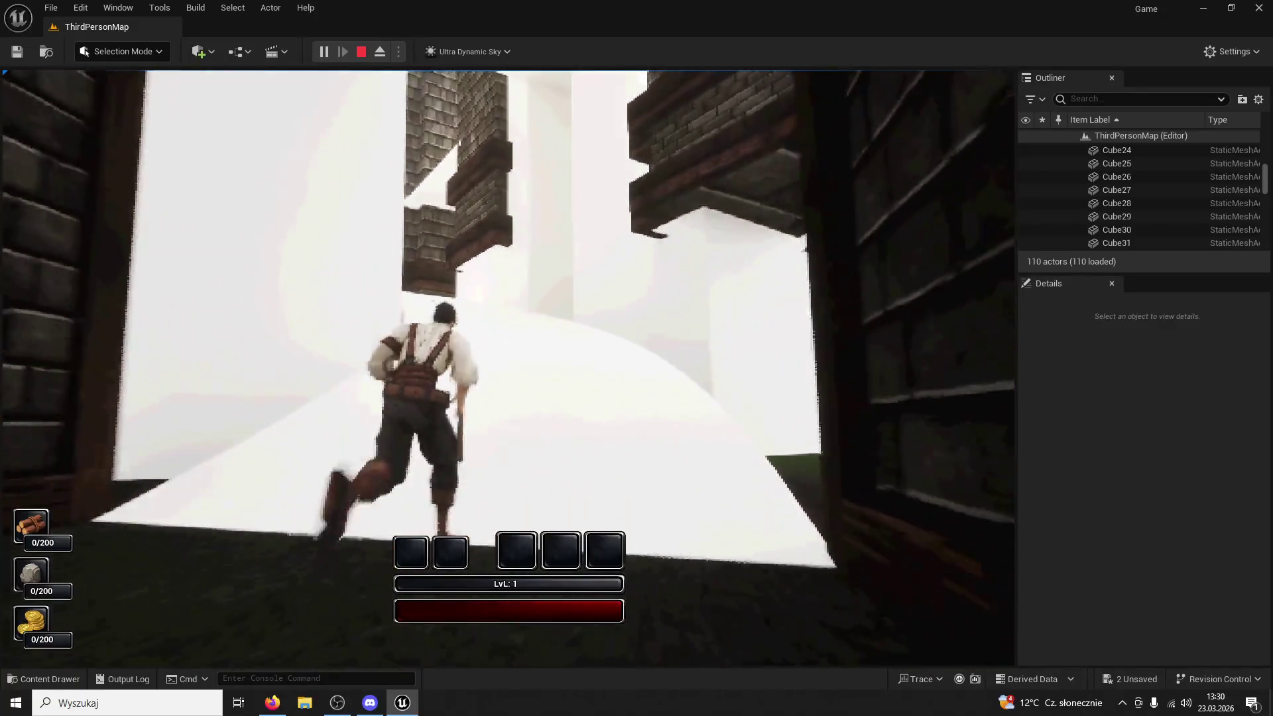
pyautogui.press('w')
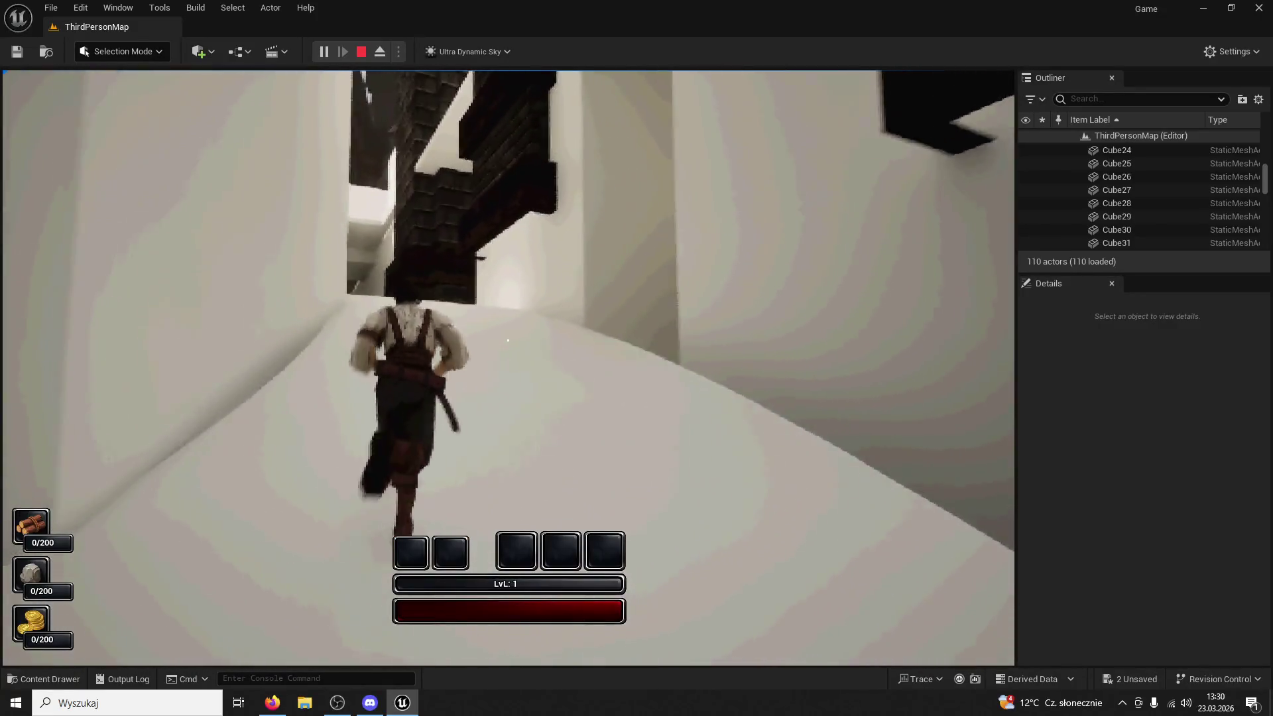
pyautogui.press('w')
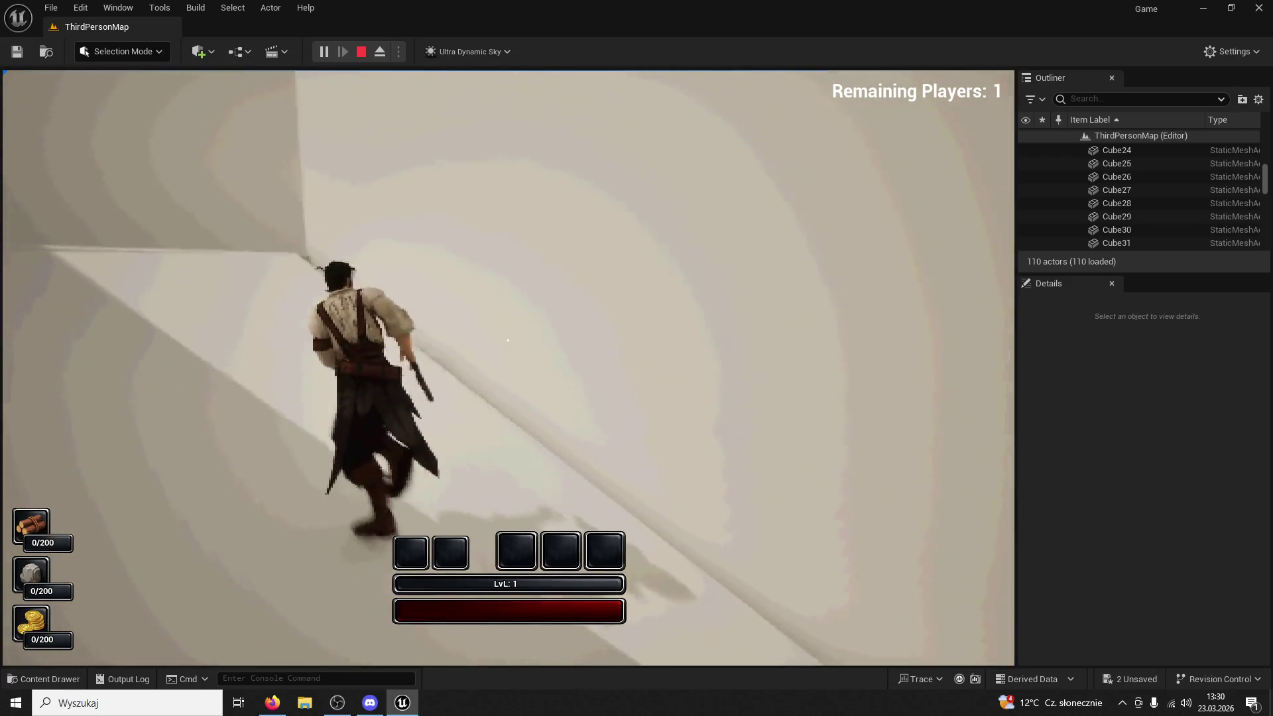
pyautogui.press('w')
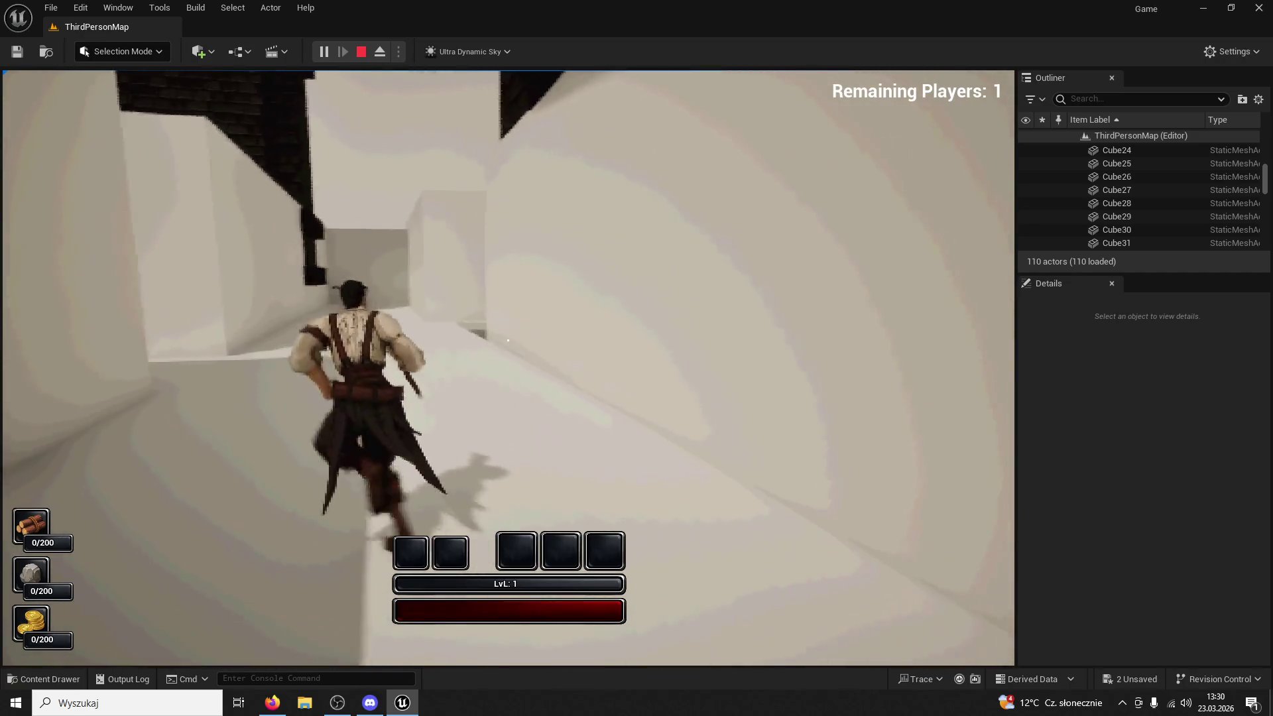
pyautogui.press('w')
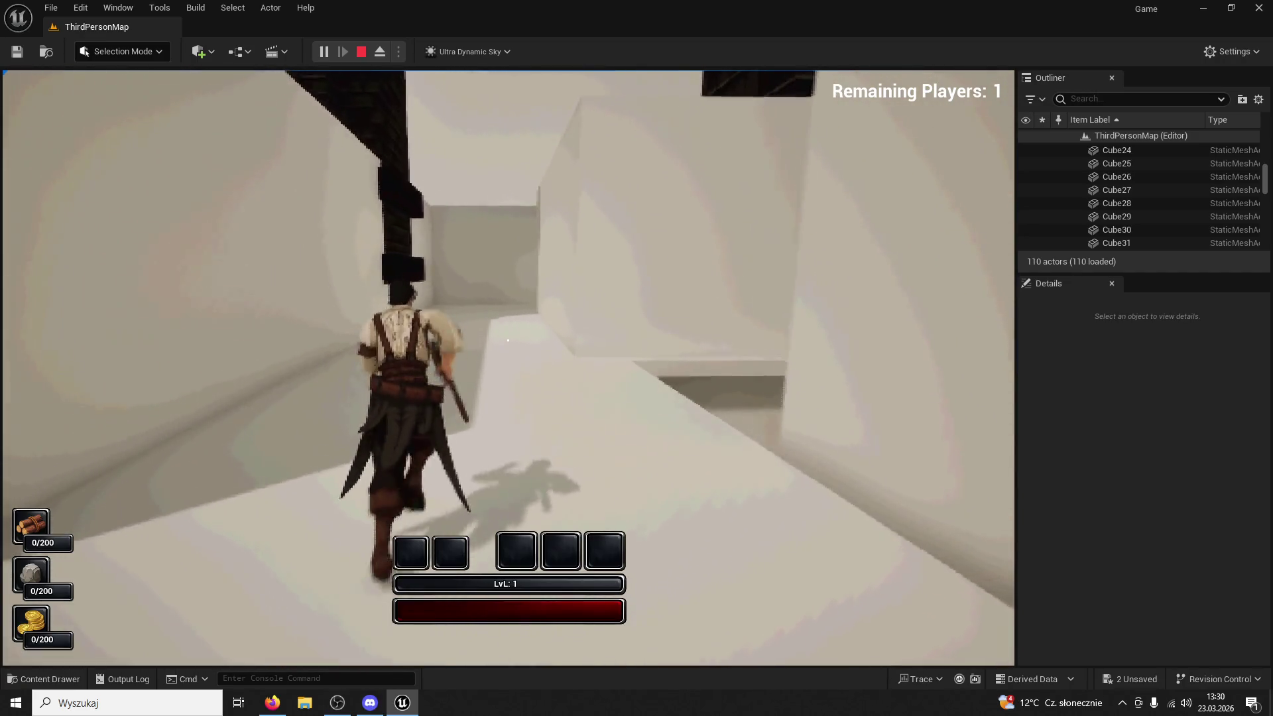
pyautogui.press('w')
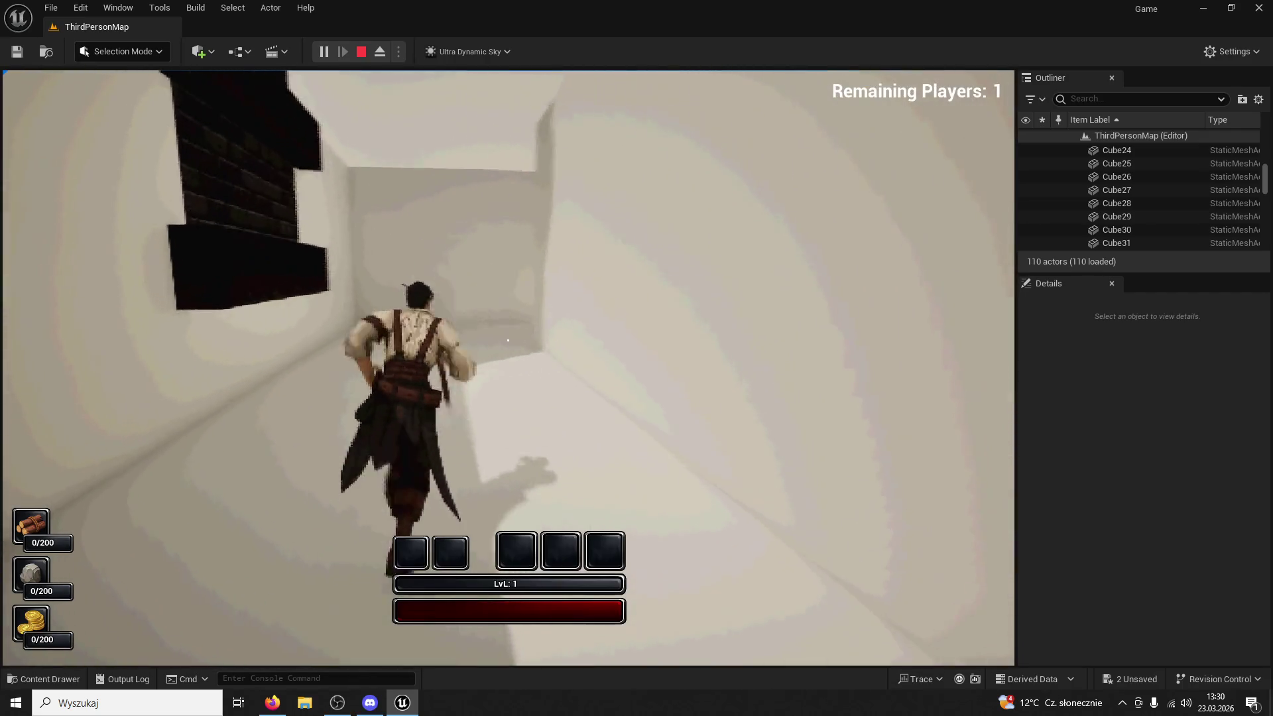
pyautogui.press('w')
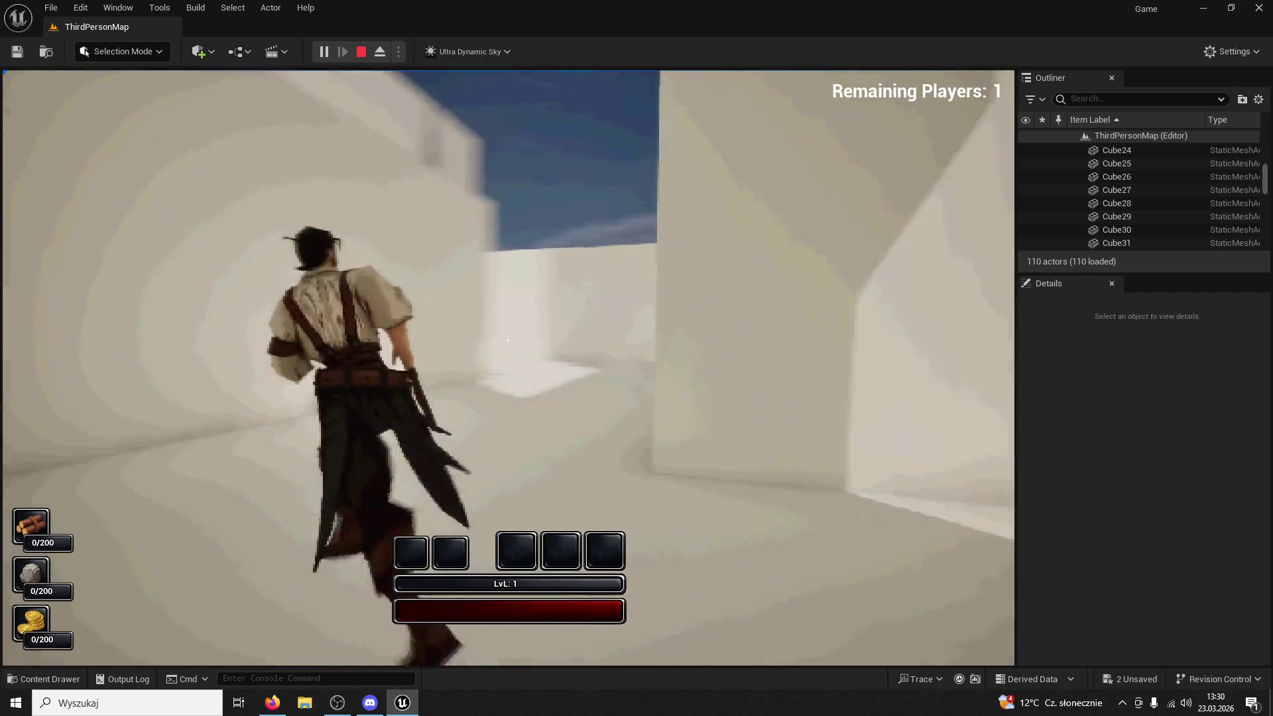
# Run along the white corridors, jumping across the white blocks, then end the play-test
pyautogui.press('w')
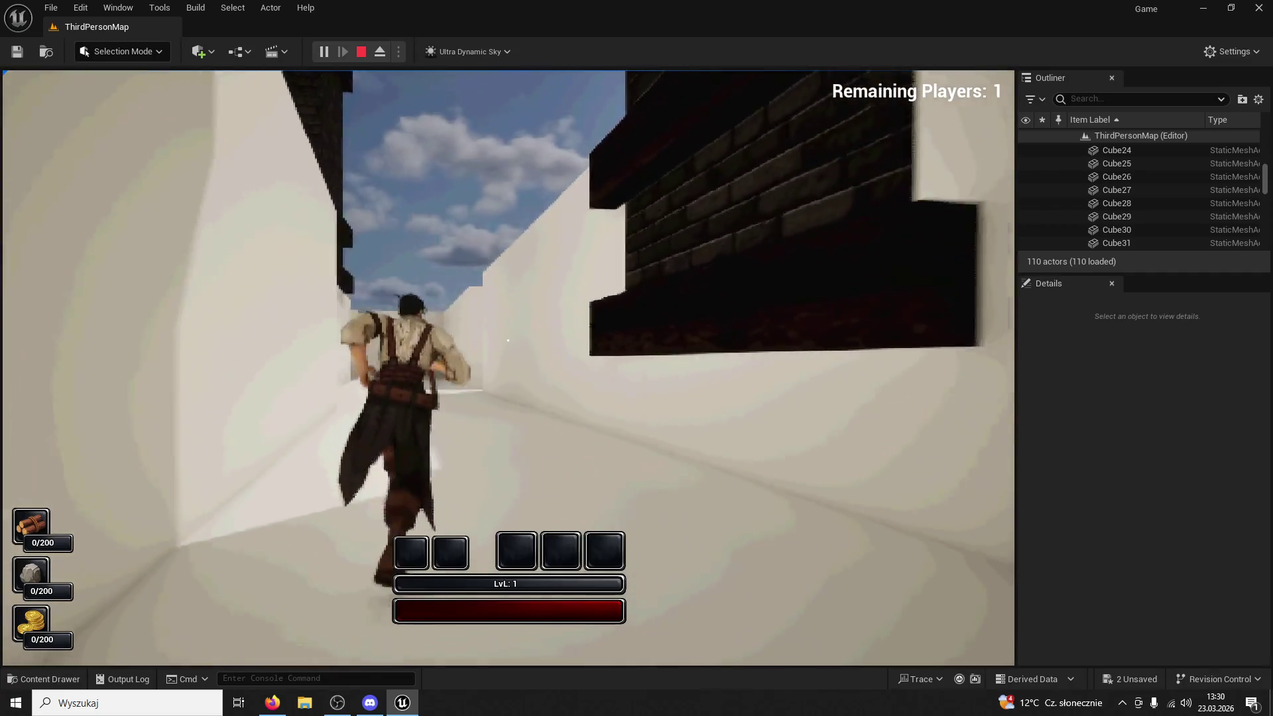
pyautogui.press('w')
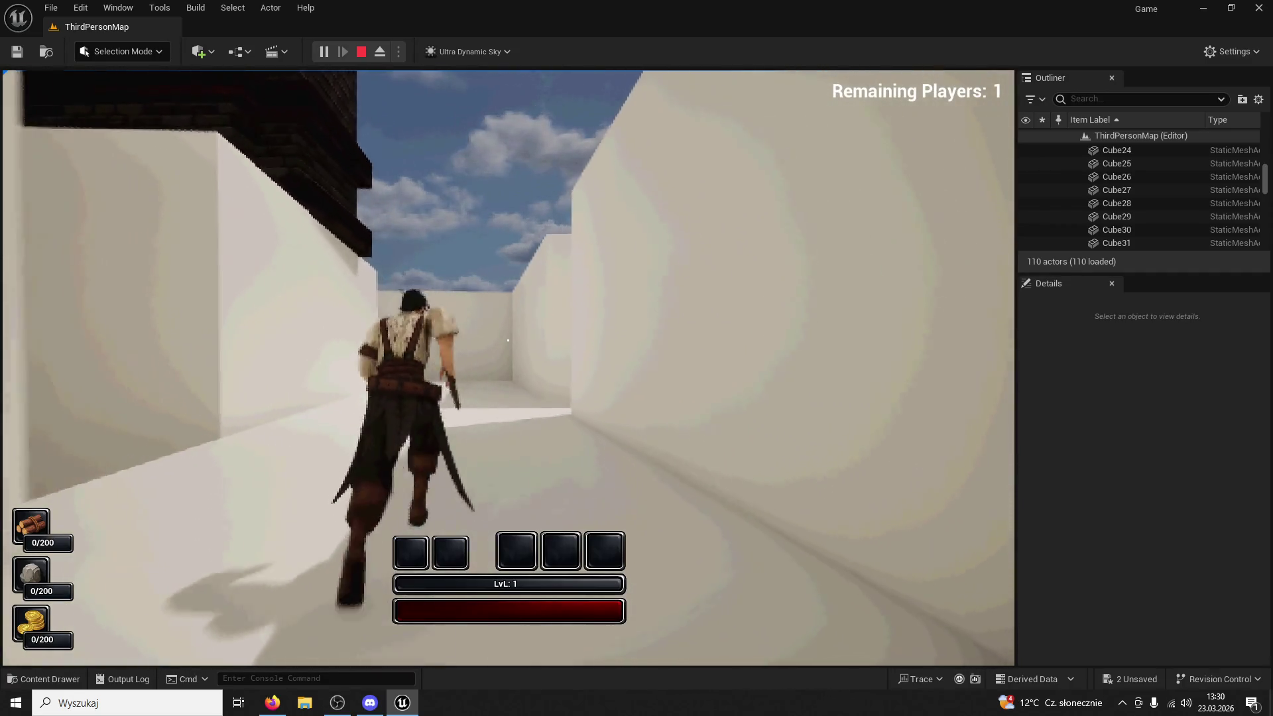
pyautogui.press('w')
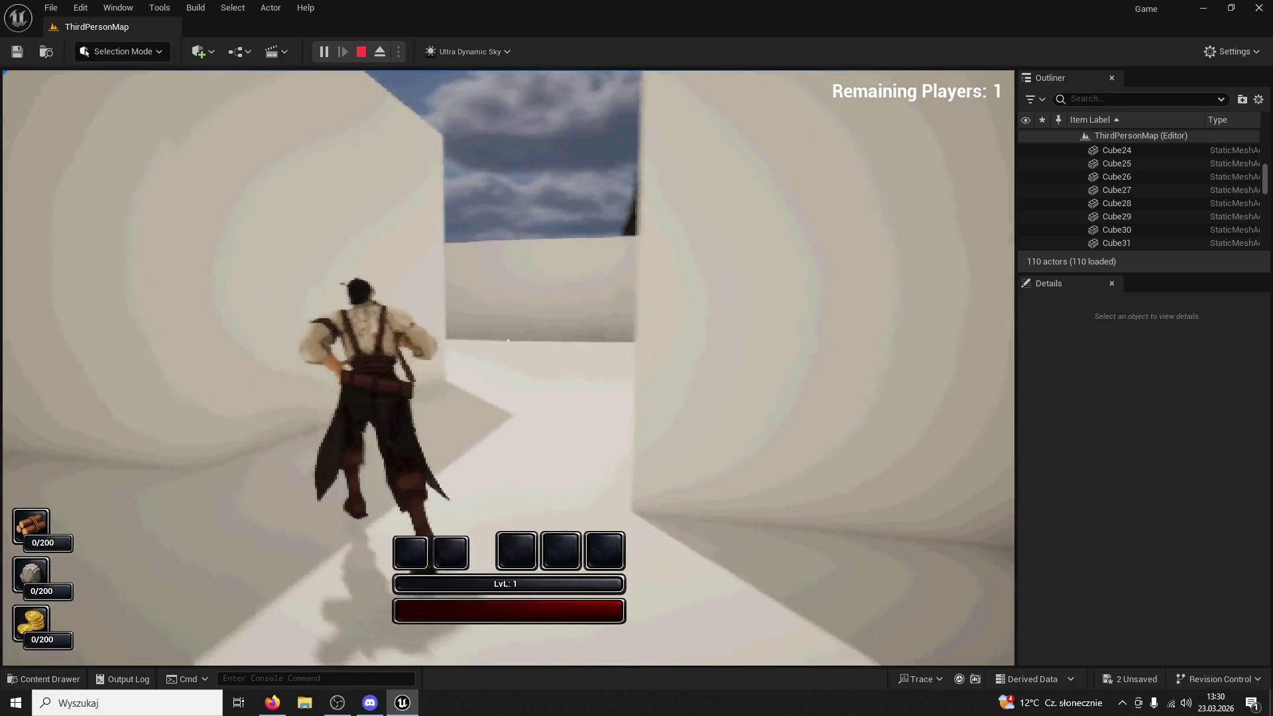
pyautogui.press('w')
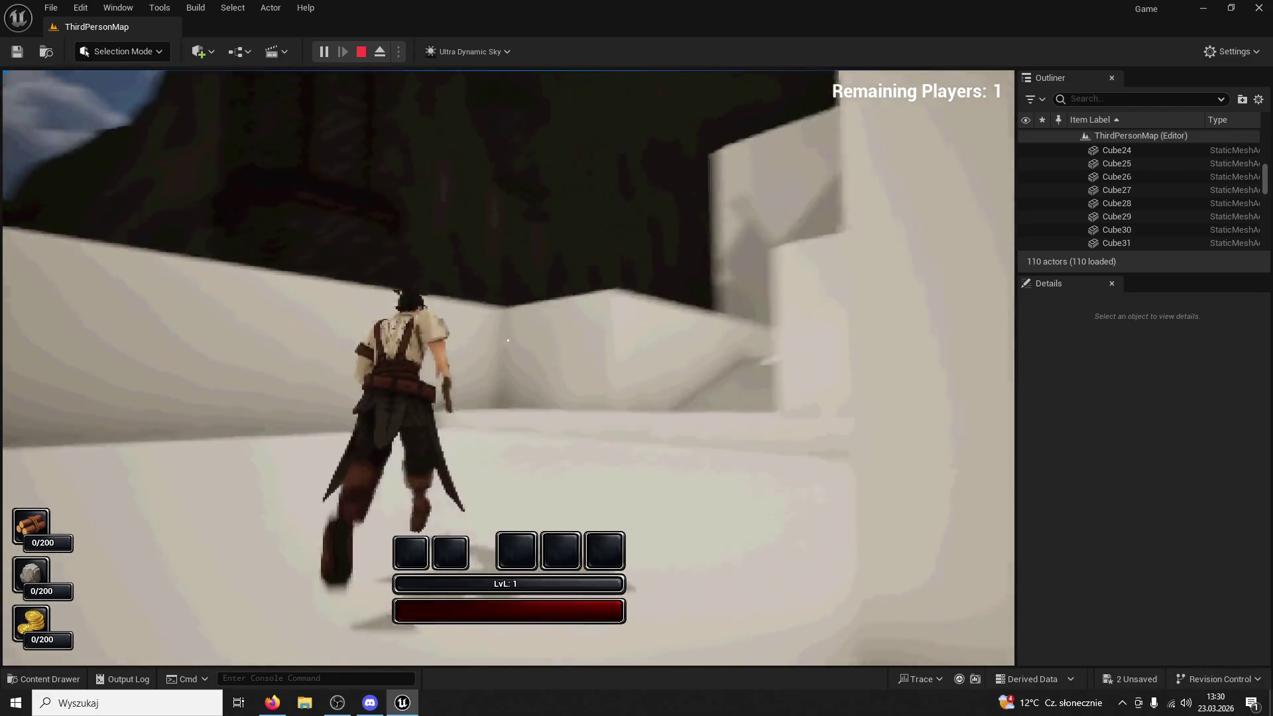
pyautogui.press('w')
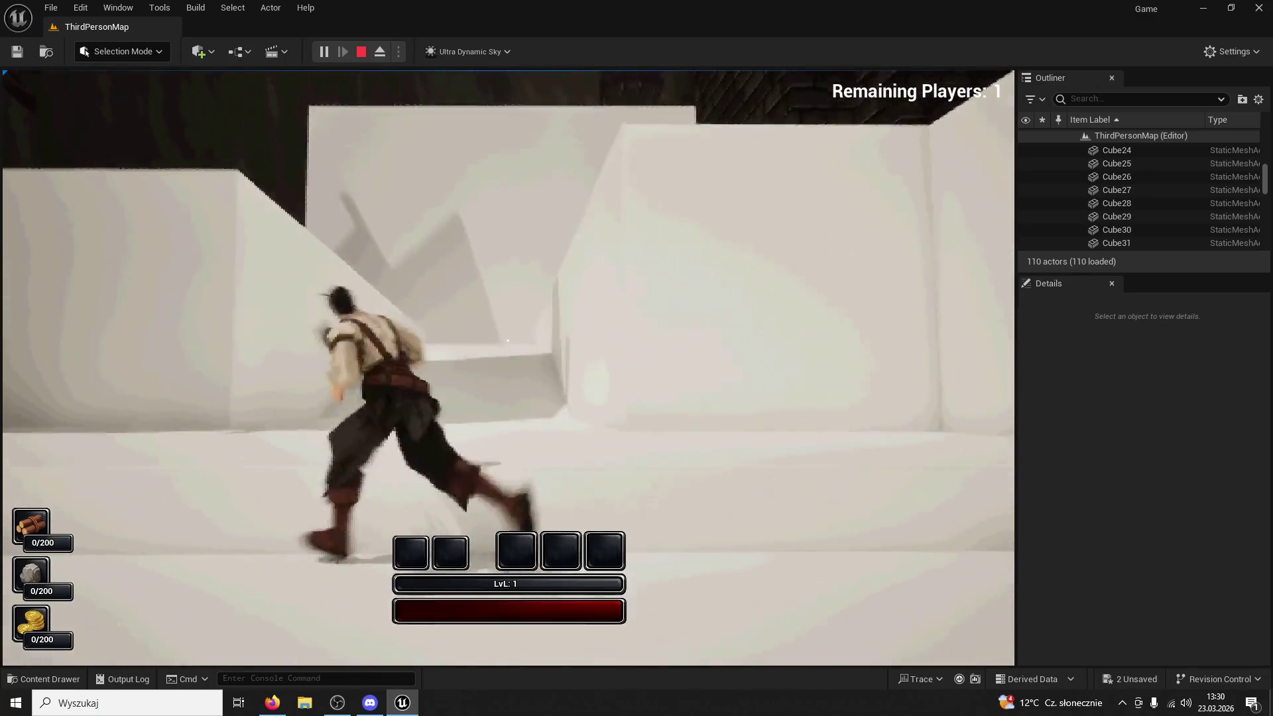
pyautogui.press('space')
pyautogui.press('w')
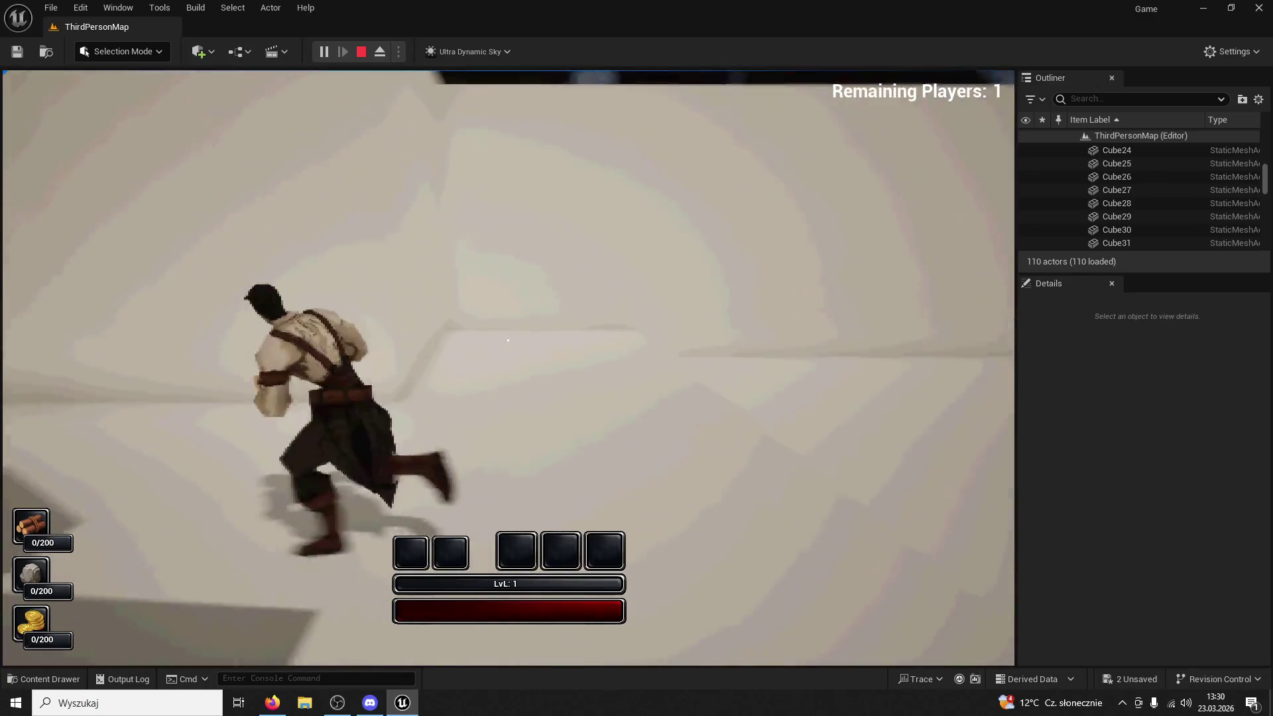
pyautogui.press('w')
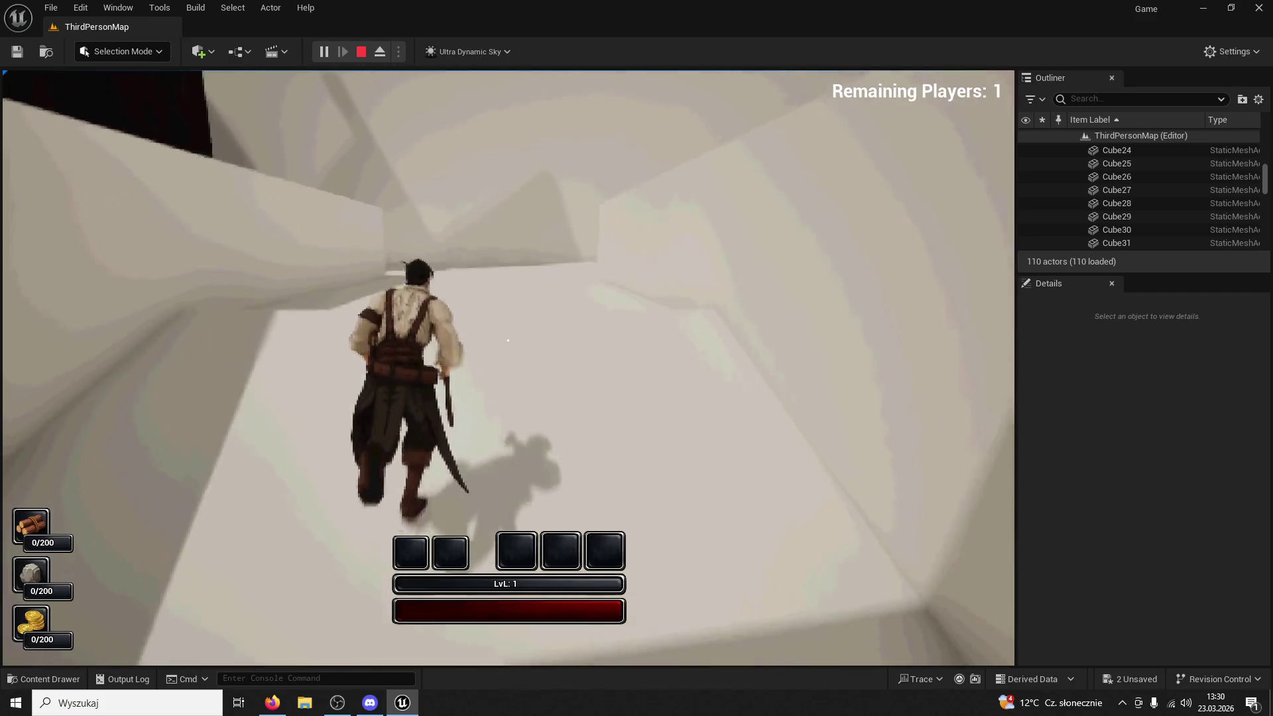
pyautogui.press('w')
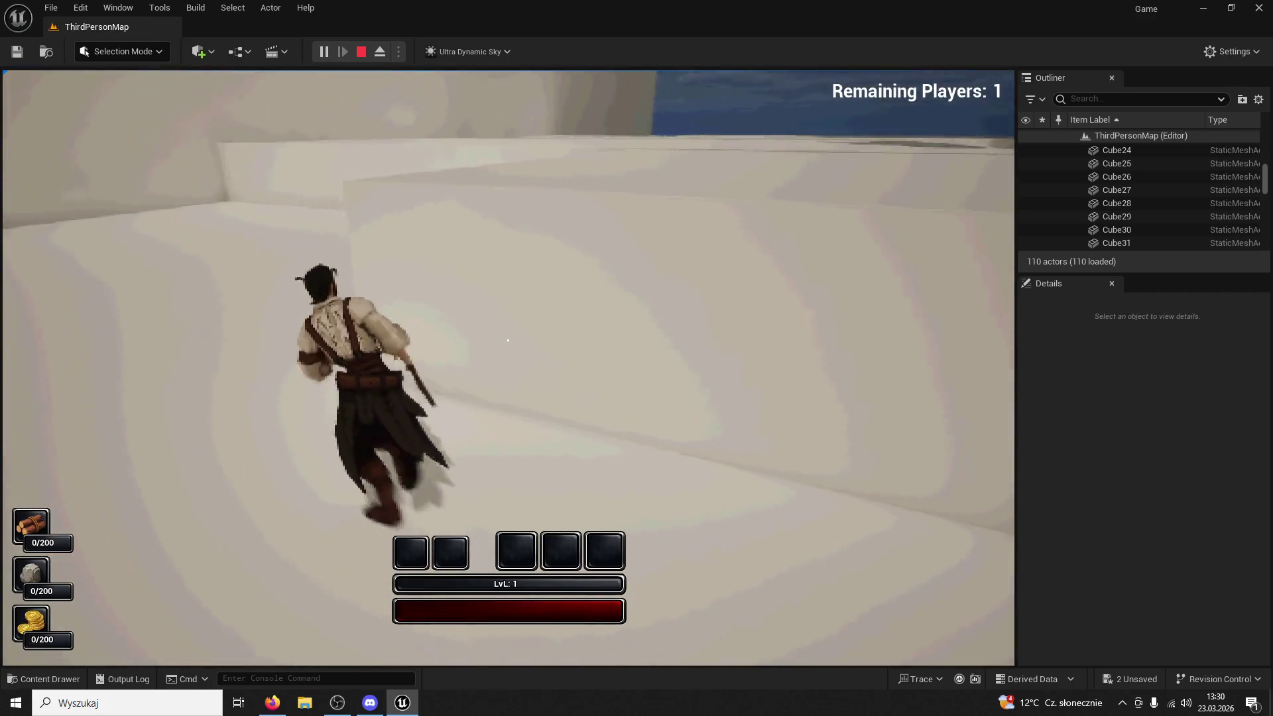
pyautogui.press('w')
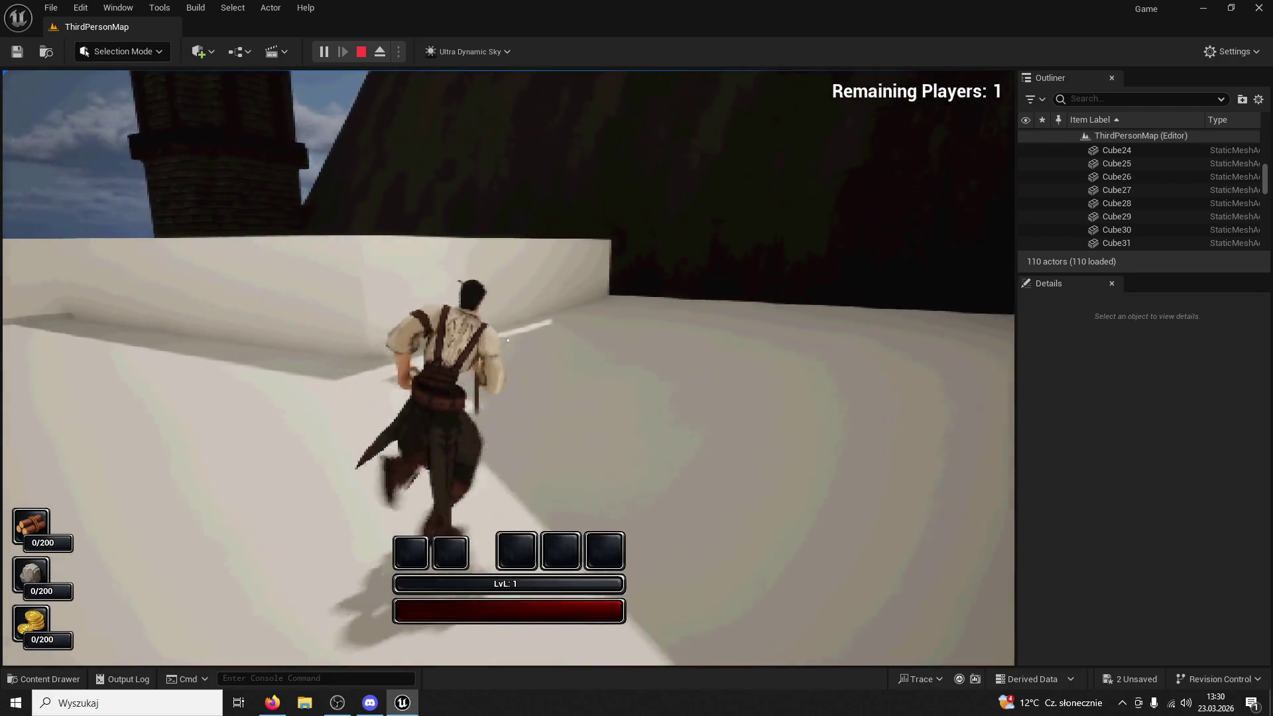
pyautogui.press('w')
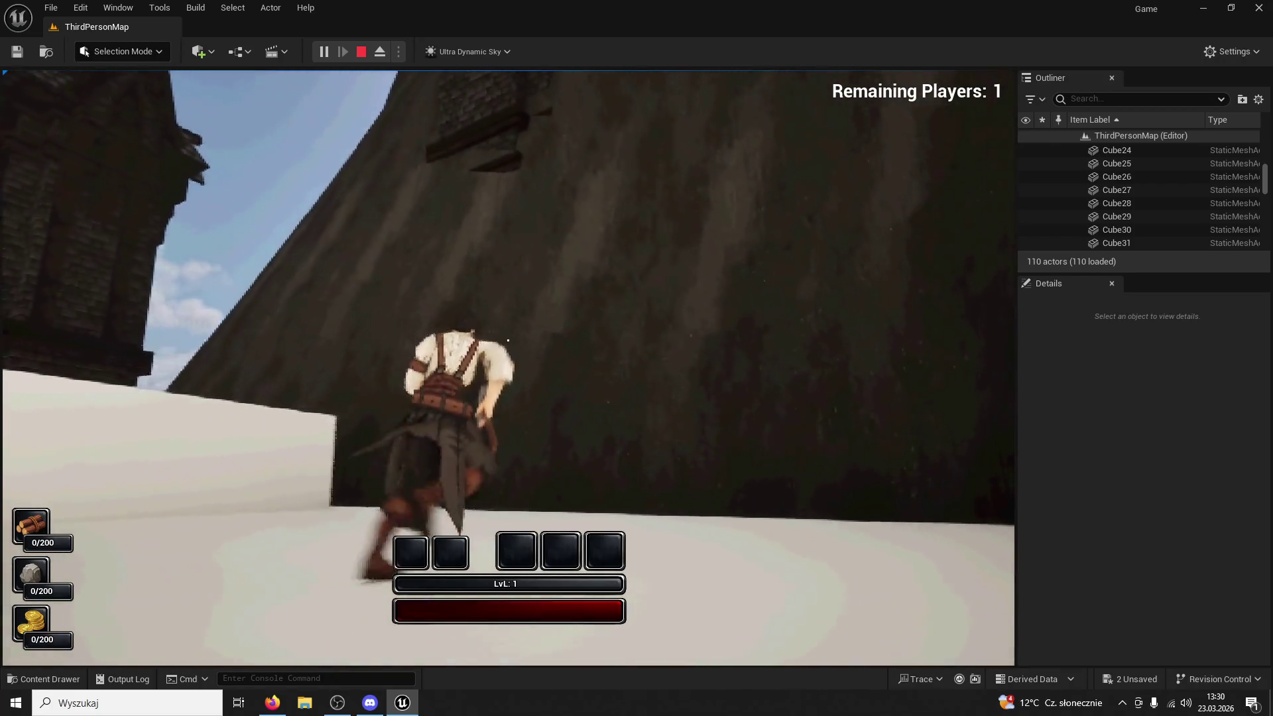
pyautogui.press('w')
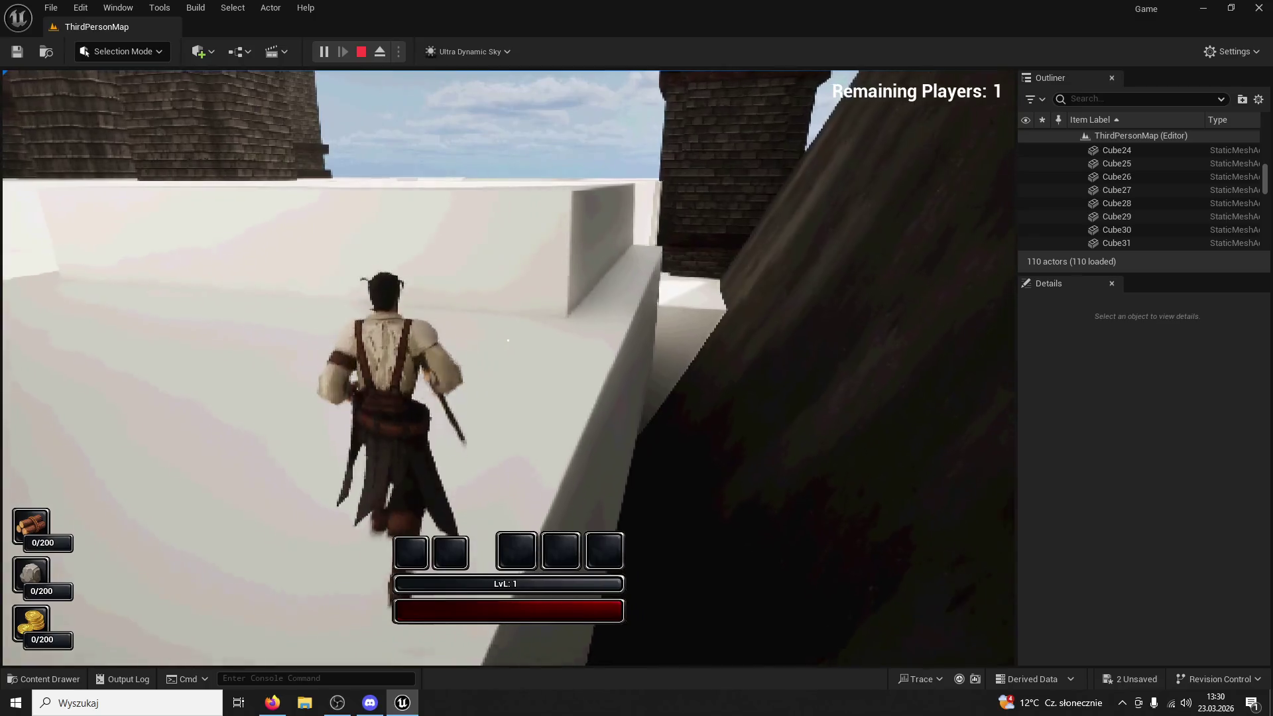
pyautogui.press('Escape')
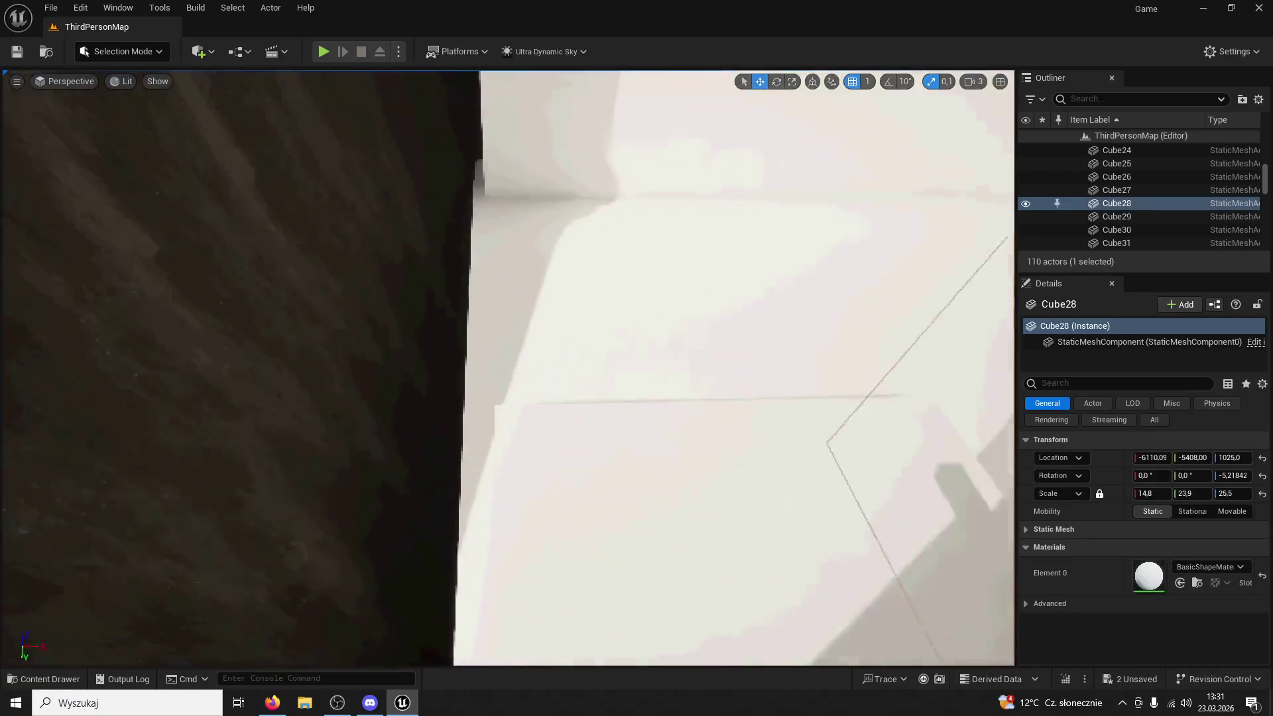
# Select and frame slab Cube26, raising it to height 1900
pyautogui.click(602, 327)
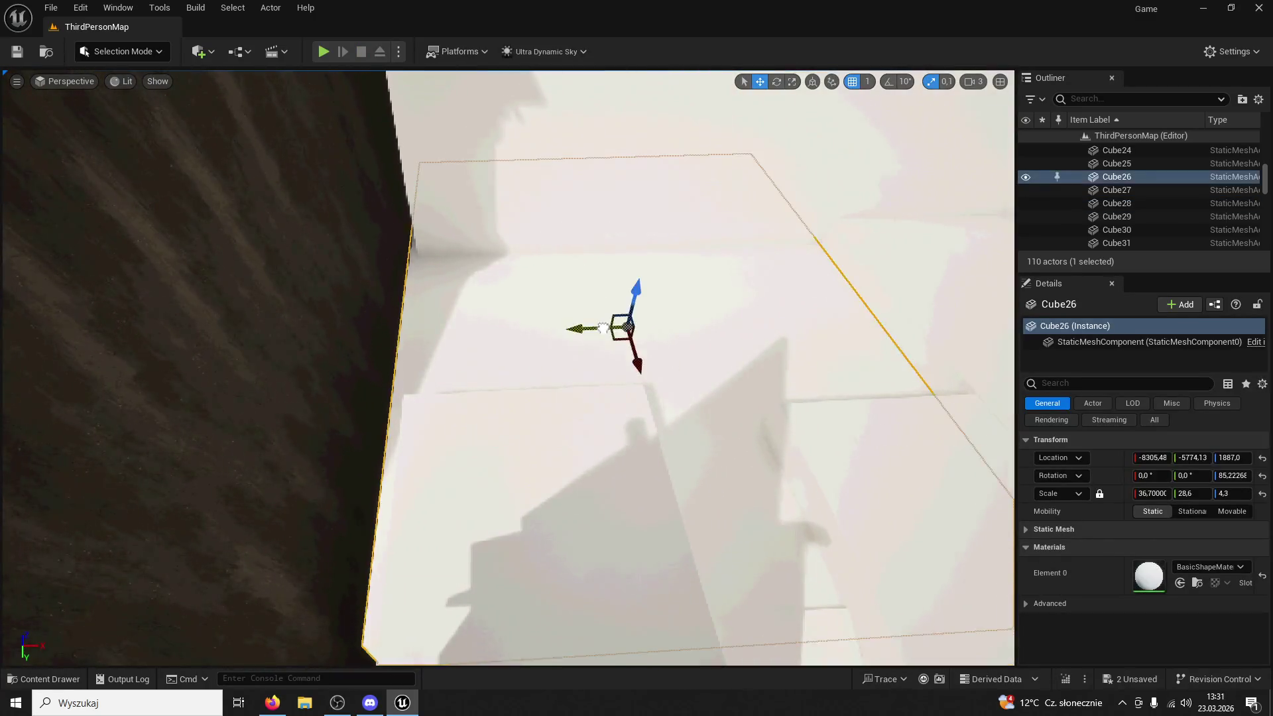
pyautogui.press('w')
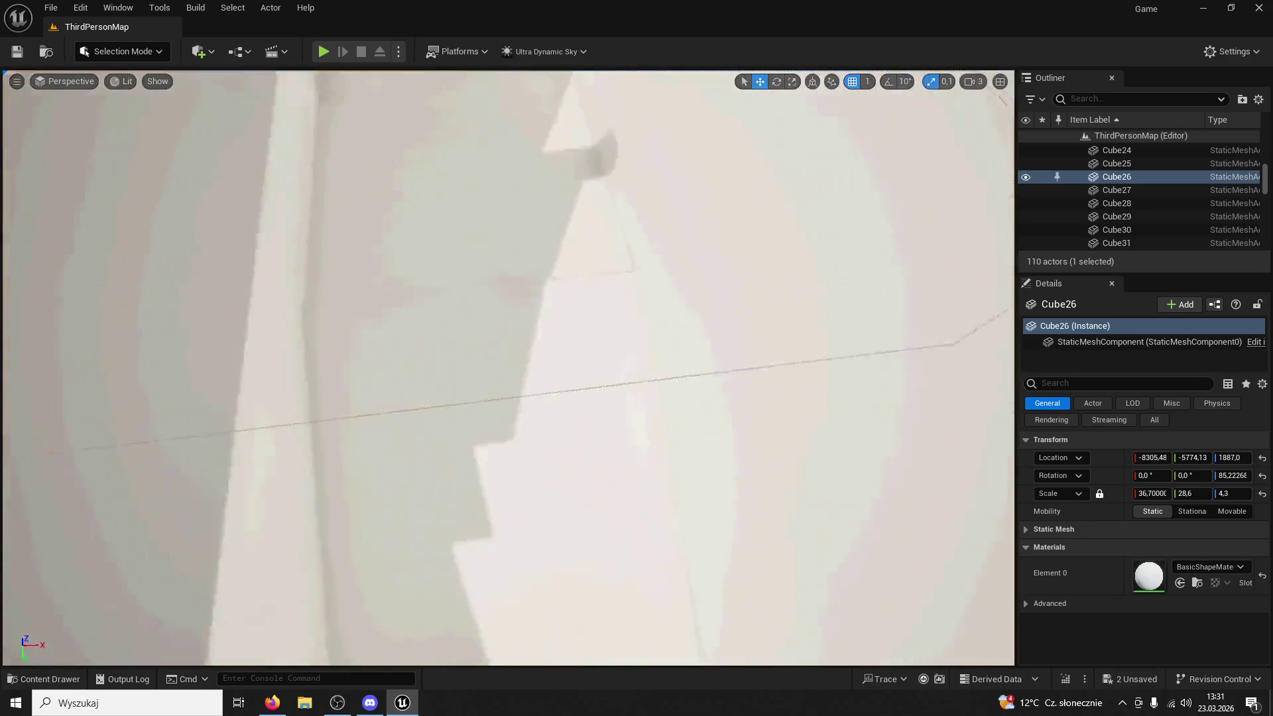
pyautogui.press('f')
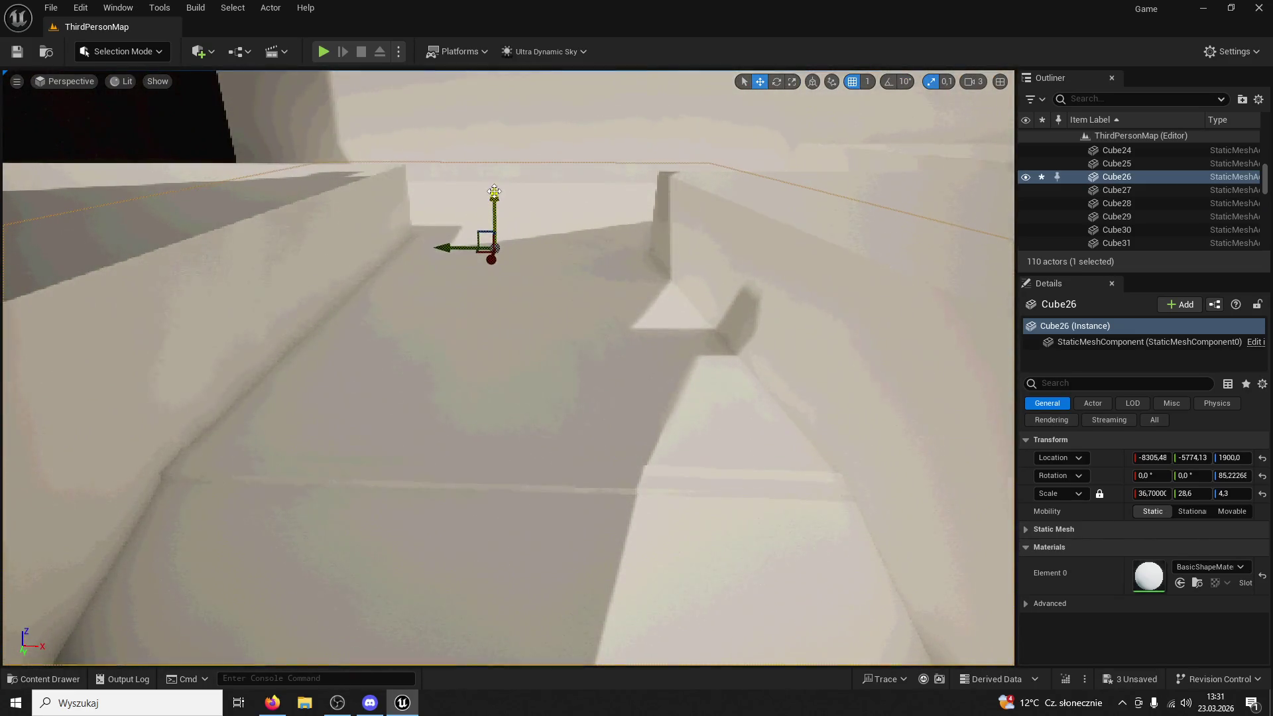
pyautogui.click(506, 198)
# Lower block Cube39 to a height of about 1491
pyautogui.click(507, 332)
pyautogui.press('f')
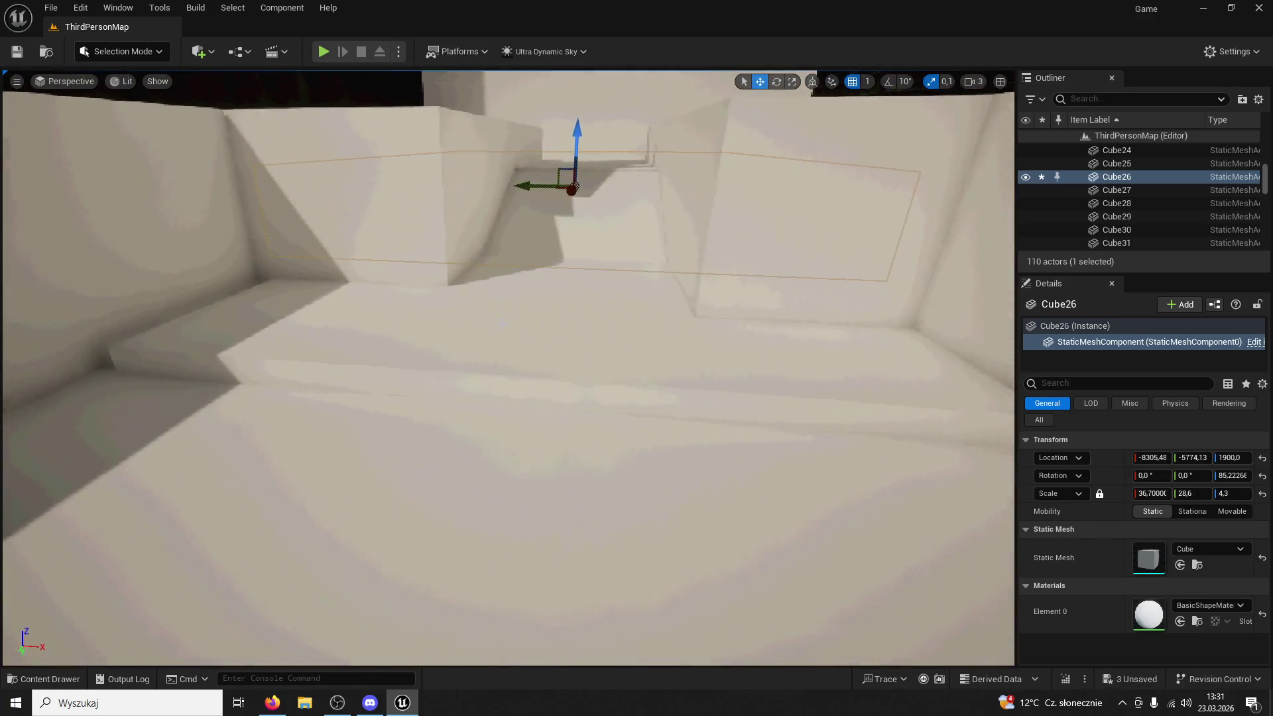
pyautogui.moveTo(561, 341); pyautogui.dragTo(562, 361)
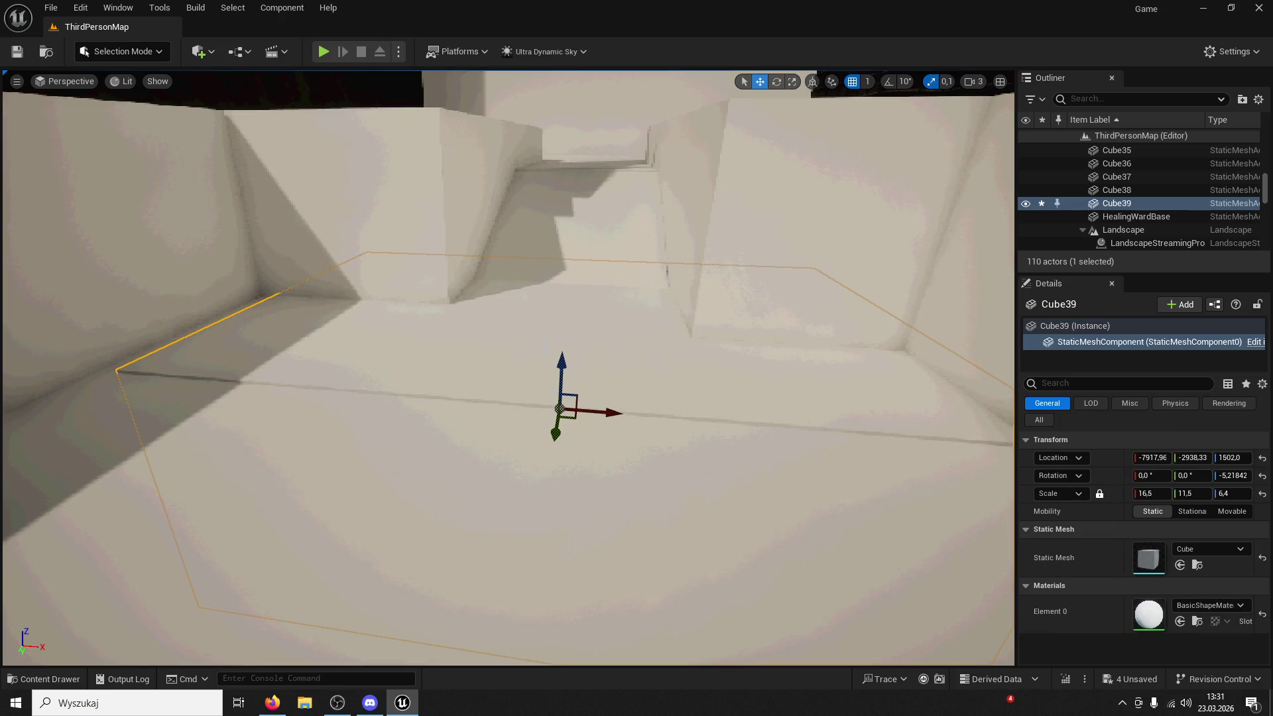
pyautogui.moveTo(561, 362); pyautogui.dragTo(562, 369)
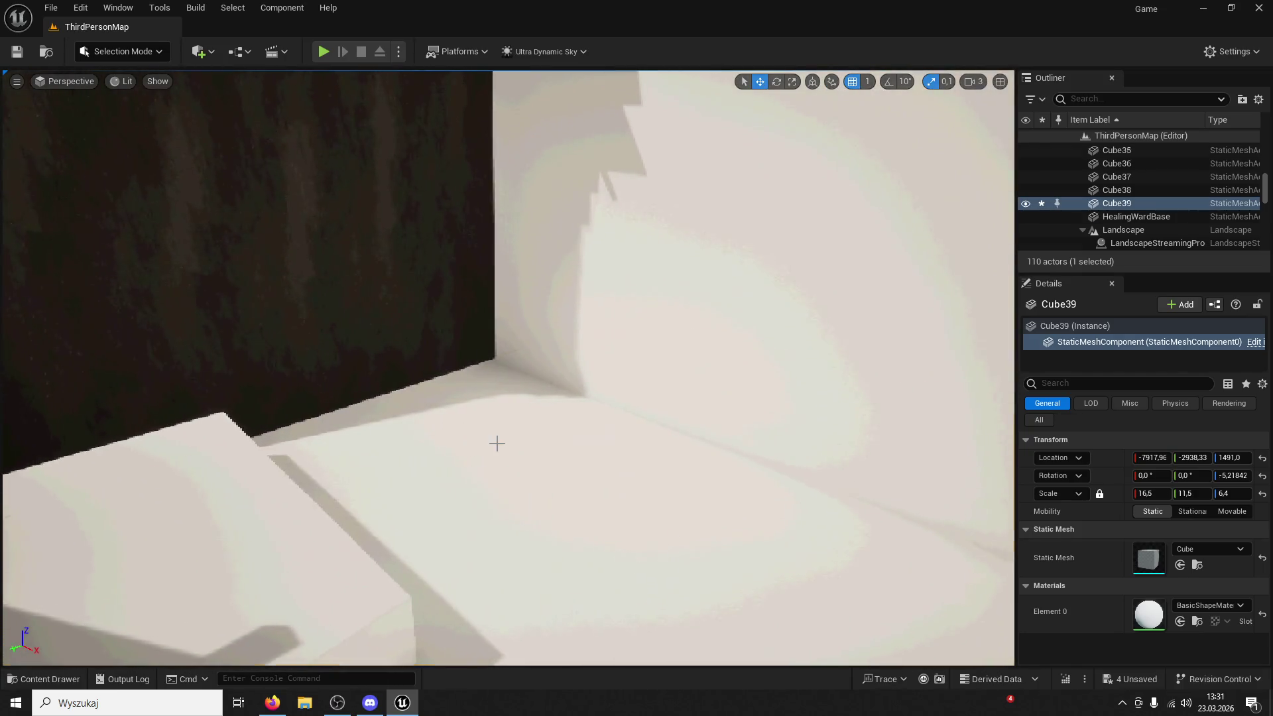
# Widen courtyard slab Cube25 along Y to a scale of 14.7
pyautogui.click(497, 440)
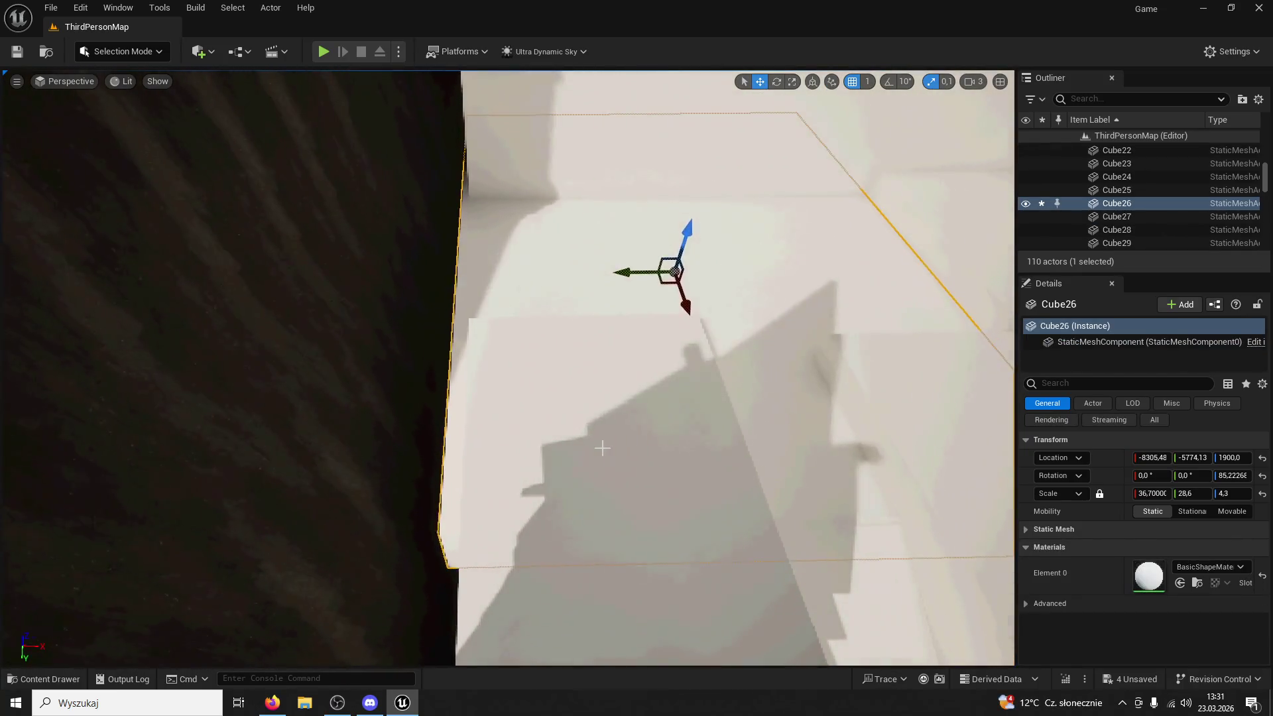
pyautogui.click(603, 446)
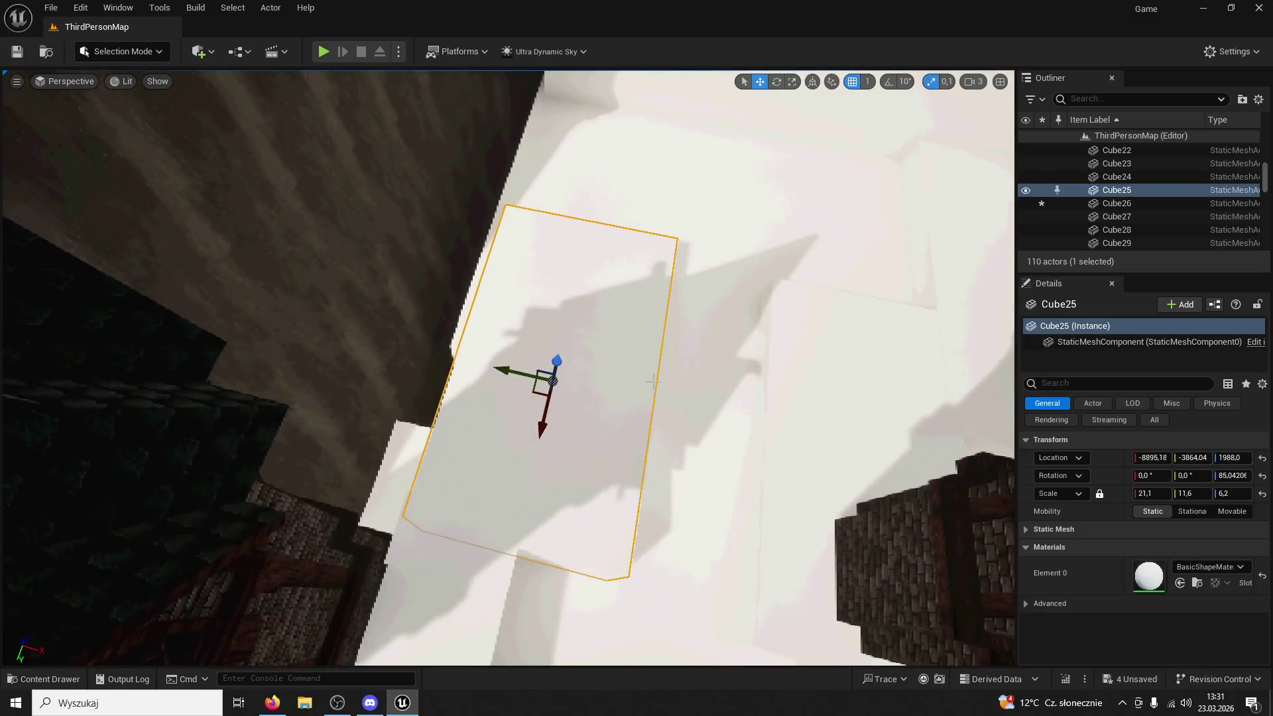
pyautogui.press('r')
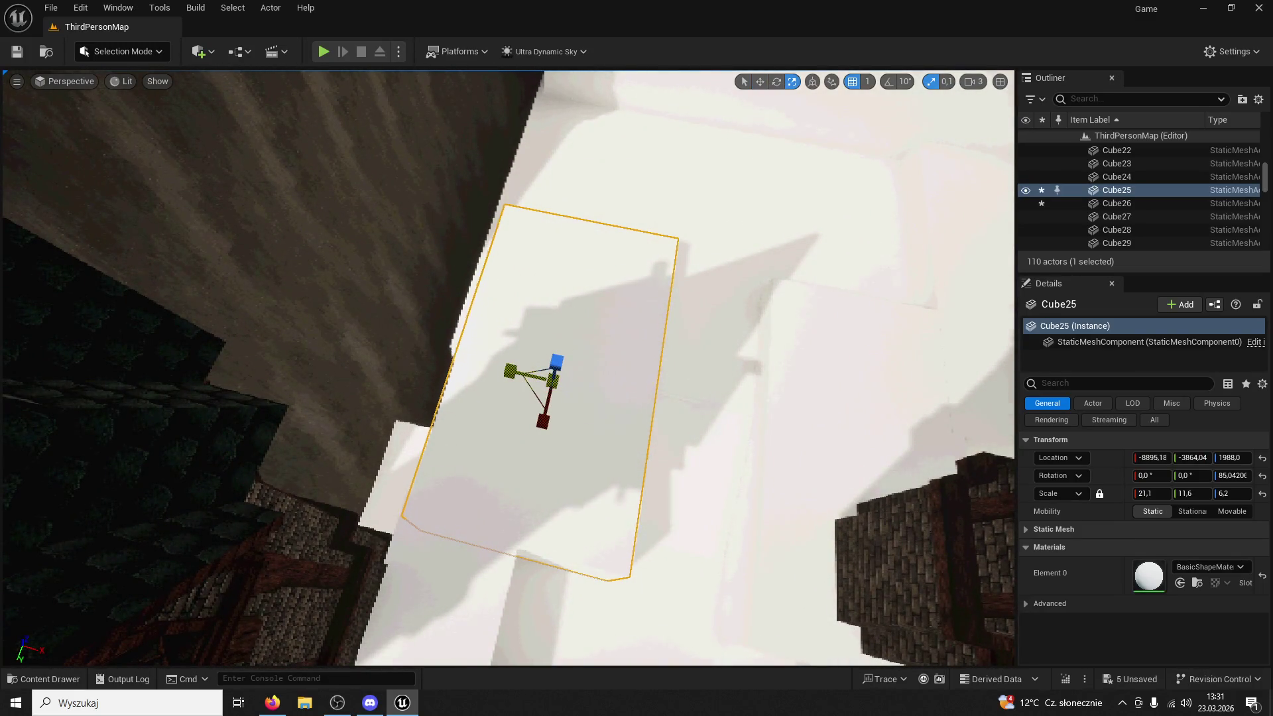
pyautogui.moveTo(510, 370)
pyautogui.mouseDown()
pyautogui.moveTo(559, 388)
pyautogui.moveTo(526, 369)
pyautogui.mouseUp()
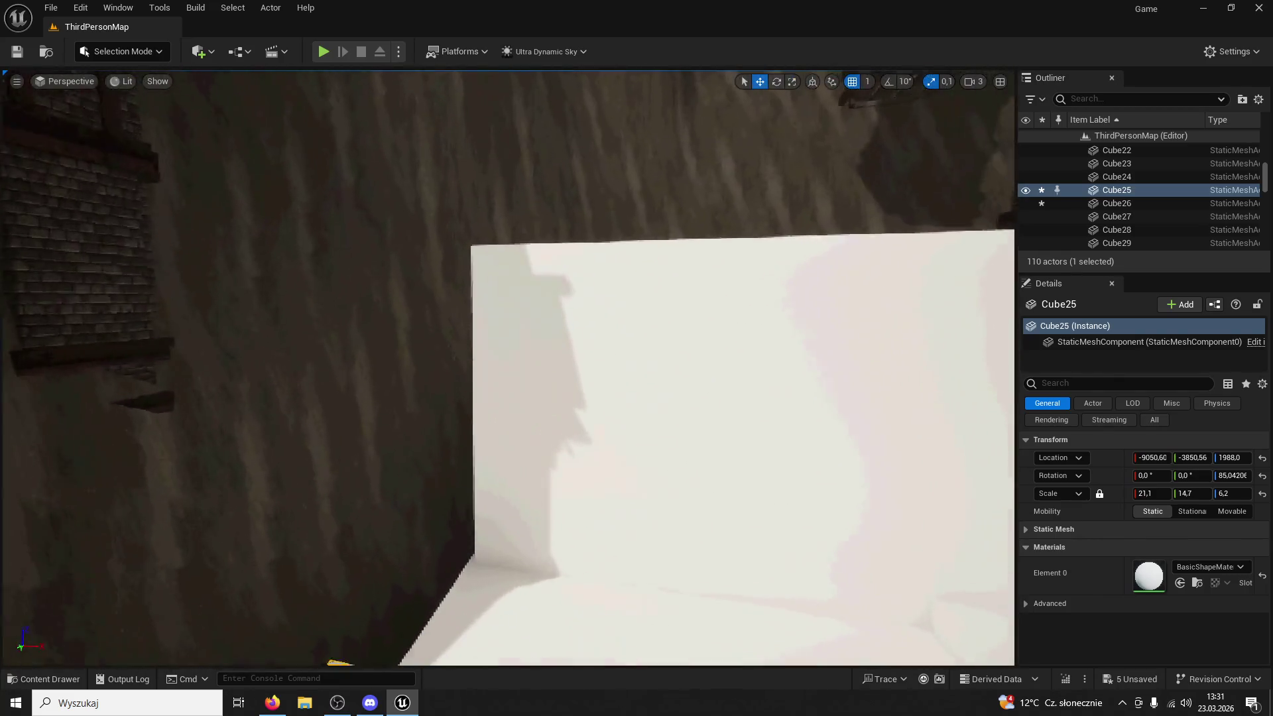
pyautogui.click(569, 410)
pyautogui.moveTo(591, 441); pyautogui.dragTo(591, 540)
pyautogui.click(411, 434)
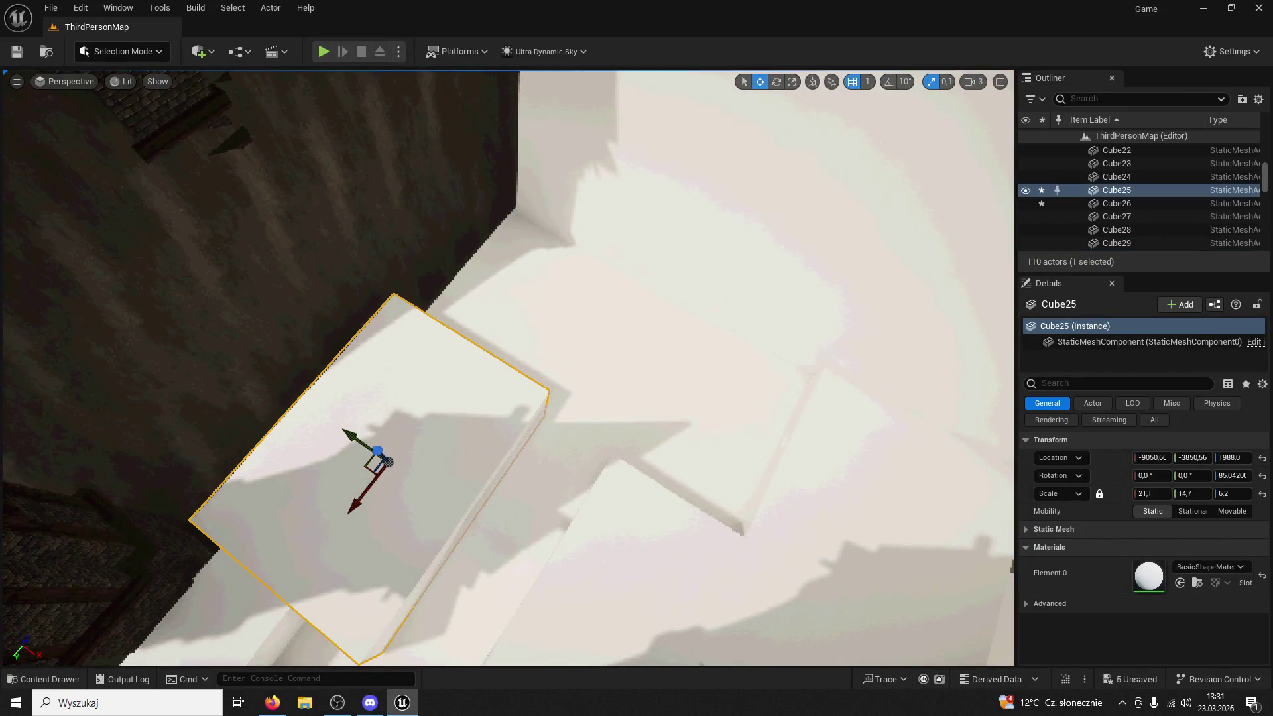
pyautogui.moveTo(500, 420); pyautogui.dragTo(451, 420)
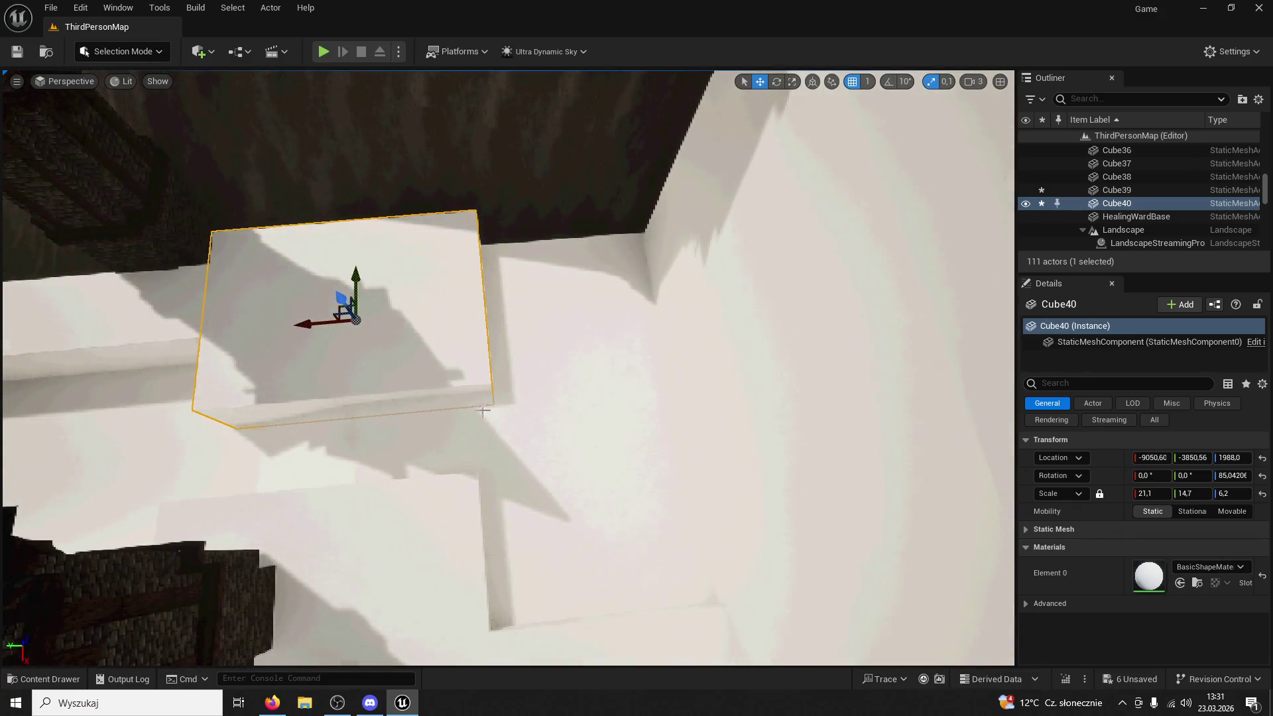
# Replace the stray Cube40 with a copy of Cube25 slid further along the courtyard
pyautogui.press('Delete')
pyautogui.click(449, 358)
pyautogui.moveTo(686, 151); pyautogui.dragTo(686, 152)
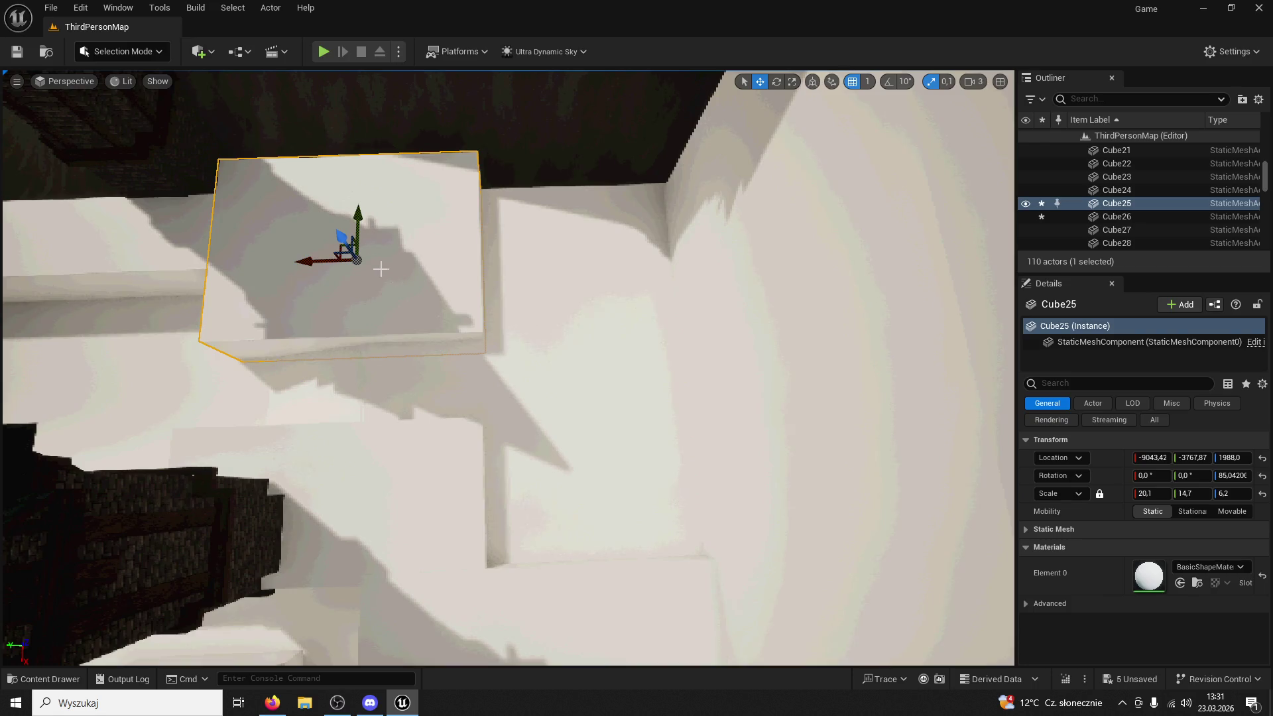
pyautogui.moveTo(311, 148); pyautogui.dragTo(568, 154)
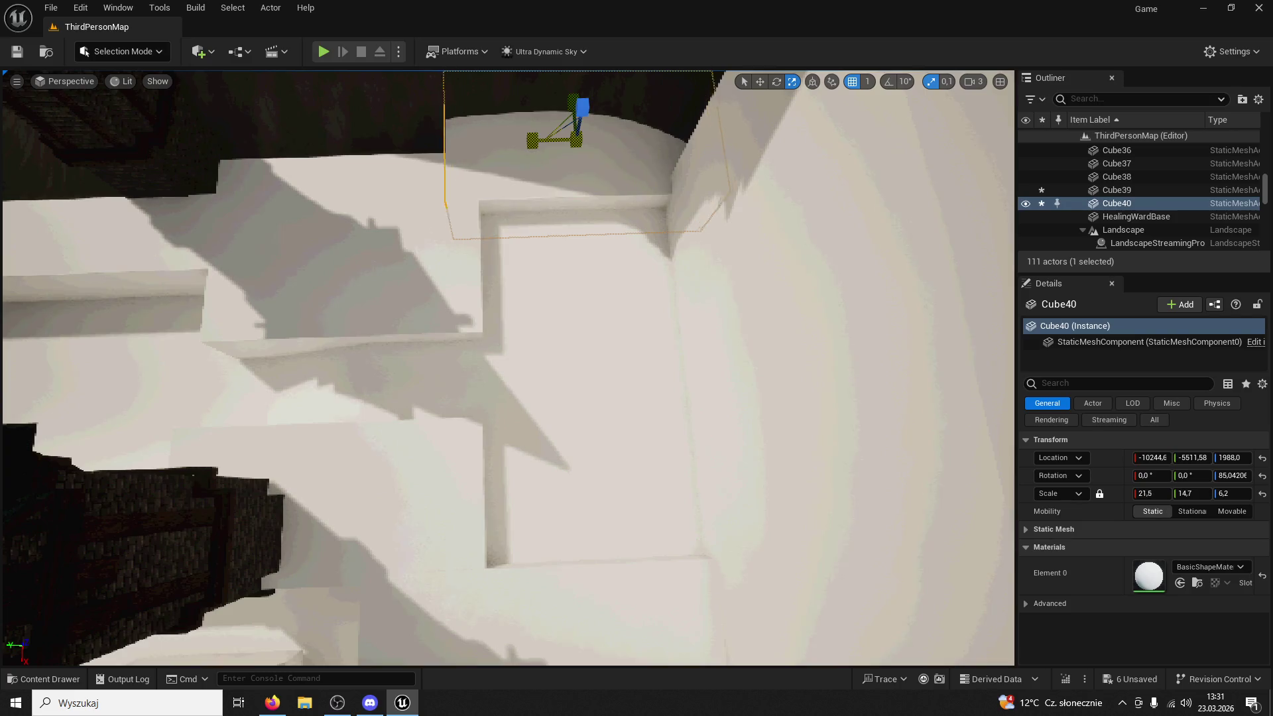
pyautogui.moveTo(584, 156); pyautogui.dragTo(583, 156)
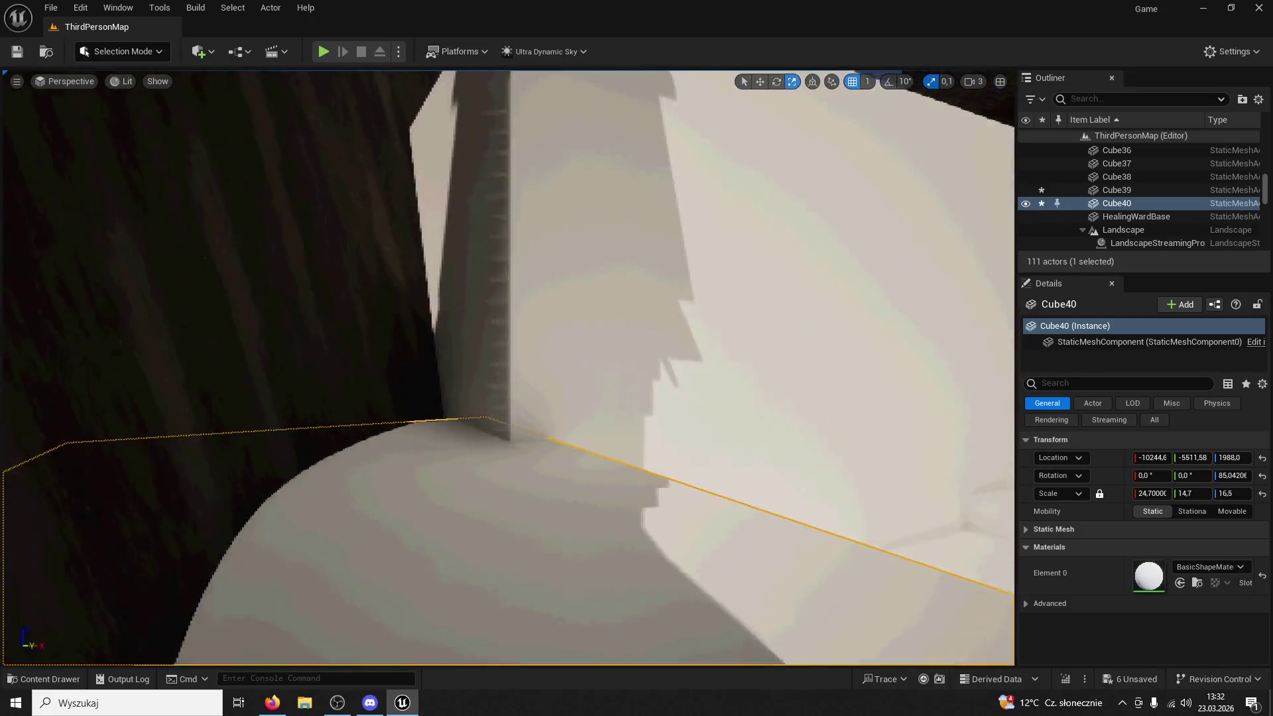
pyautogui.click(821, 220)
# Shift the big wall Cube29 sideways
pyautogui.moveTo(822, 220); pyautogui.dragTo(822, 220)
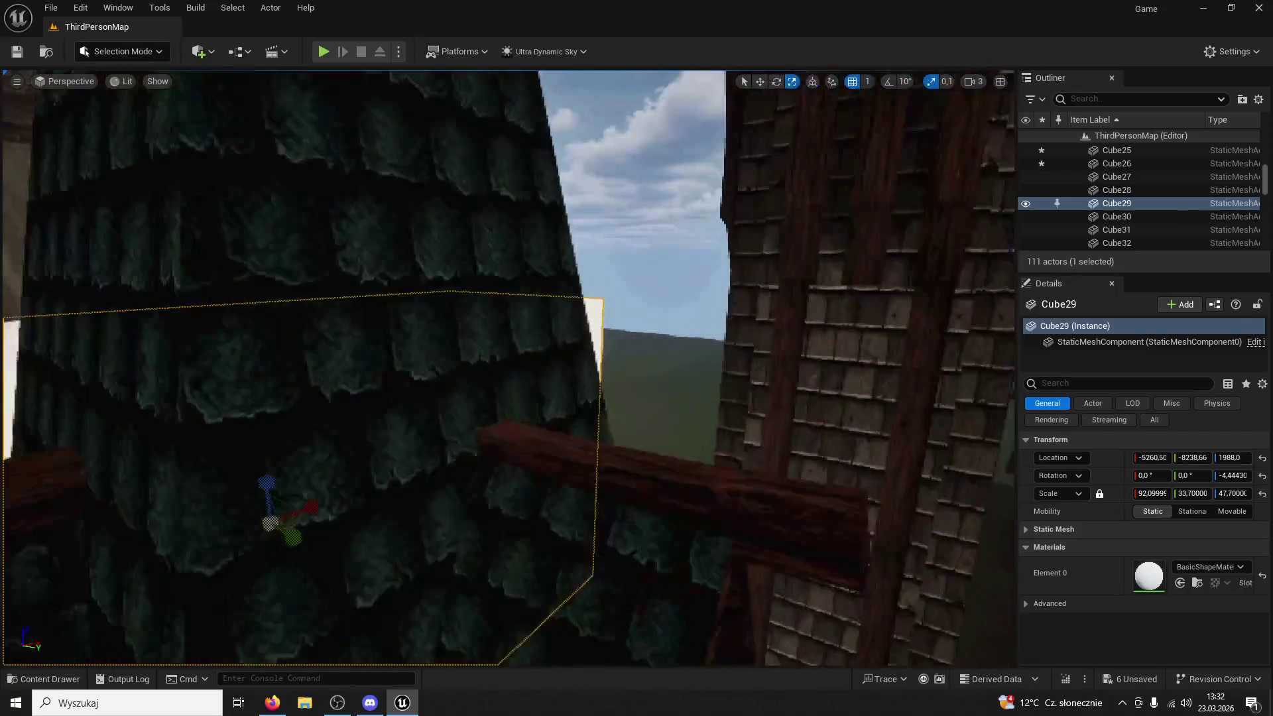
pyautogui.moveTo(758, 305); pyautogui.dragTo(758, 304)
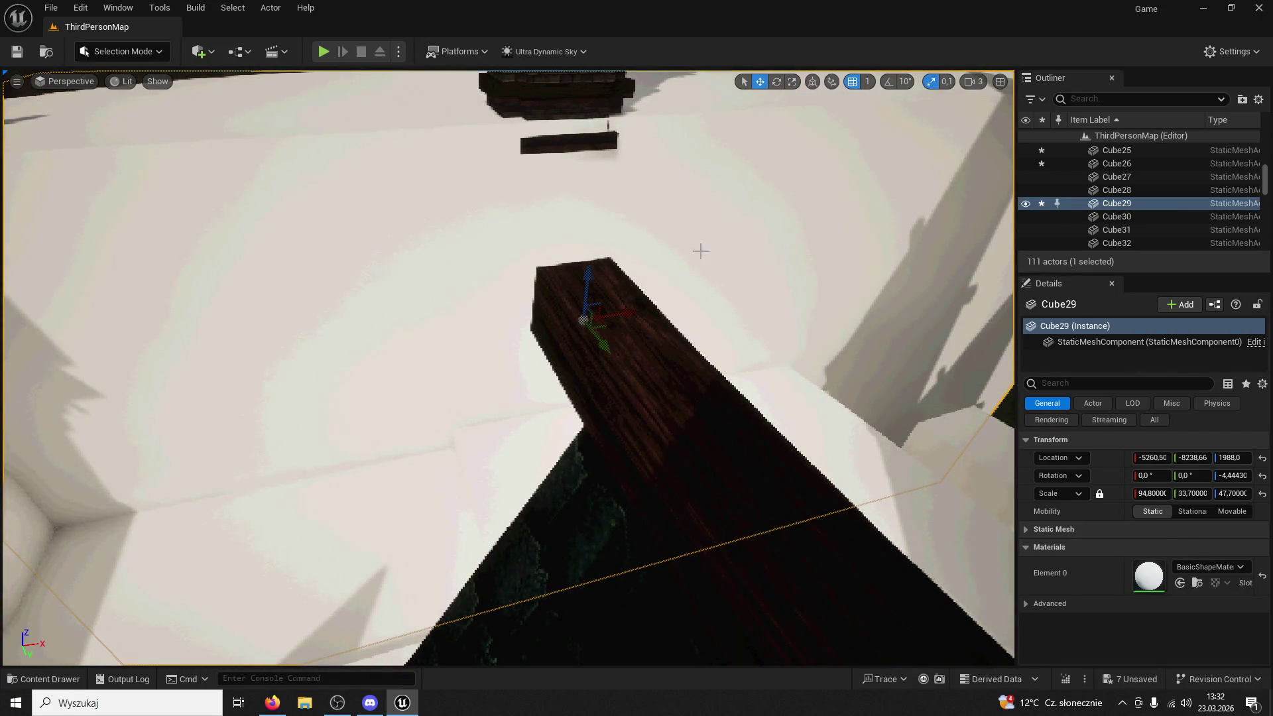
pyautogui.moveTo(552, 331)
pyautogui.mouseDown()
pyautogui.moveTo(882, 508)
pyautogui.moveTo(981, 510)
pyautogui.mouseUp()
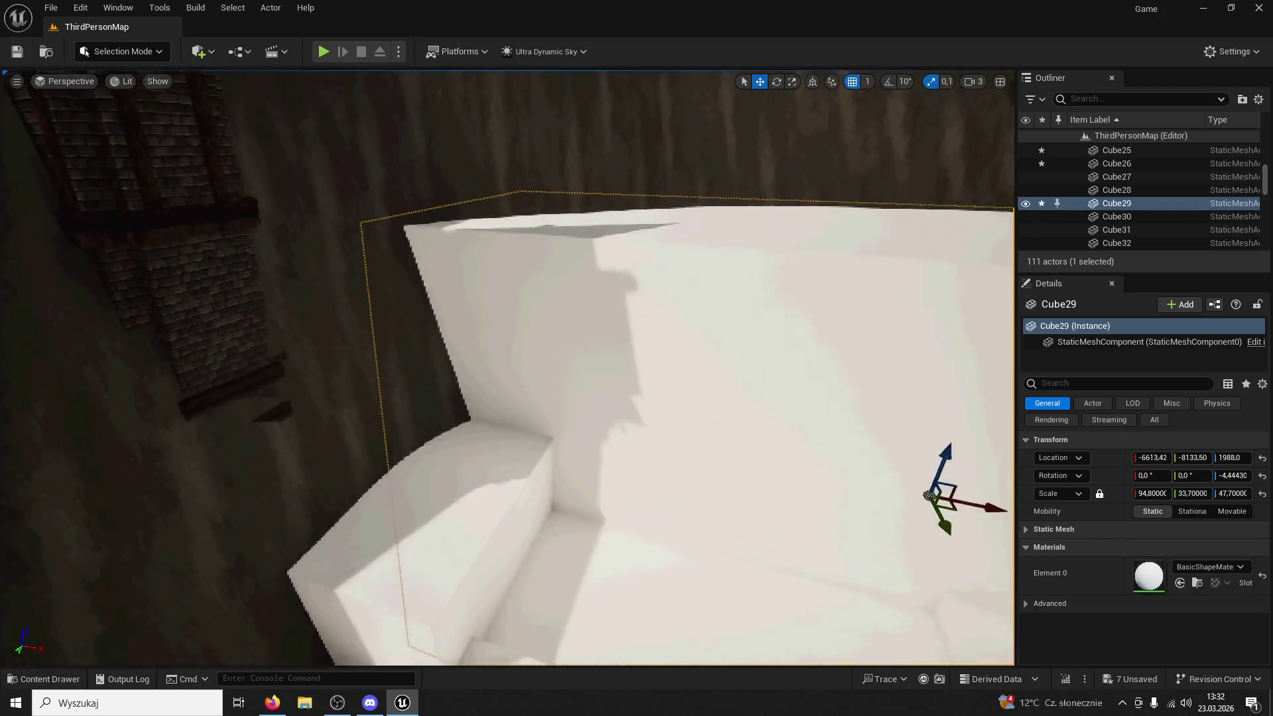
pyautogui.moveTo(507, 368); pyautogui.dragTo(486, 343)
# Duplicate ledge beam Cube9 as Cube41, shorten it to about 17.8 on X, and place it over the corridor gap
pyautogui.click(398, 501)
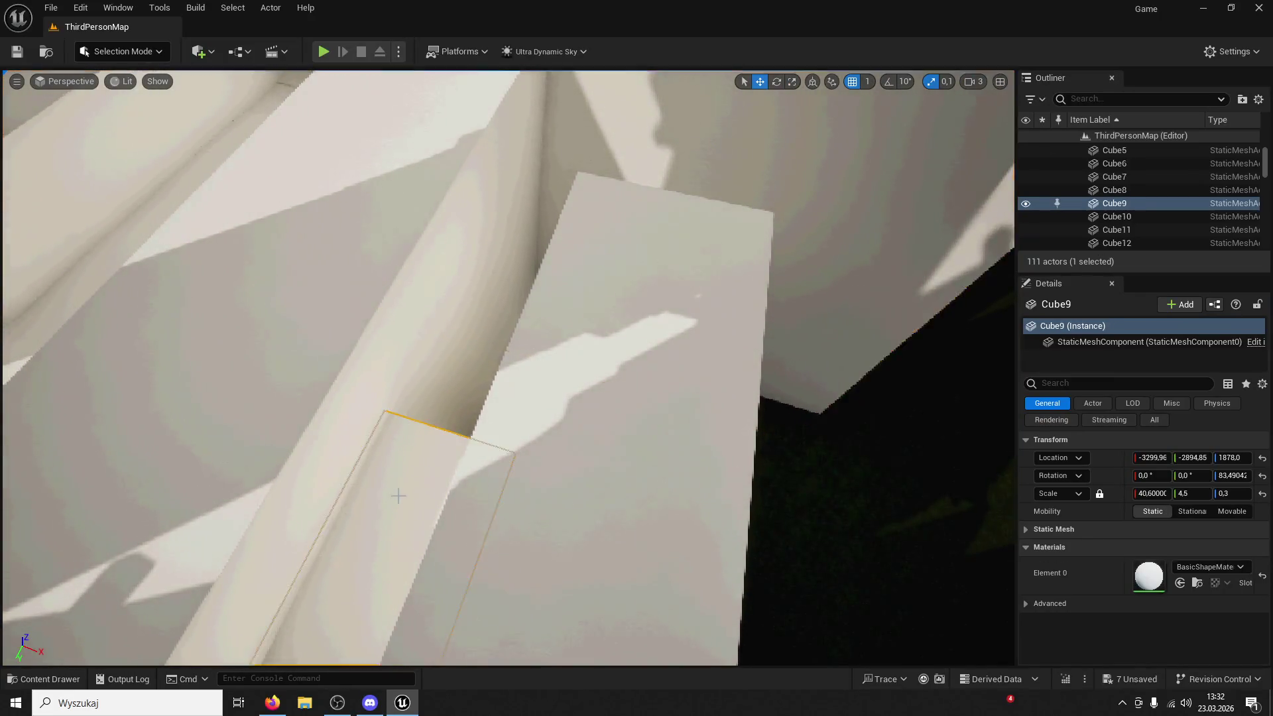
pyautogui.press('f')
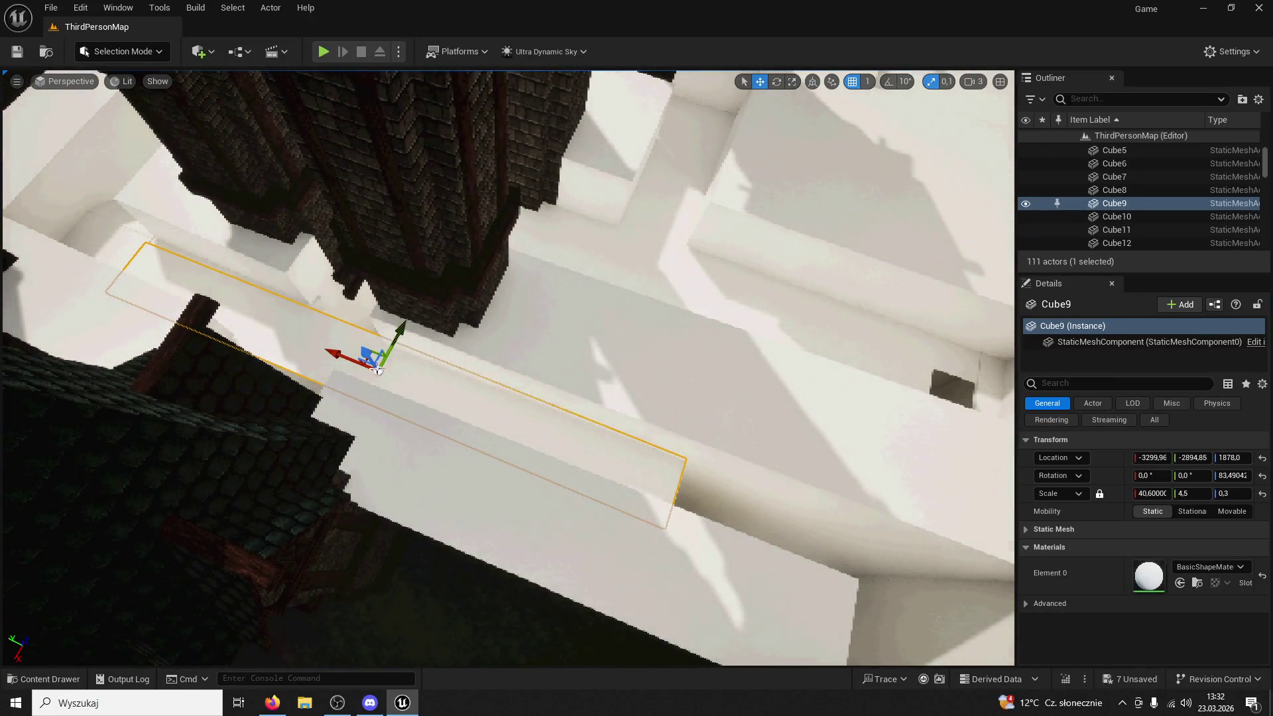
pyautogui.press('d')
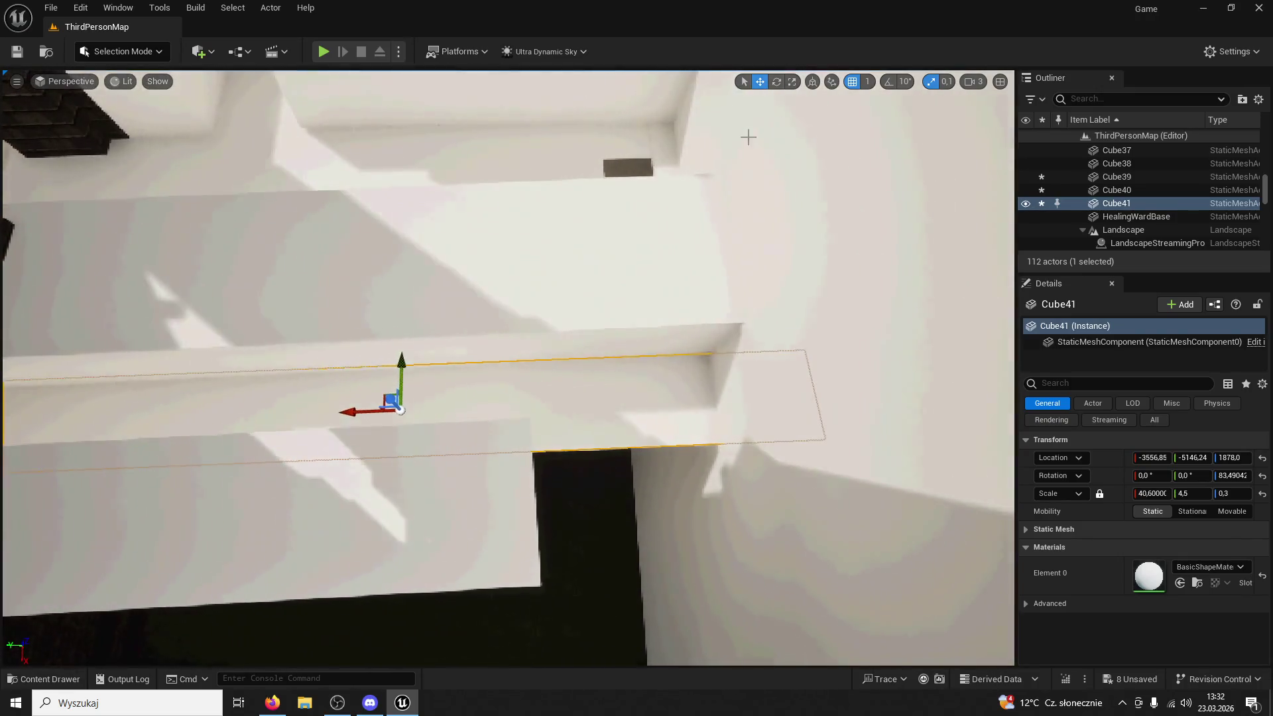
pyautogui.moveTo(355, 411); pyautogui.dragTo(267, 339)
pyautogui.click(759, 82)
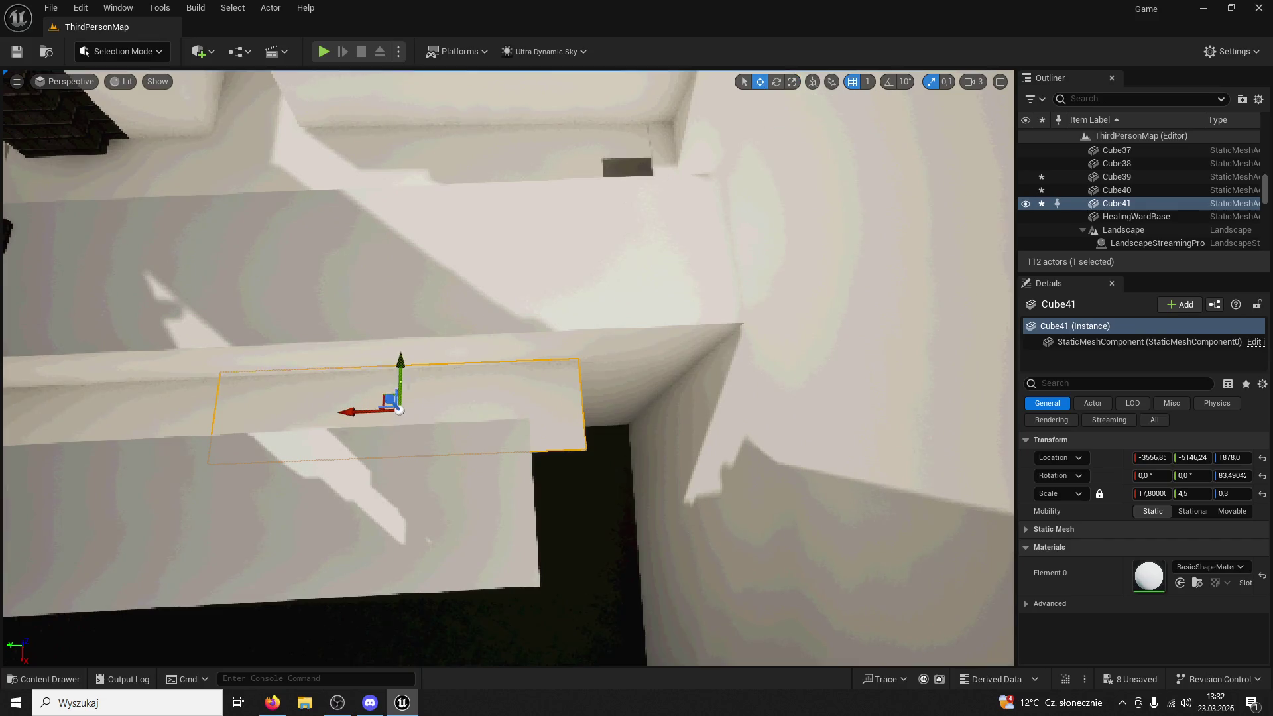
pyautogui.moveTo(351, 415)
pyautogui.mouseDown()
pyautogui.moveTo(540, 401)
pyautogui.moveTo(507, 405)
pyautogui.mouseUp()
# Undo a rotated mesh-component copy on Cube41, then duplicate the beam as Cube42
pyautogui.click(539, 400)
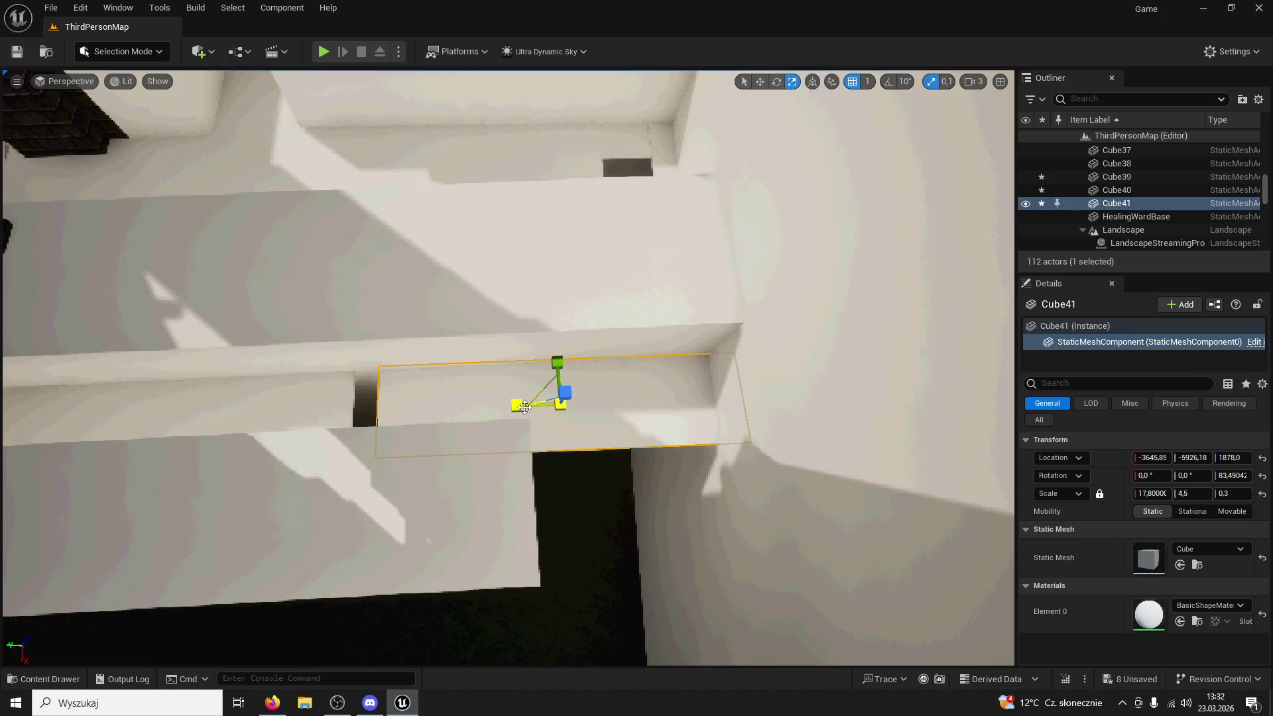
pyautogui.click(762, 83)
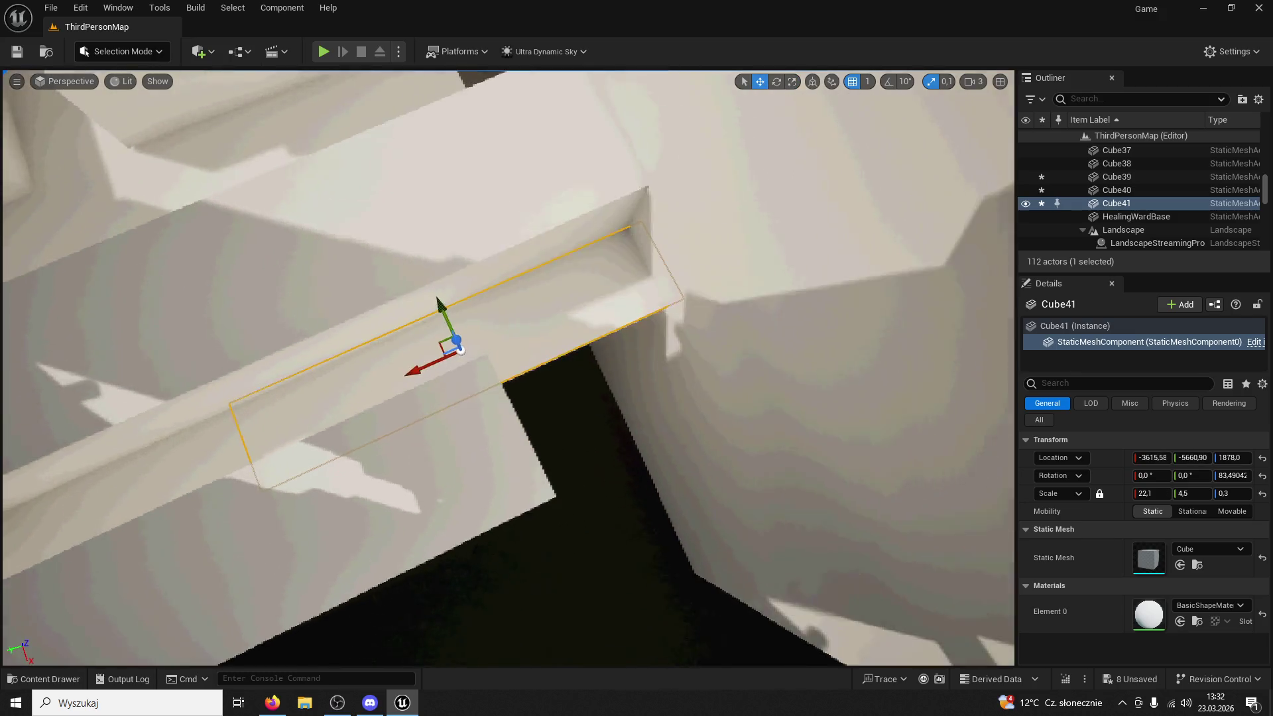
pyautogui.moveTo(431, 378); pyautogui.dragTo(554, 334)
pyautogui.moveTo(551, 256); pyautogui.dragTo(706, 357)
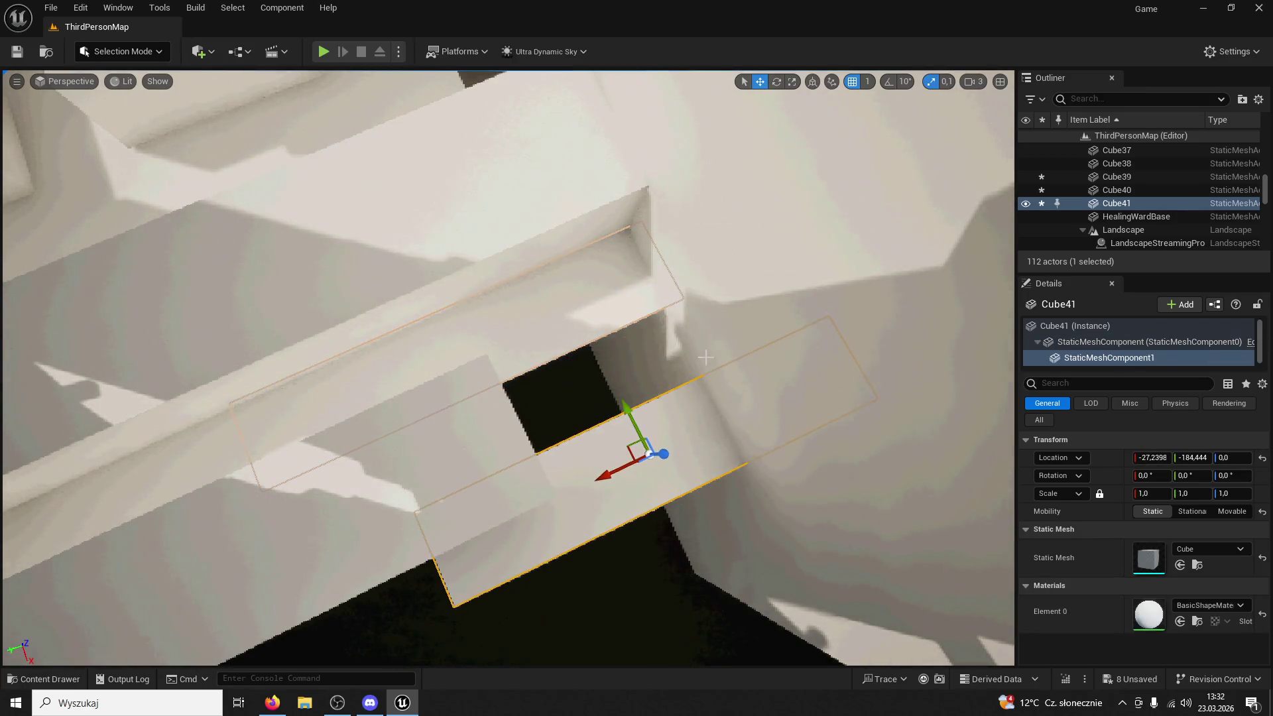
pyautogui.click(776, 82)
pyautogui.moveTo(584, 458); pyautogui.dragTo(564, 515)
pyautogui.click(512, 266)
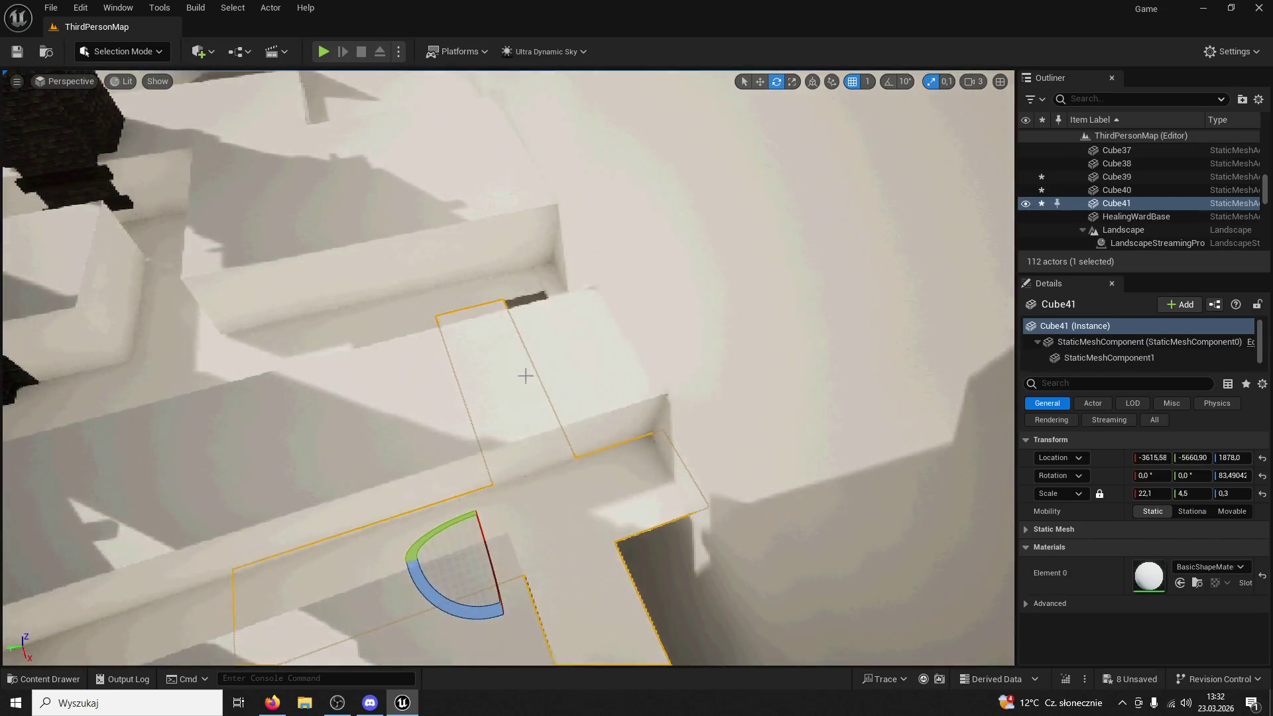
pyautogui.hotkey('ctrl', 'z')
pyautogui.hotkey('ctrl', 'z')
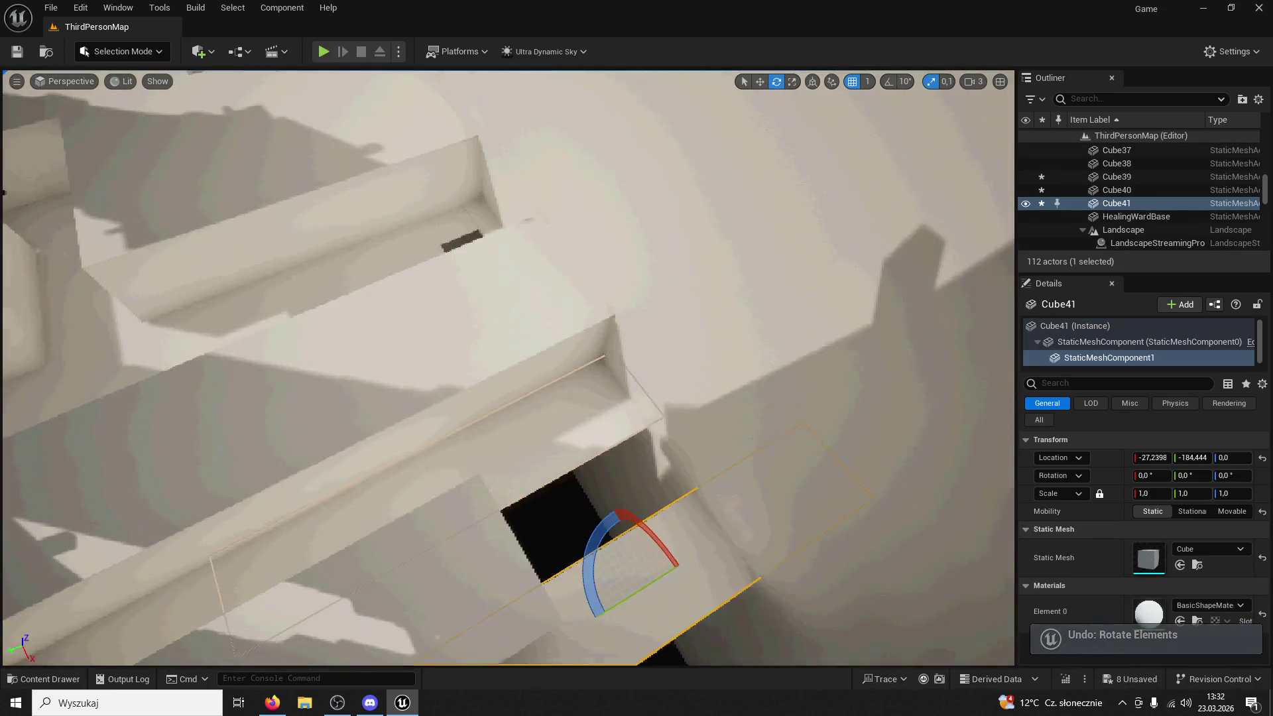
pyautogui.hotkey('ctrl', 'z')
pyautogui.hotkey('ctrl', 'd')
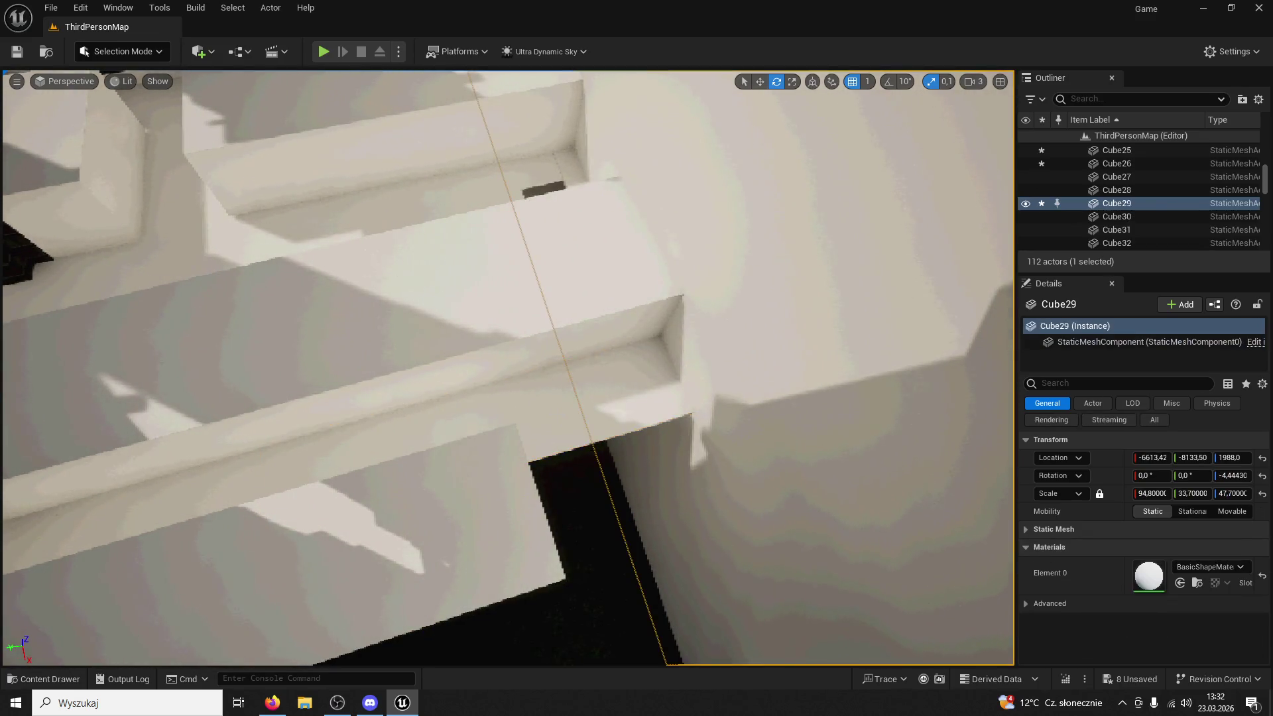
pyautogui.click(761, 82)
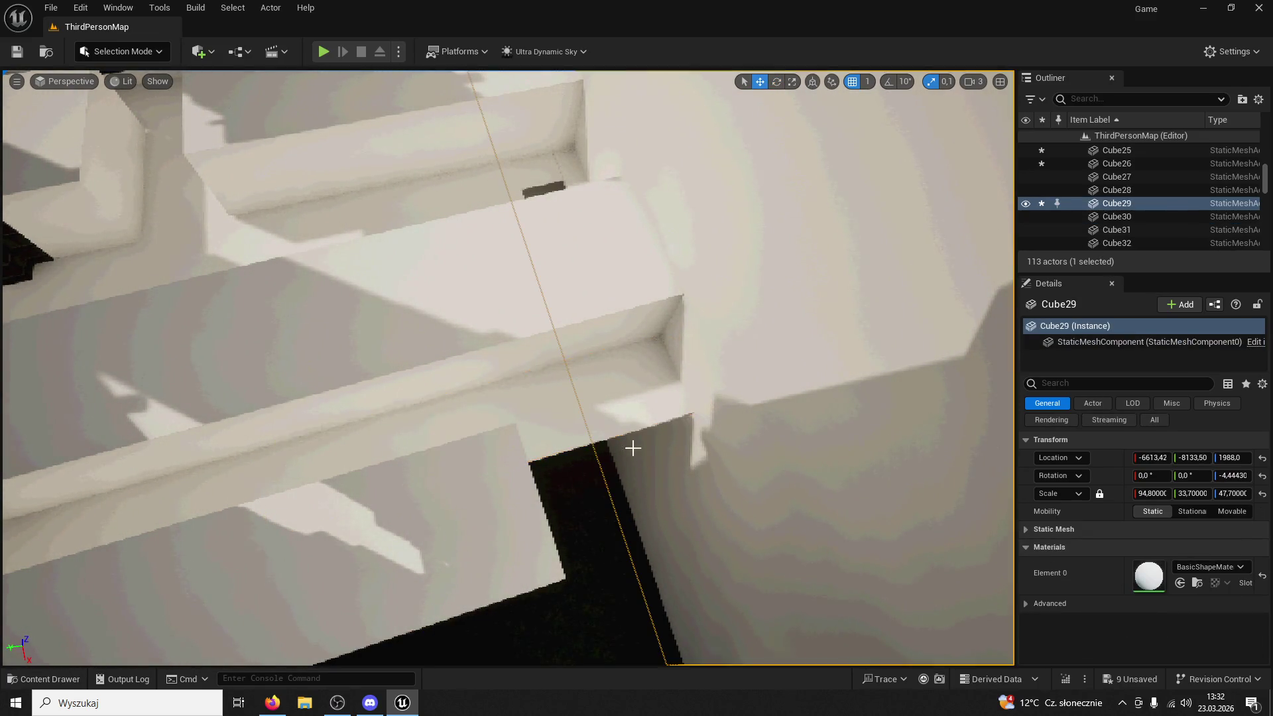
# Reset Cube42's Z rotation to 0, then angle it about -6.5 degrees
pyautogui.moveTo(450, 435); pyautogui.dragTo(554, 422)
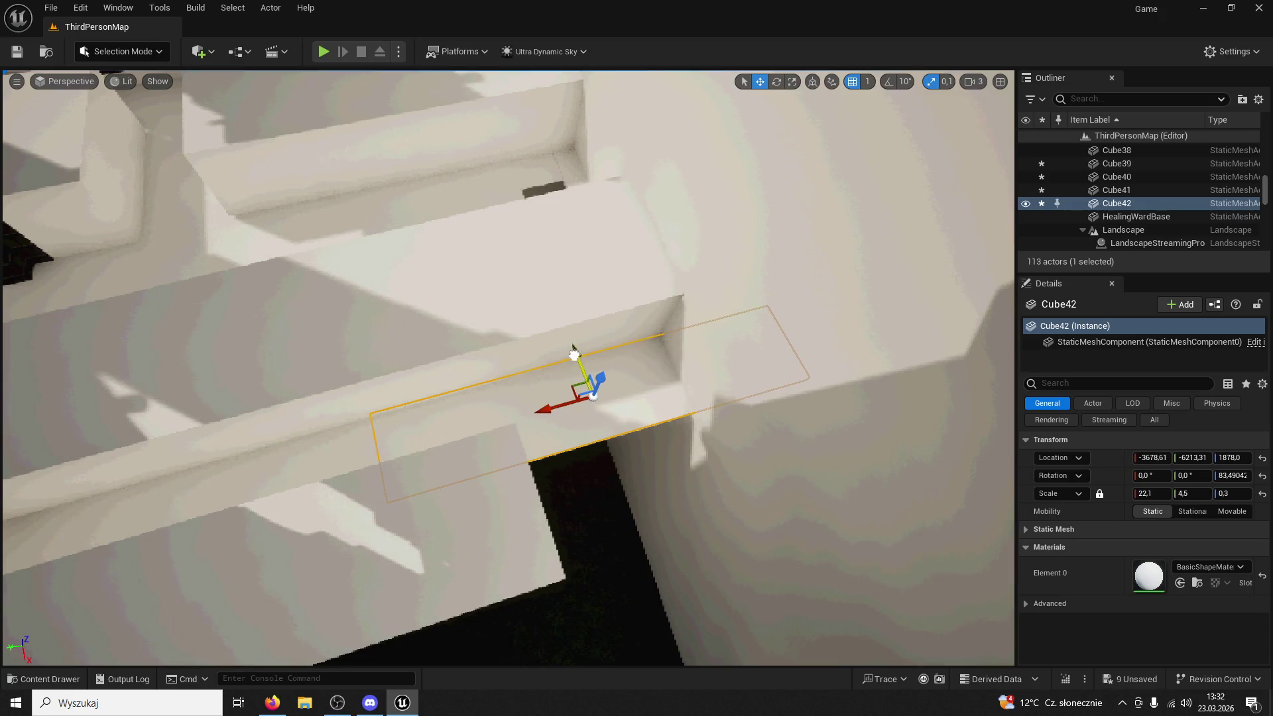
pyautogui.moveTo(575, 351); pyautogui.dragTo(623, 483)
pyautogui.click(721, 178)
pyautogui.hotkey('ctrl', 'z')
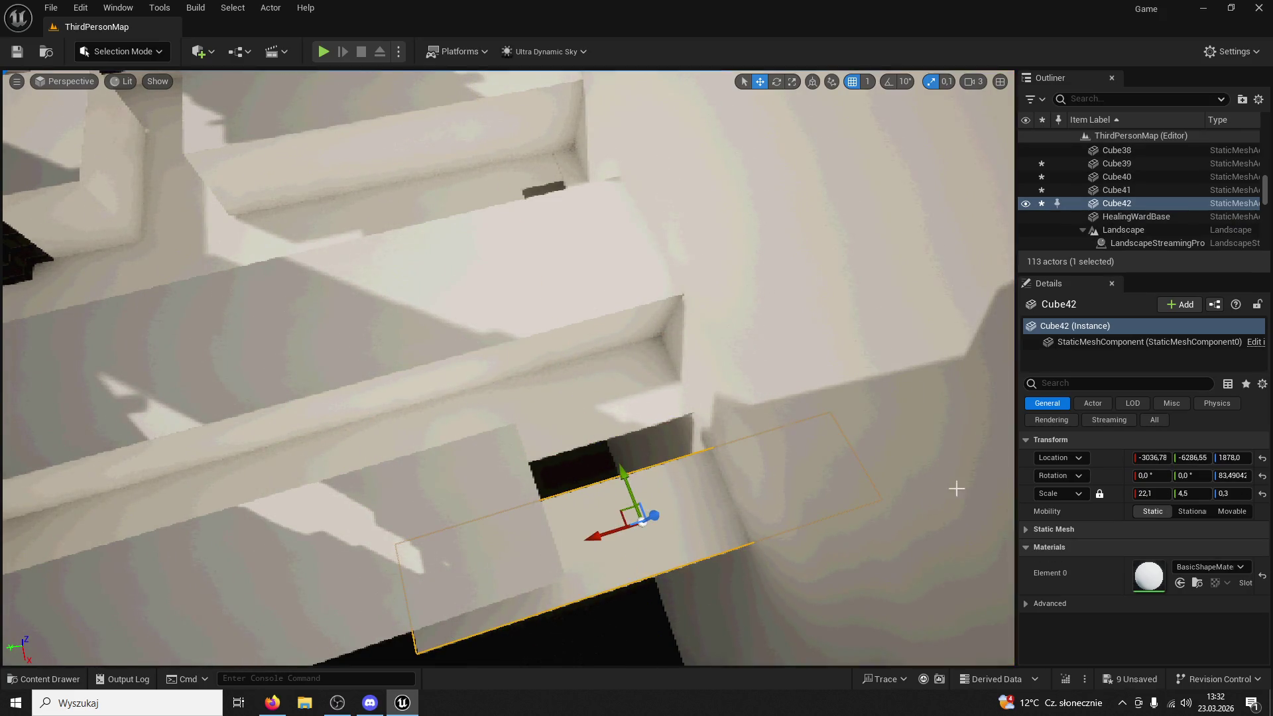
pyautogui.write('0')
pyautogui.press('Return')
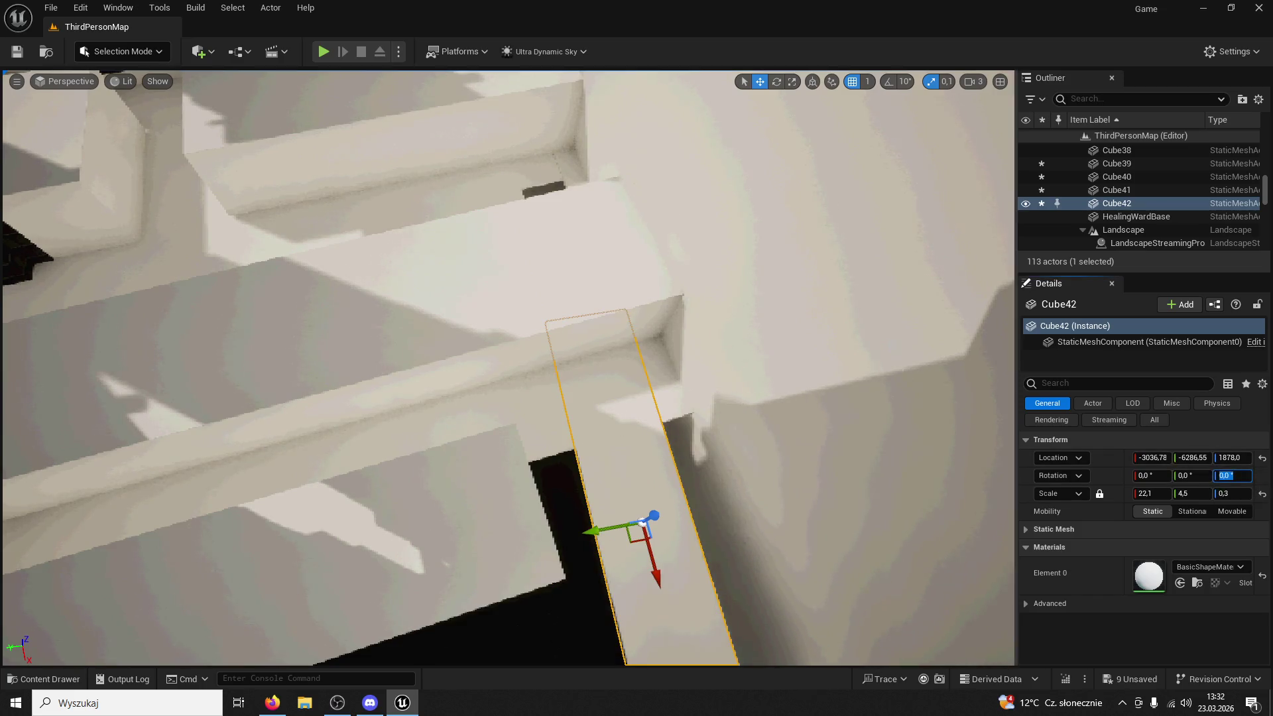
pyautogui.press('f')
pyautogui.click(783, 82)
pyautogui.moveTo(496, 374)
pyautogui.mouseDown()
pyautogui.moveTo(597, 285)
pyautogui.moveTo(689, 98)
pyautogui.mouseUp()
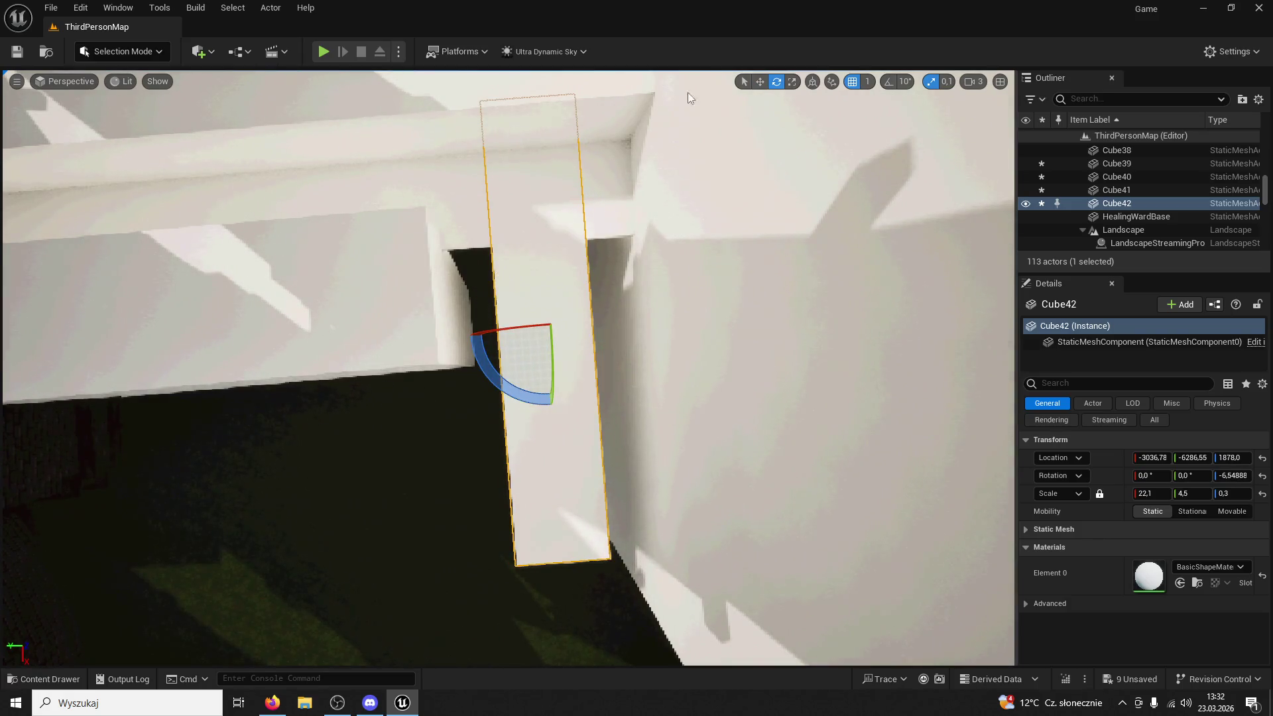
# Widen Cube42 to about double width, lengthen it along X, and move it past the wall edge
pyautogui.click(791, 81)
pyautogui.moveTo(502, 333); pyautogui.dragTo(437, 336)
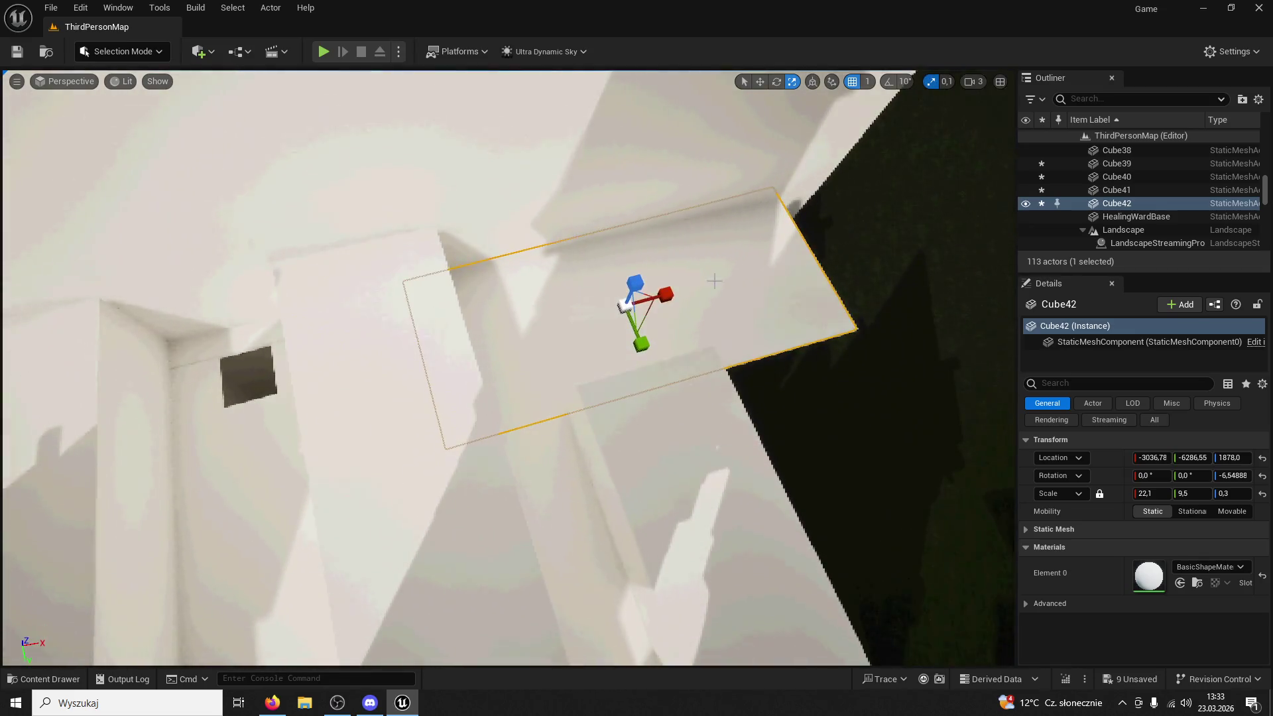
pyautogui.moveTo(669, 295)
pyautogui.mouseDown()
pyautogui.moveTo(746, 271)
pyautogui.moveTo(769, 286)
pyautogui.mouseUp()
pyautogui.moveTo(368, 348)
pyautogui.mouseDown()
pyautogui.moveTo(690, 392)
pyautogui.moveTo(664, 351)
pyautogui.moveTo(683, 418)
pyautogui.moveTo(703, 408)
pyautogui.moveTo(666, 223)
pyautogui.mouseUp()
# Tilt Cube42 to a -18.58 pitch and lower it toward the ground
pyautogui.click(777, 81)
pyautogui.click(760, 81)
pyautogui.moveTo(654, 371)
pyautogui.mouseDown()
pyautogui.moveTo(656, 412)
pyautogui.moveTo(620, 453)
pyautogui.moveTo(611, 436)
pyautogui.moveTo(736, 507)
pyautogui.mouseUp()
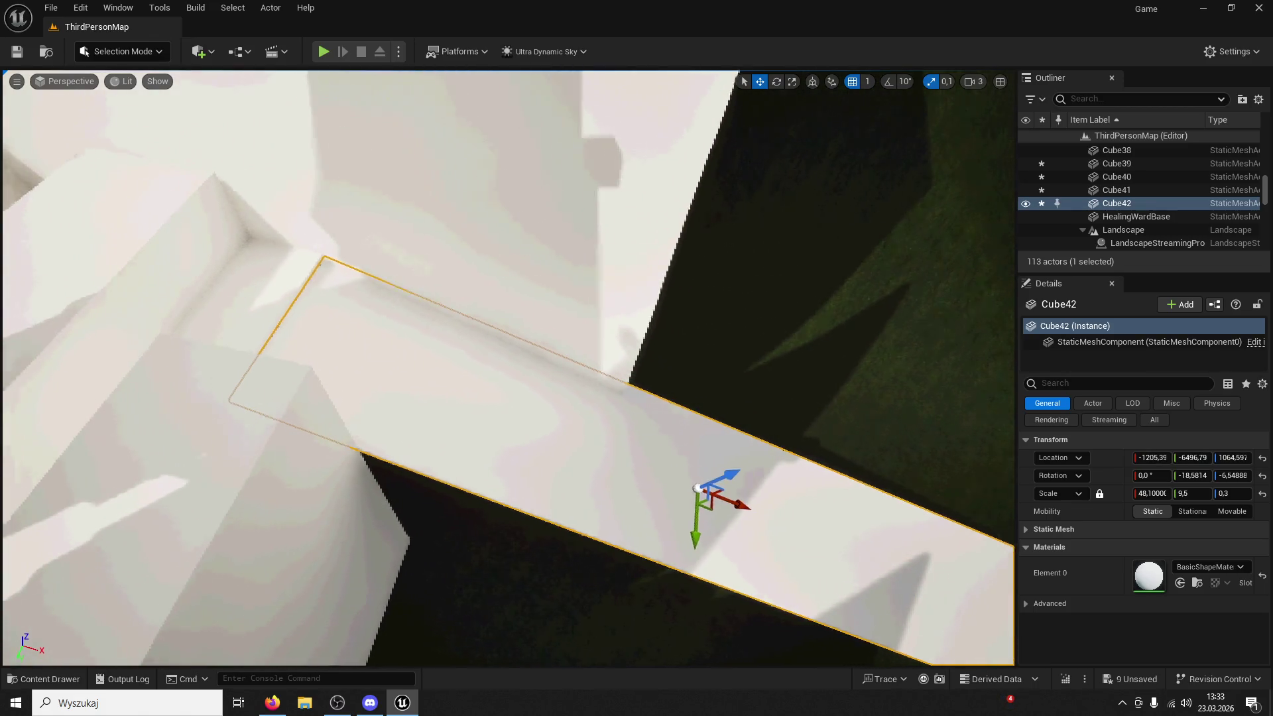
pyautogui.scroll(5, 725, 469)
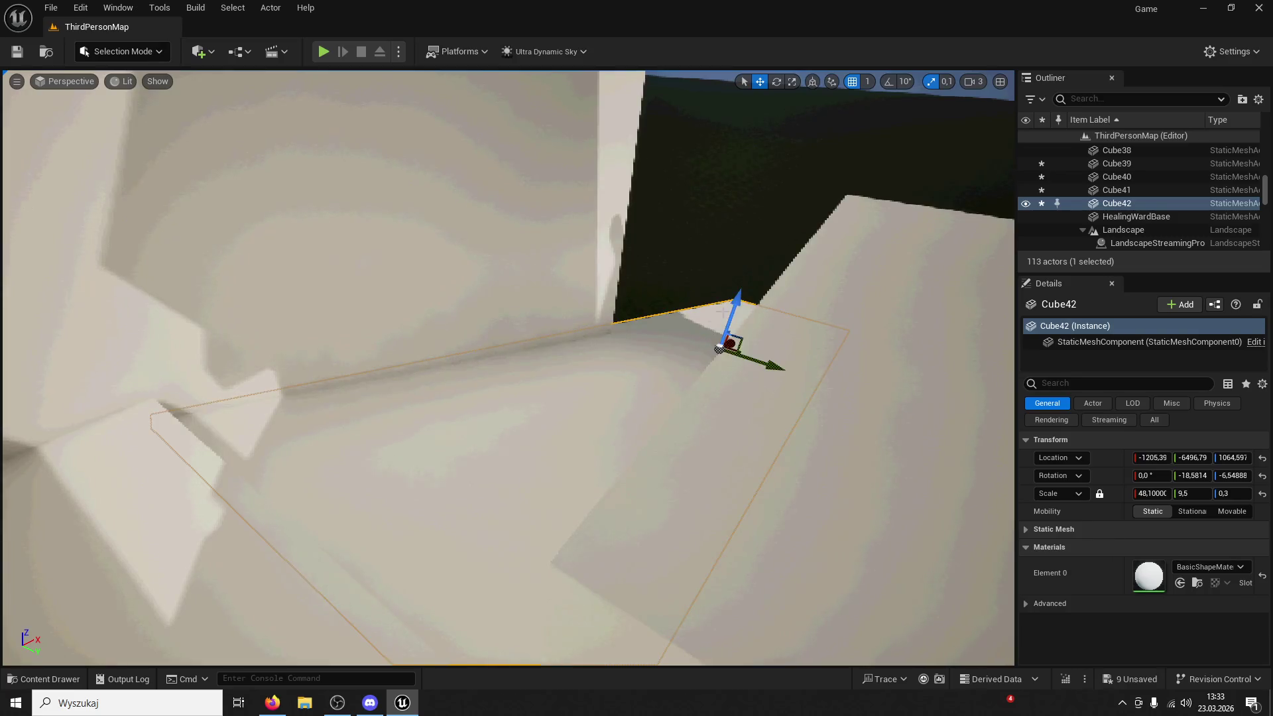
# Raise the Cube42 ramp slightly and lengthen it to a scale of about 56.4 × 9.5 × 0.3
pyautogui.moveTo(736, 318)
pyautogui.mouseDown()
pyautogui.moveTo(730, 286)
pyautogui.moveTo(649, 295)
pyautogui.moveTo(769, 286)
pyautogui.mouseUp()
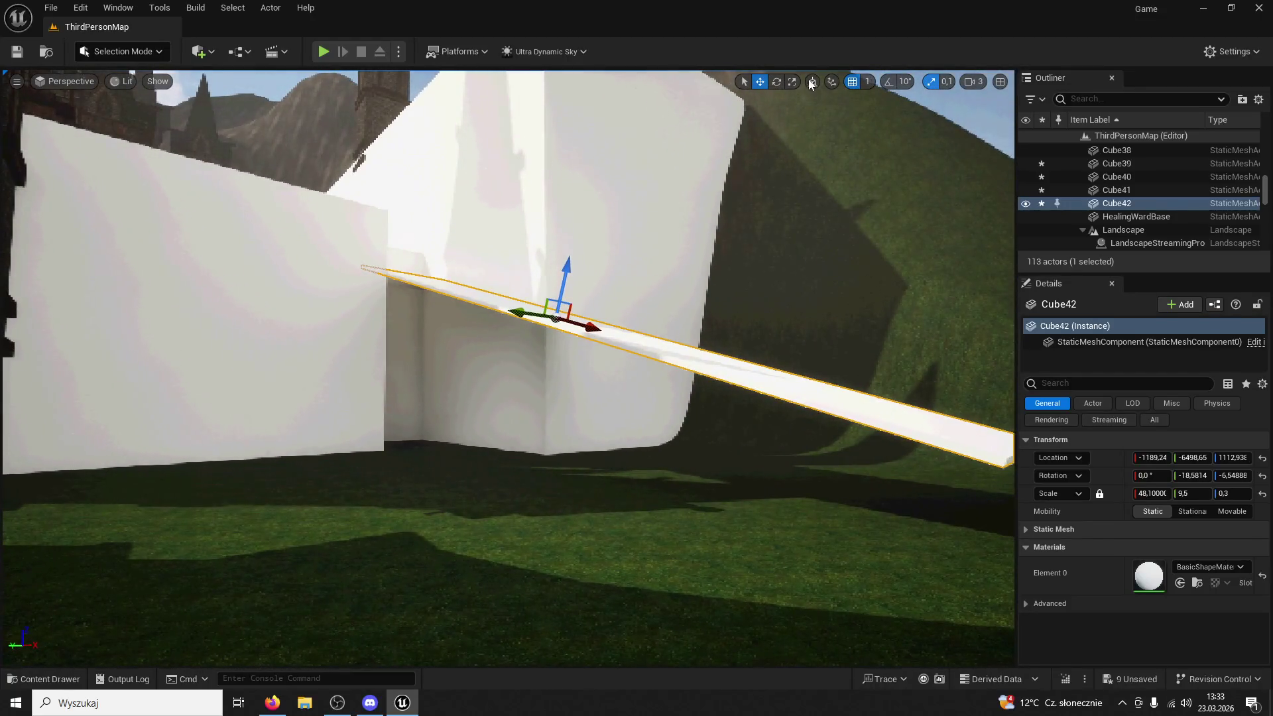
pyautogui.press('r')
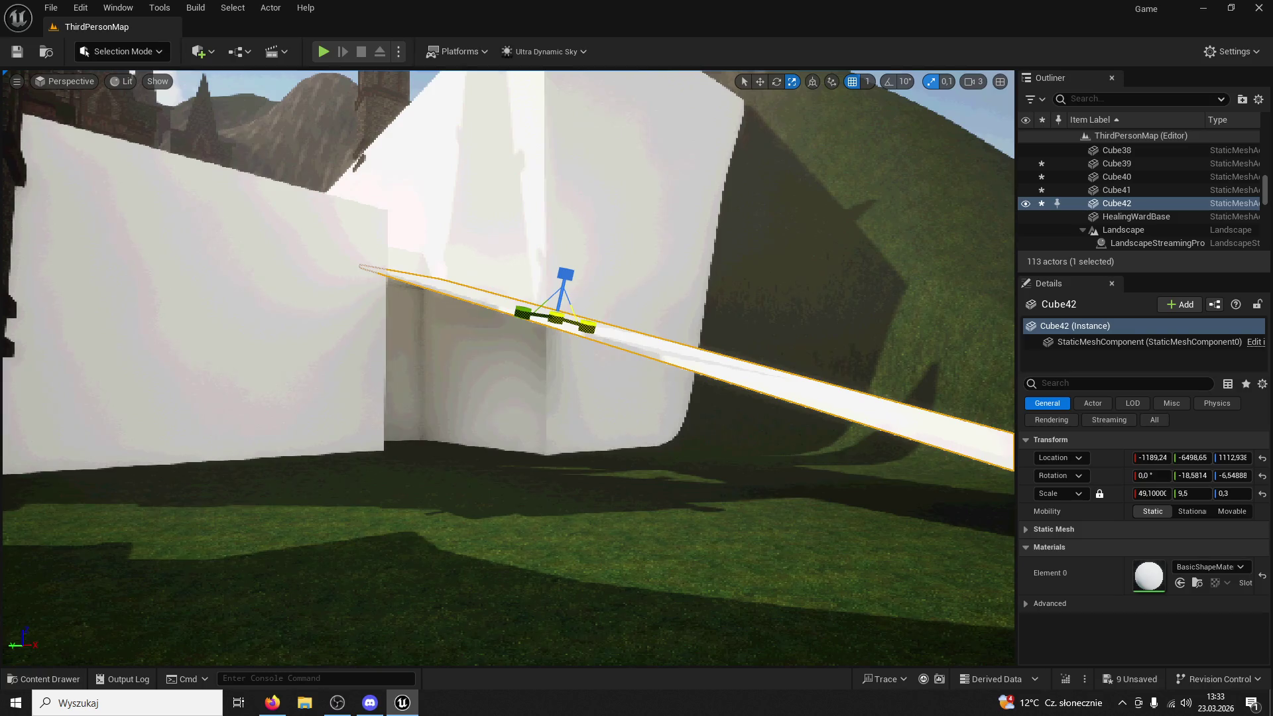
pyautogui.moveTo(616, 341)
pyautogui.mouseDown()
pyautogui.moveTo(627, 318)
pyautogui.moveTo(610, 285)
pyautogui.moveTo(910, 439)
pyautogui.moveTo(816, 417)
pyautogui.moveTo(935, 297)
pyautogui.mouseUp()
pyautogui.click(792, 81)
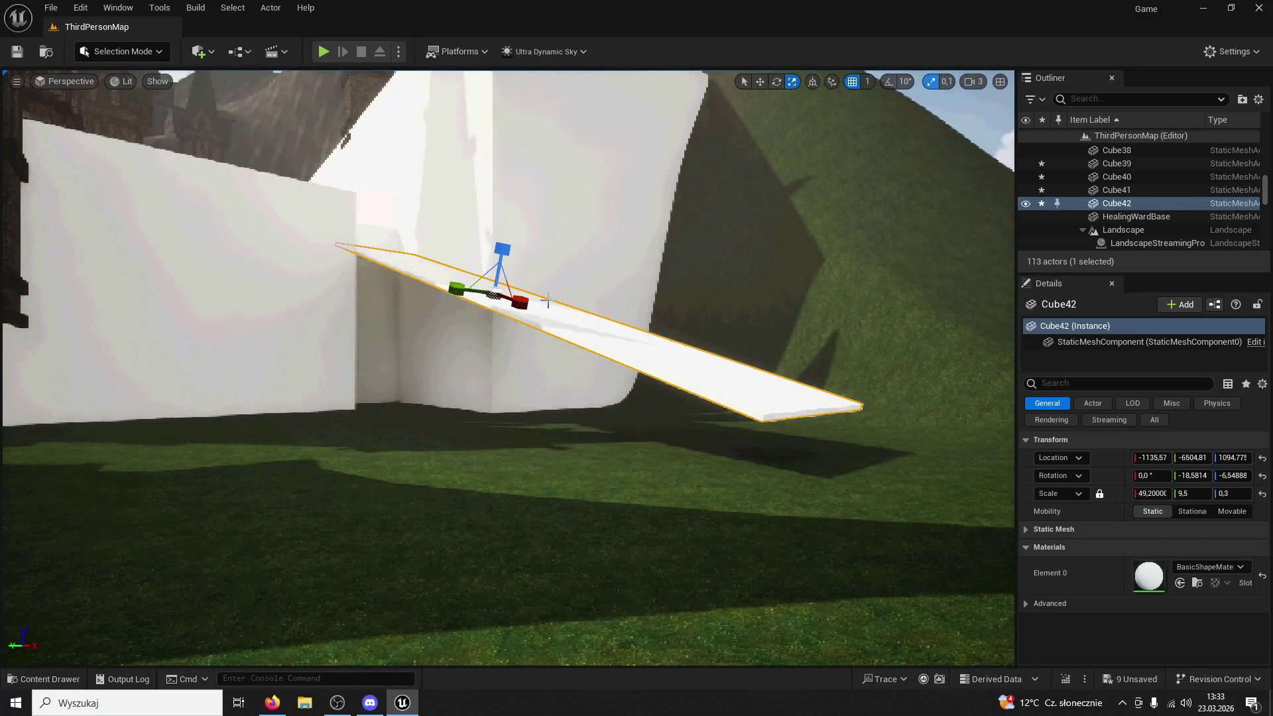
pyautogui.moveTo(523, 302); pyautogui.dragTo(562, 103)
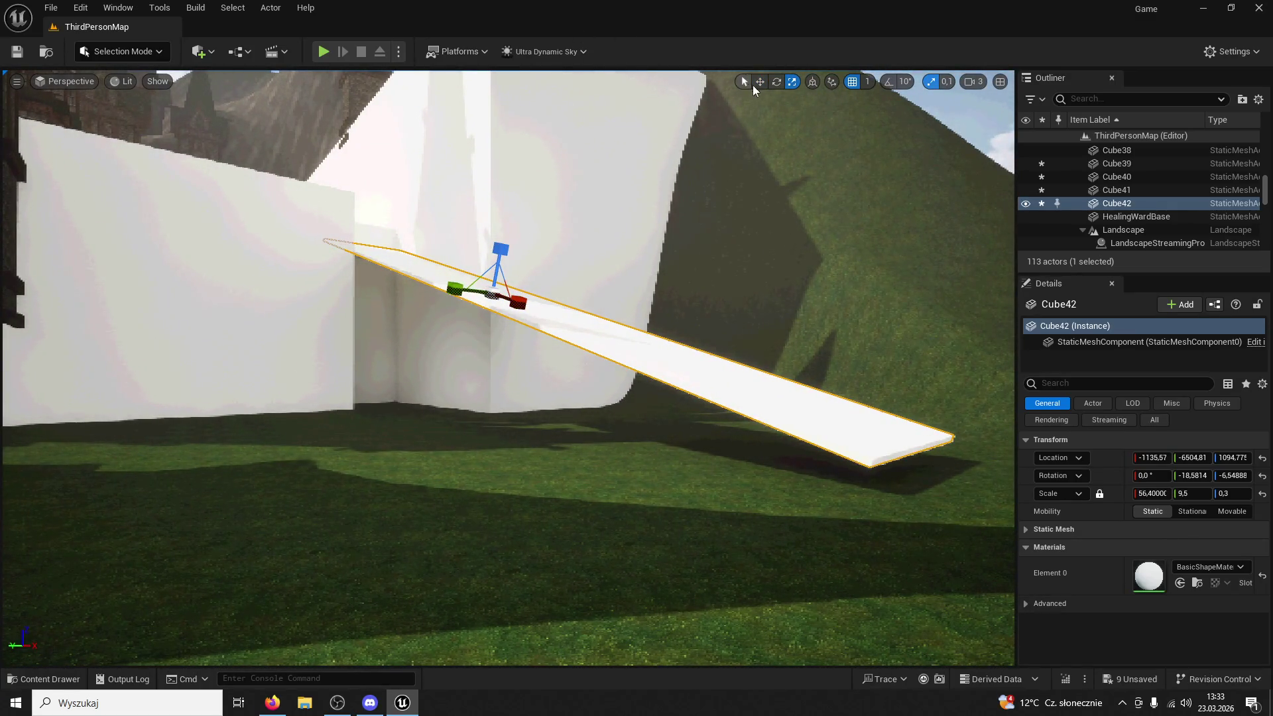
# Slide Cube42 along its length to -833.04, -6539.54, 968.14, then start Play In Editor
pyautogui.moveTo(522, 303); pyautogui.dragTo(551, 309)
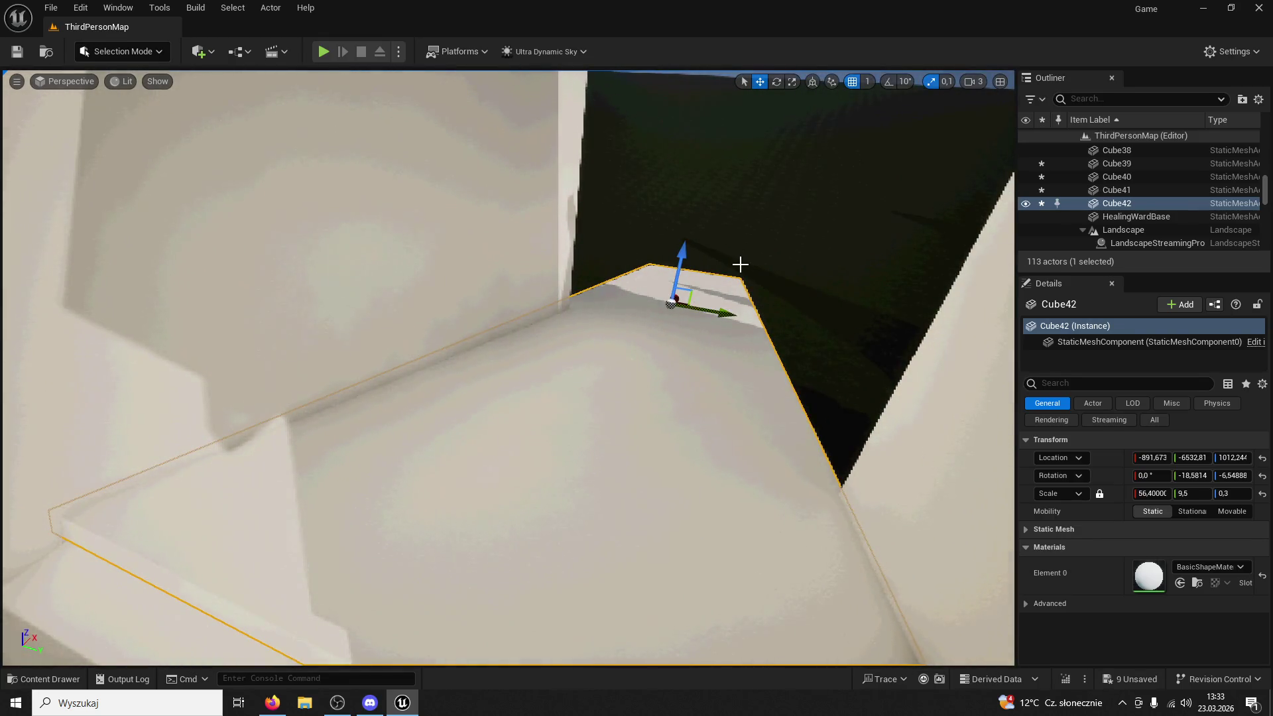
pyautogui.click(716, 288)
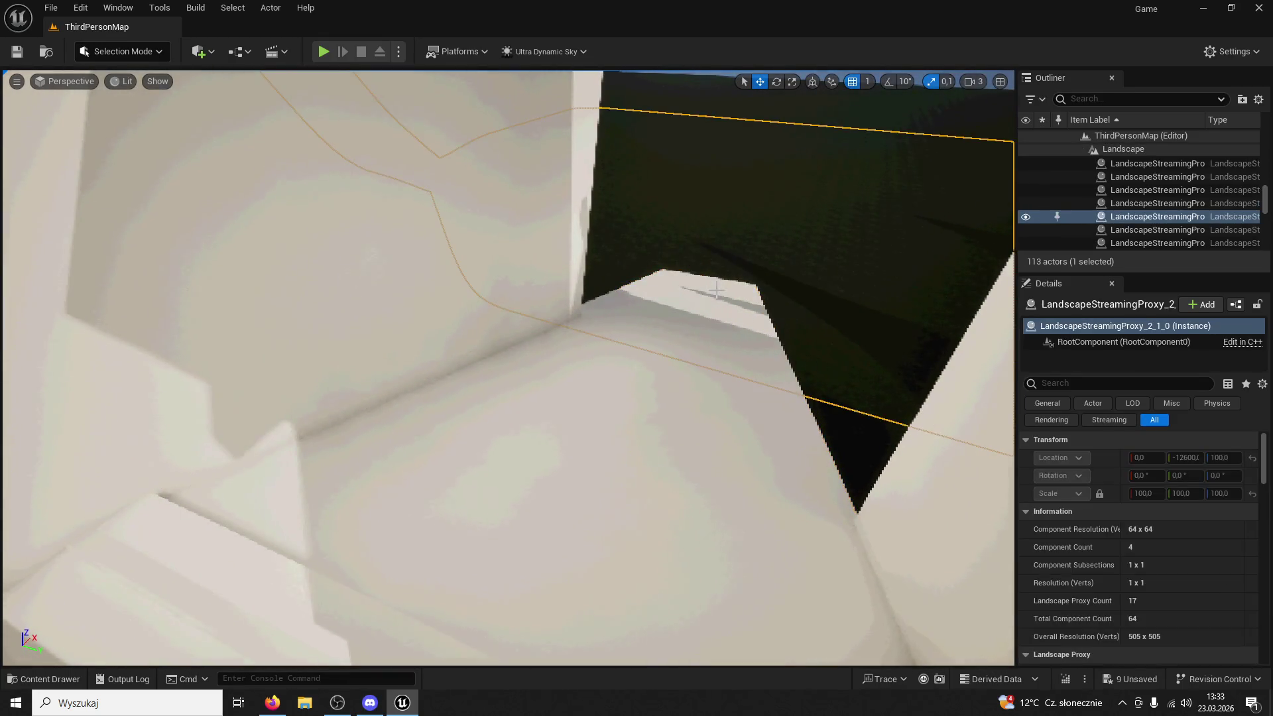
pyautogui.click(692, 314)
pyautogui.moveTo(690, 304)
pyautogui.mouseDown()
pyautogui.moveTo(738, 341)
pyautogui.moveTo(938, 411)
pyautogui.moveTo(767, 418)
pyautogui.moveTo(853, 427)
pyautogui.moveTo(810, 428)
pyautogui.moveTo(849, 504)
pyautogui.moveTo(898, 559)
pyautogui.mouseUp()
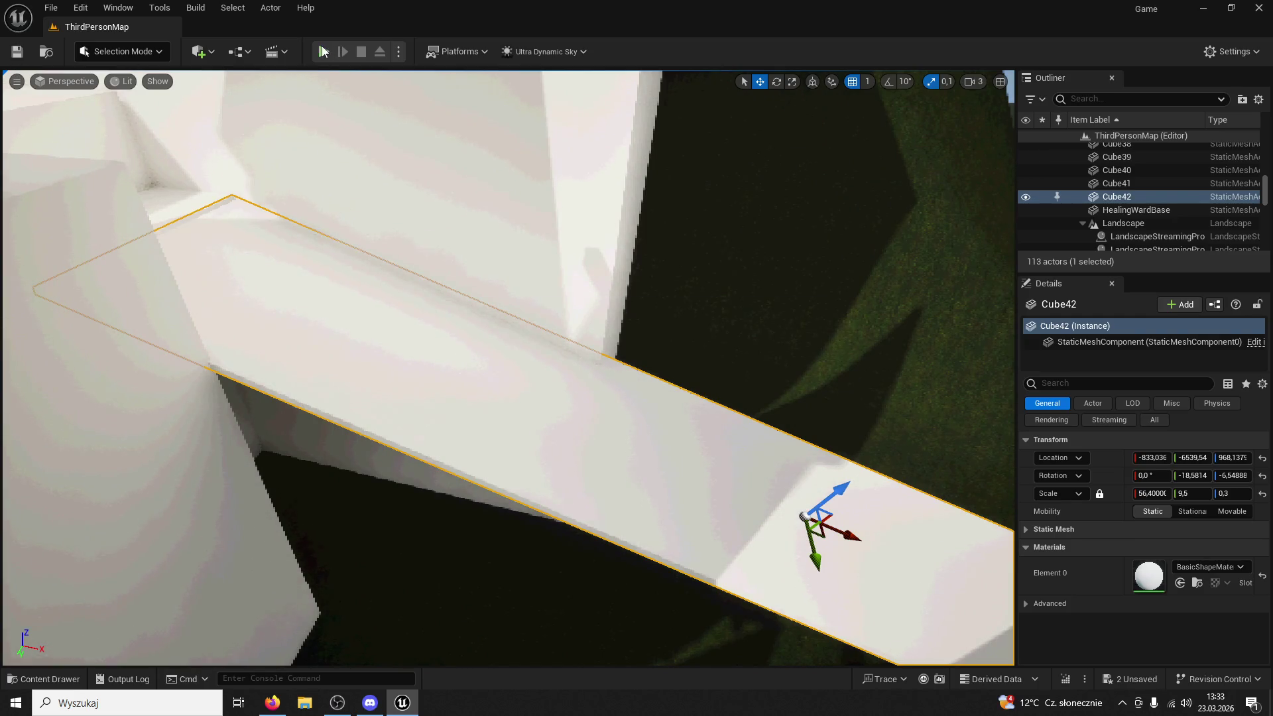
pyautogui.click(323, 52)
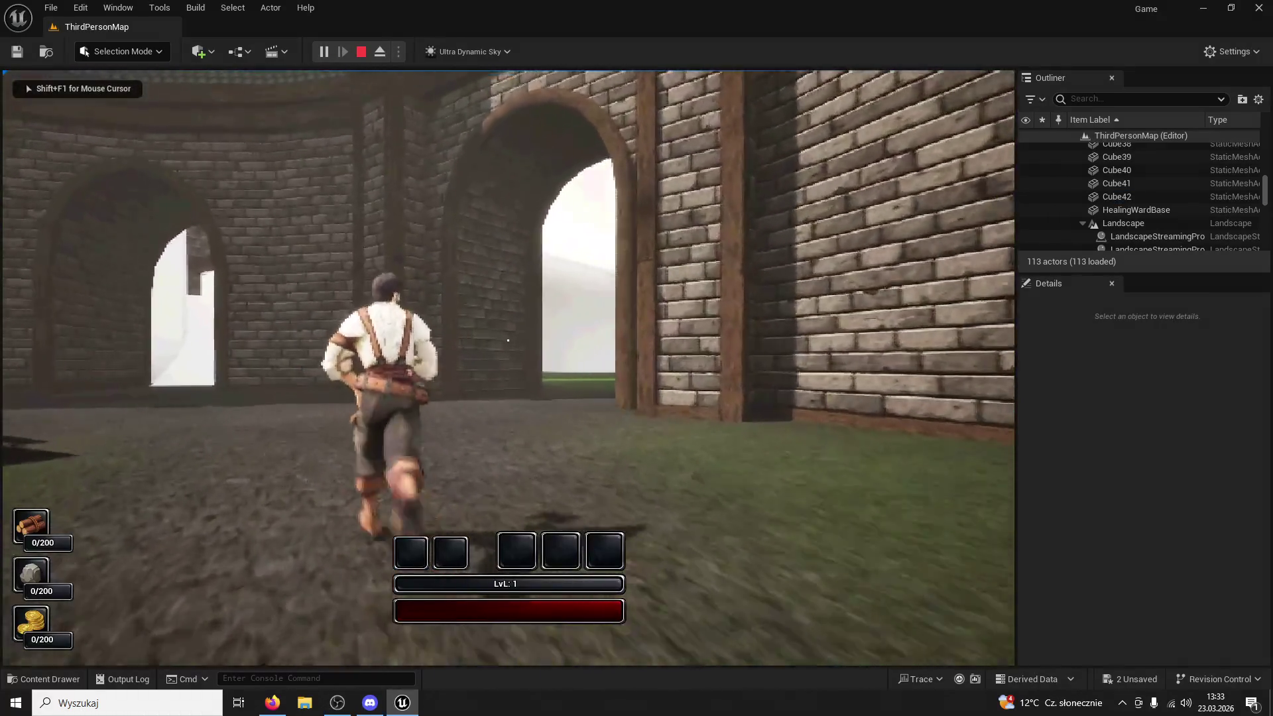
# Run the character forward through the arches into the courtyard, then stop the play session
pyautogui.press('w')
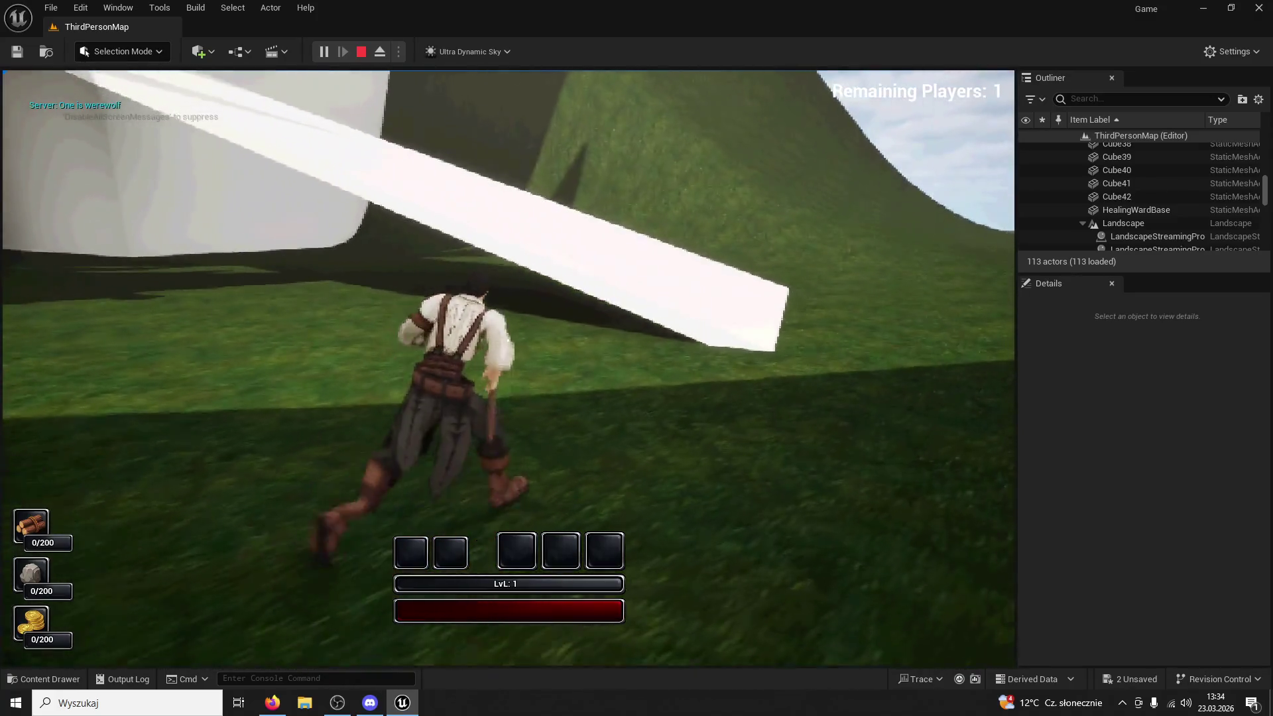
pyautogui.press('Escape')
pyautogui.click(1117, 196)
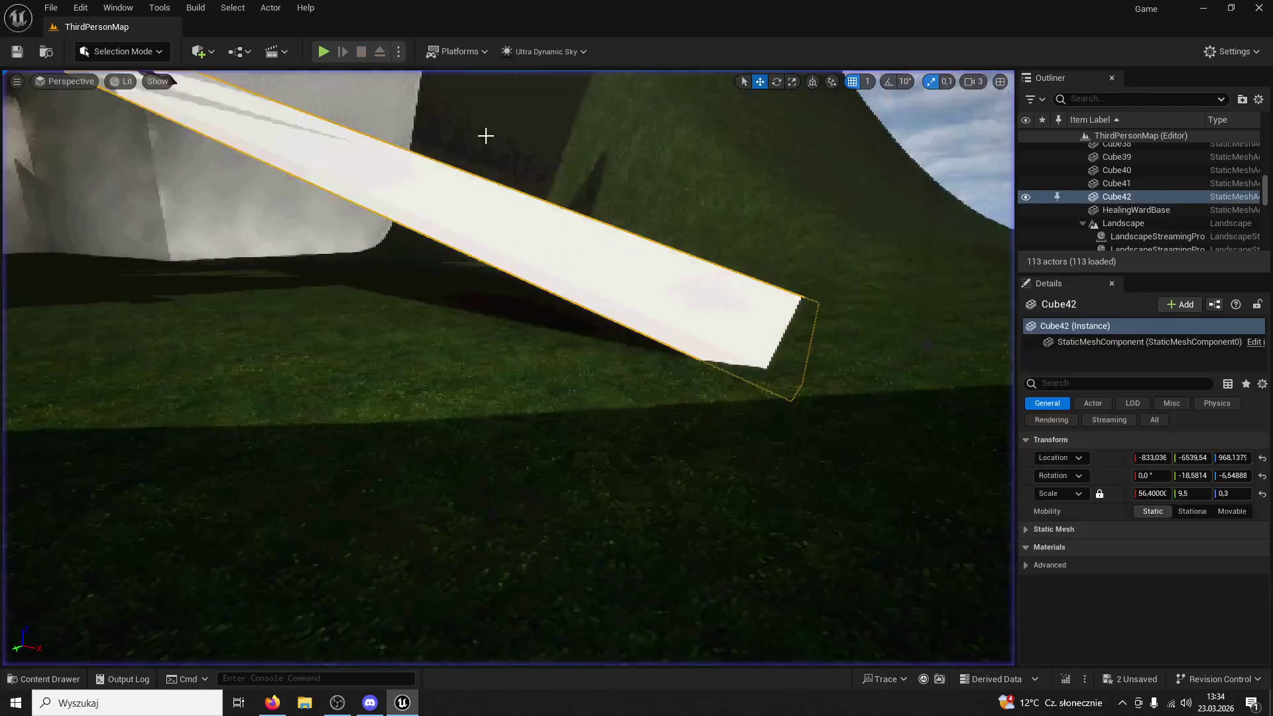
# Delete Cube42, restore it with Ctrl+Z, and shift it slightly along the wall
pyautogui.press('Delete')
pyautogui.press('w')
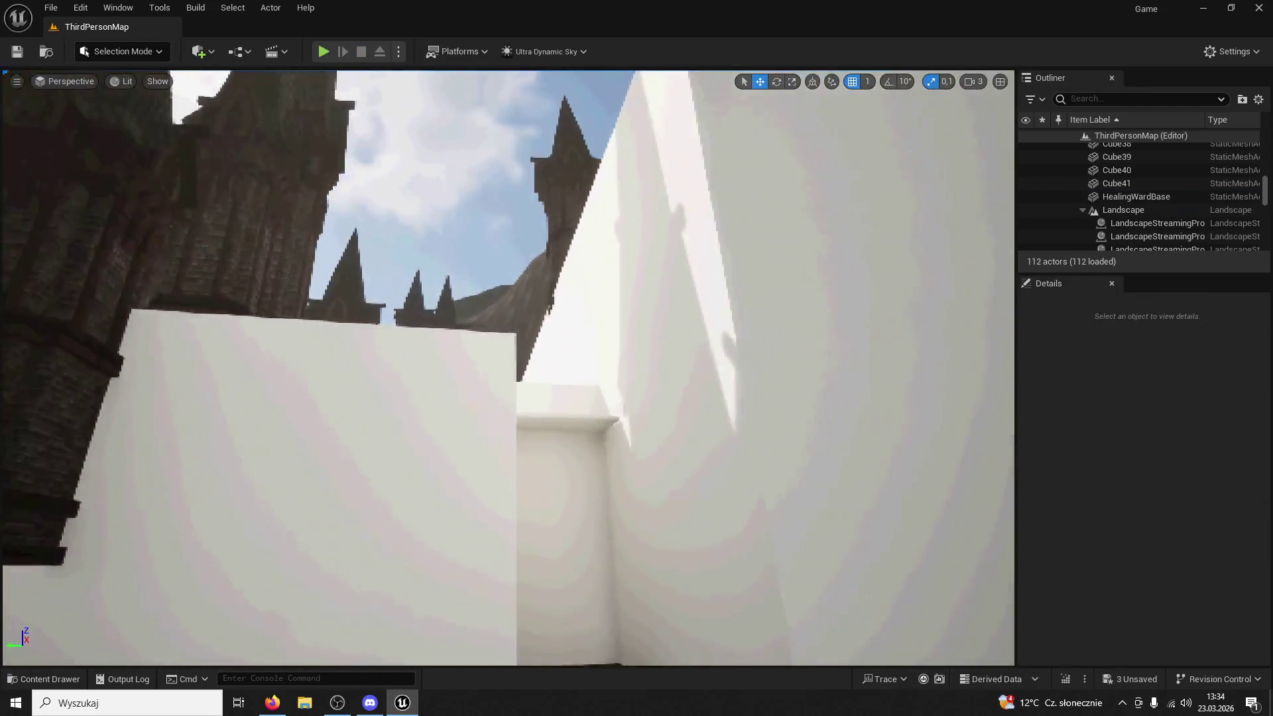
pyautogui.hotkey('ctrl', 'z')
pyautogui.press('s')
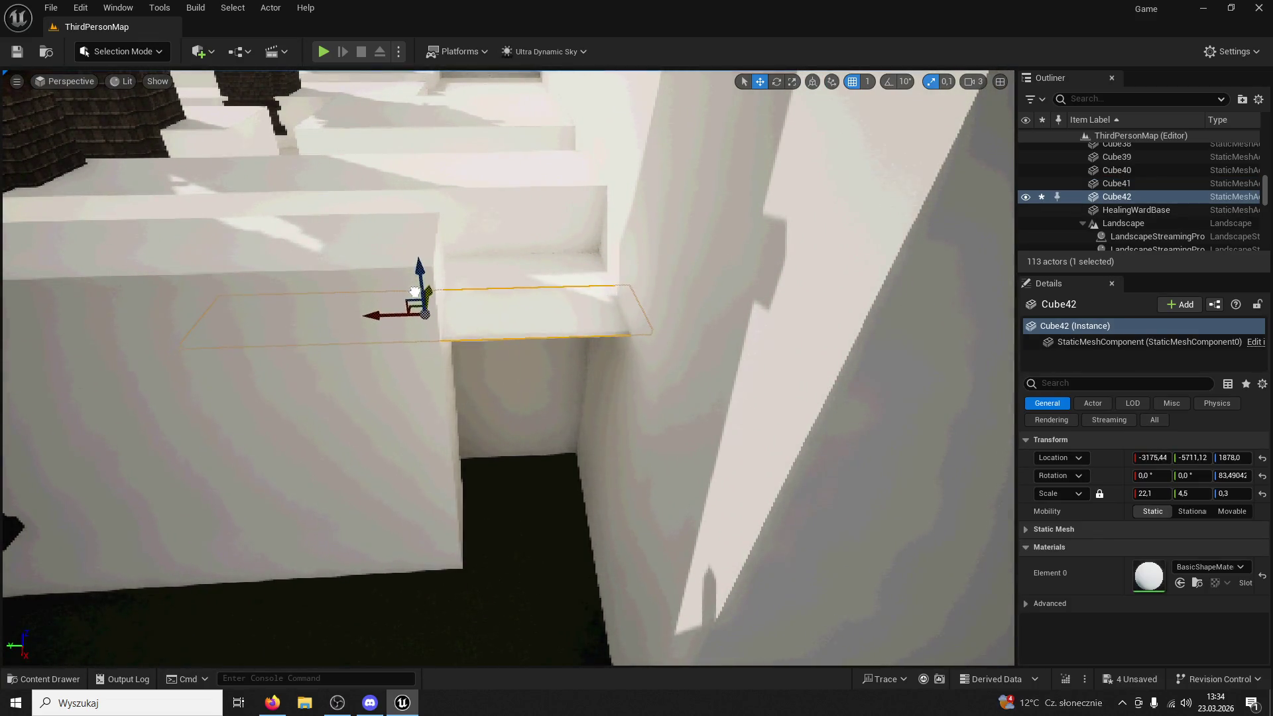
pyautogui.moveTo(415, 292); pyautogui.dragTo(424, 289)
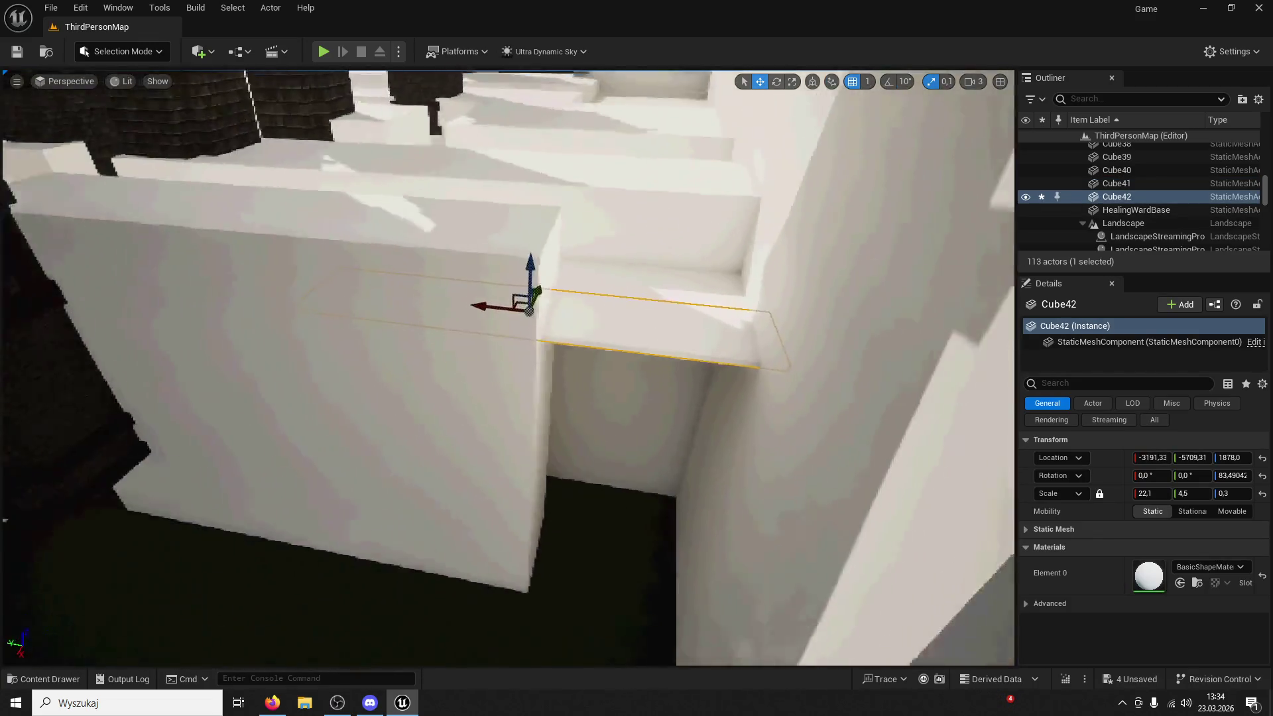
# Duplicate the slab as Cube43 with scale 15 × 7.6 and move it along Y across the wall gap
pyautogui.moveTo(534, 295)
pyautogui.mouseDown()
pyautogui.moveTo(580, 285)
pyautogui.moveTo(560, 341)
pyautogui.mouseUp()
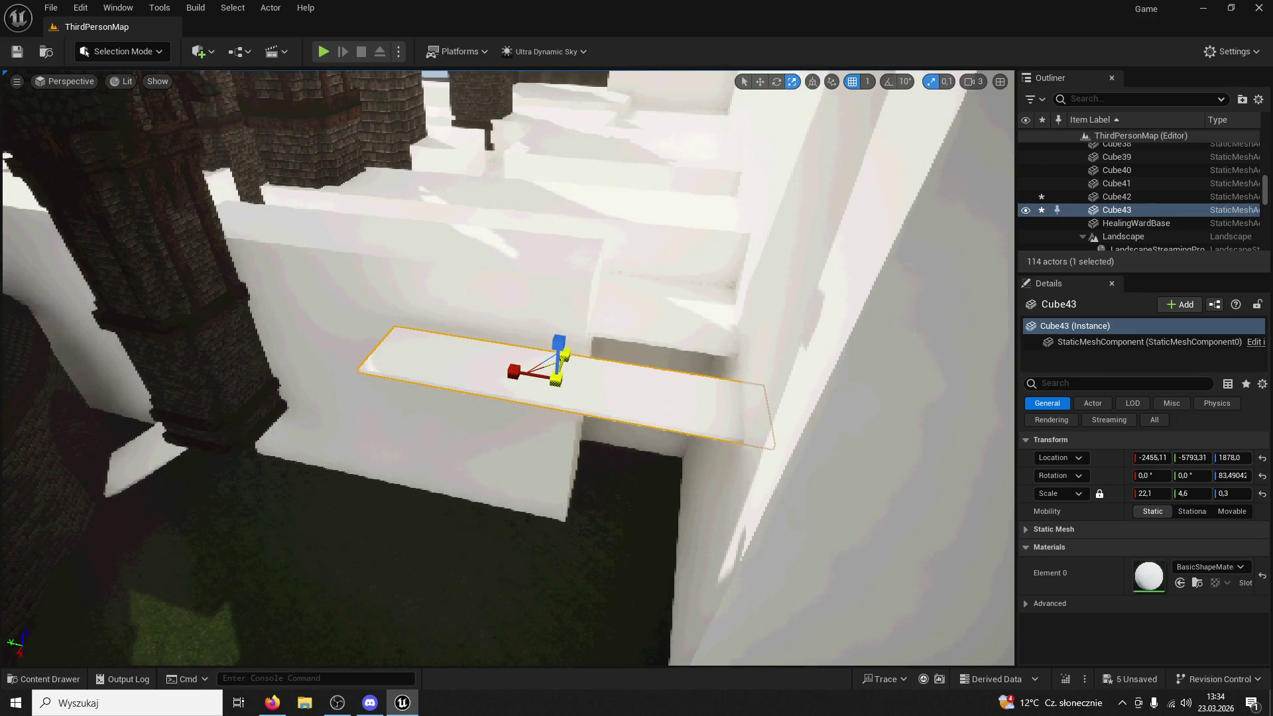
pyautogui.moveTo(557, 378); pyautogui.dragTo(630, 268)
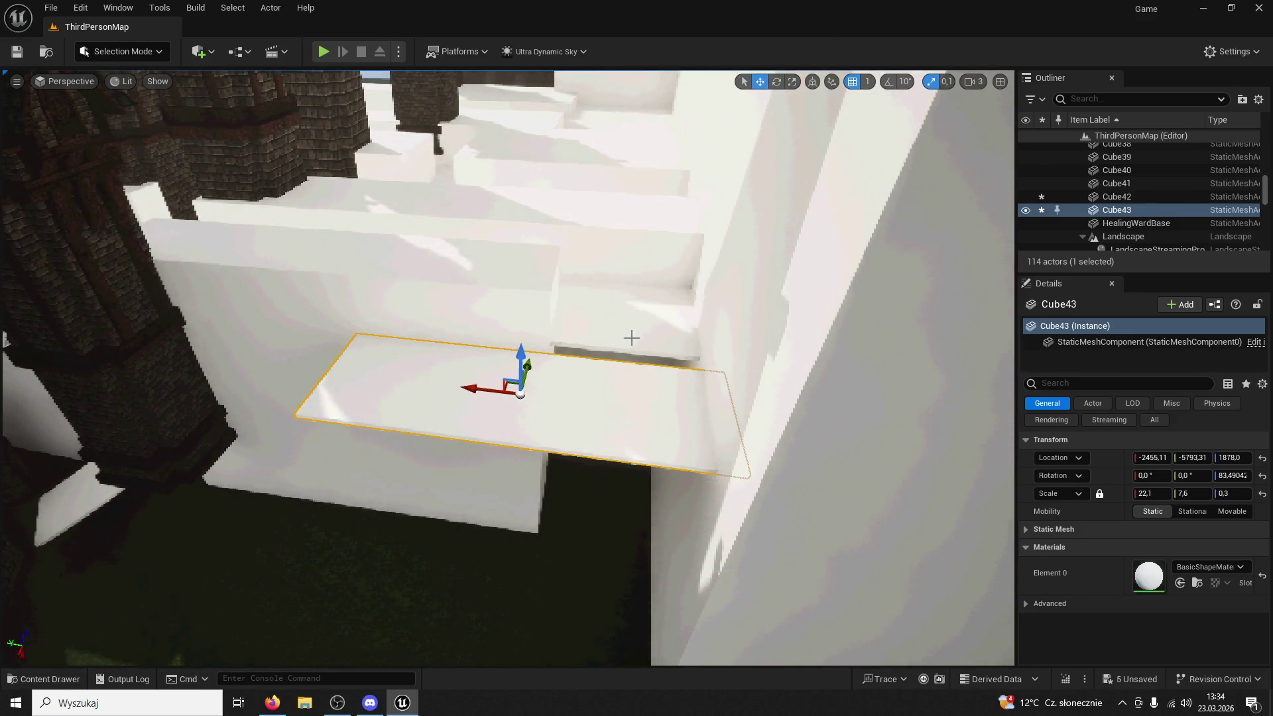
pyautogui.moveTo(534, 364); pyautogui.dragTo(526, 343)
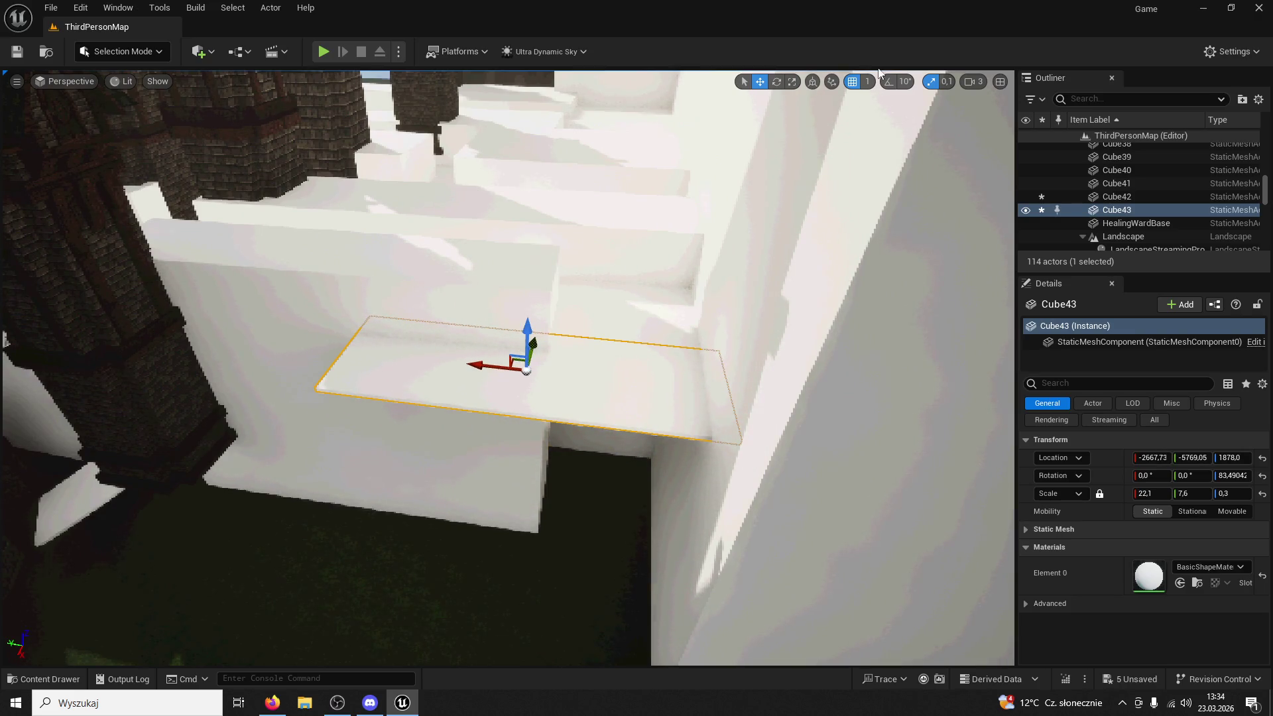
pyautogui.write('15')
pyautogui.press('Return')
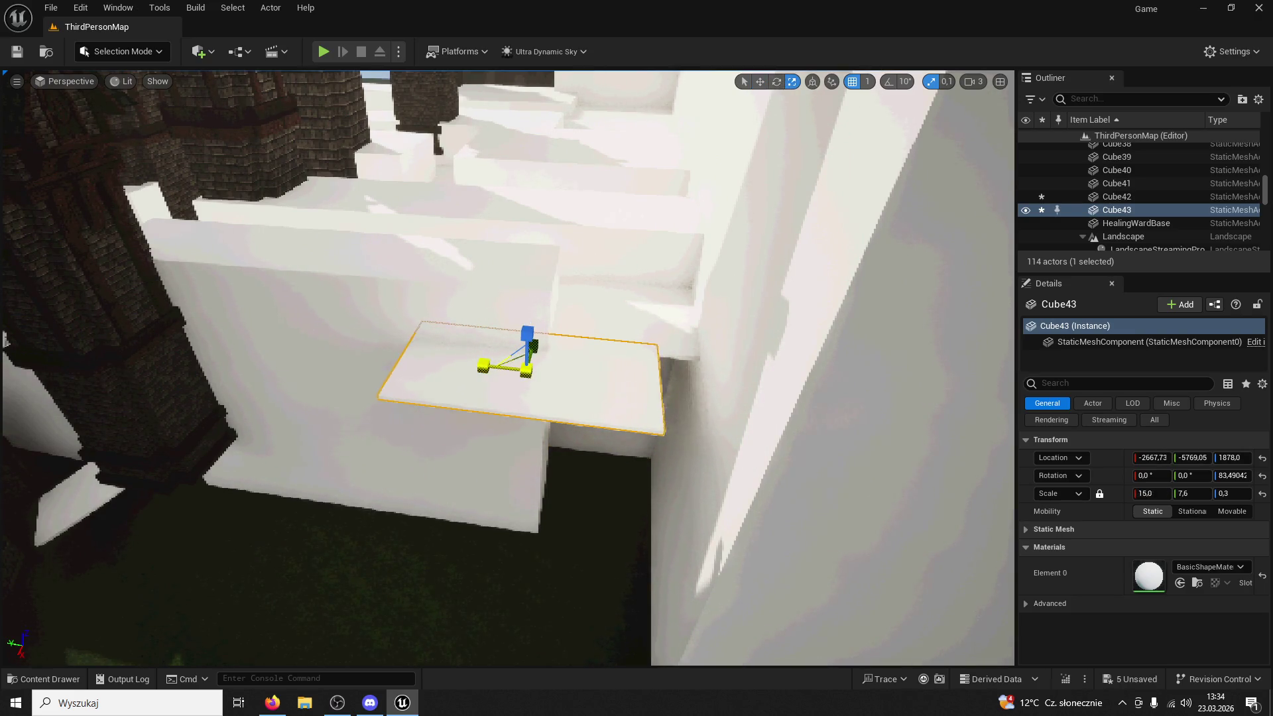
pyautogui.click(760, 82)
pyautogui.moveTo(477, 363)
pyautogui.mouseDown()
pyautogui.moveTo(550, 369)
pyautogui.moveTo(538, 231)
pyautogui.moveTo(457, 212)
pyautogui.moveTo(477, 213)
pyautogui.moveTo(445, 222)
pyautogui.mouseUp()
pyautogui.scroll(-3, 508, 368)
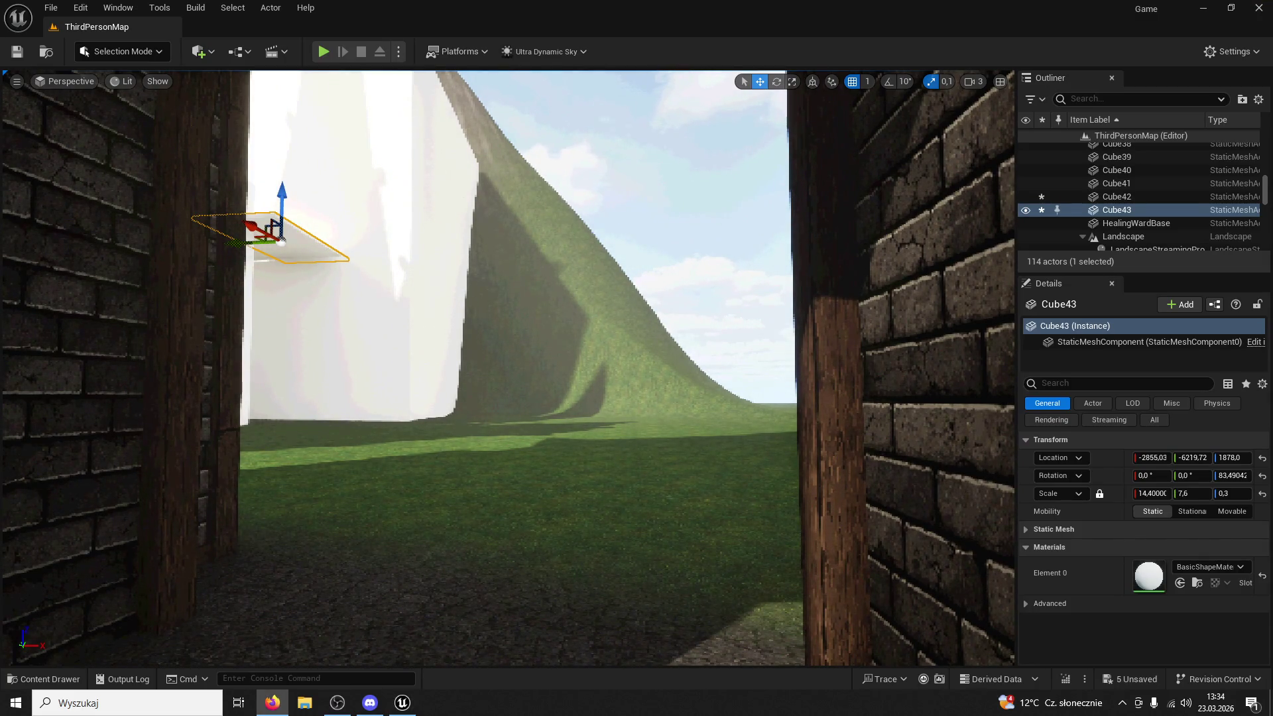
pyautogui.moveTo(750, 307)
pyautogui.mouseDown()
pyautogui.moveTo(736, 306)
pyautogui.moveTo(782, 305)
pyautogui.mouseUp()
pyautogui.moveTo(507, 368)
pyautogui.mouseDown()
pyautogui.moveTo(477, 358)
pyautogui.moveTo(484, 318)
pyautogui.moveTo(504, 384)
pyautogui.moveTo(494, 424)
pyautogui.moveTo(668, 495)
pyautogui.mouseUp()
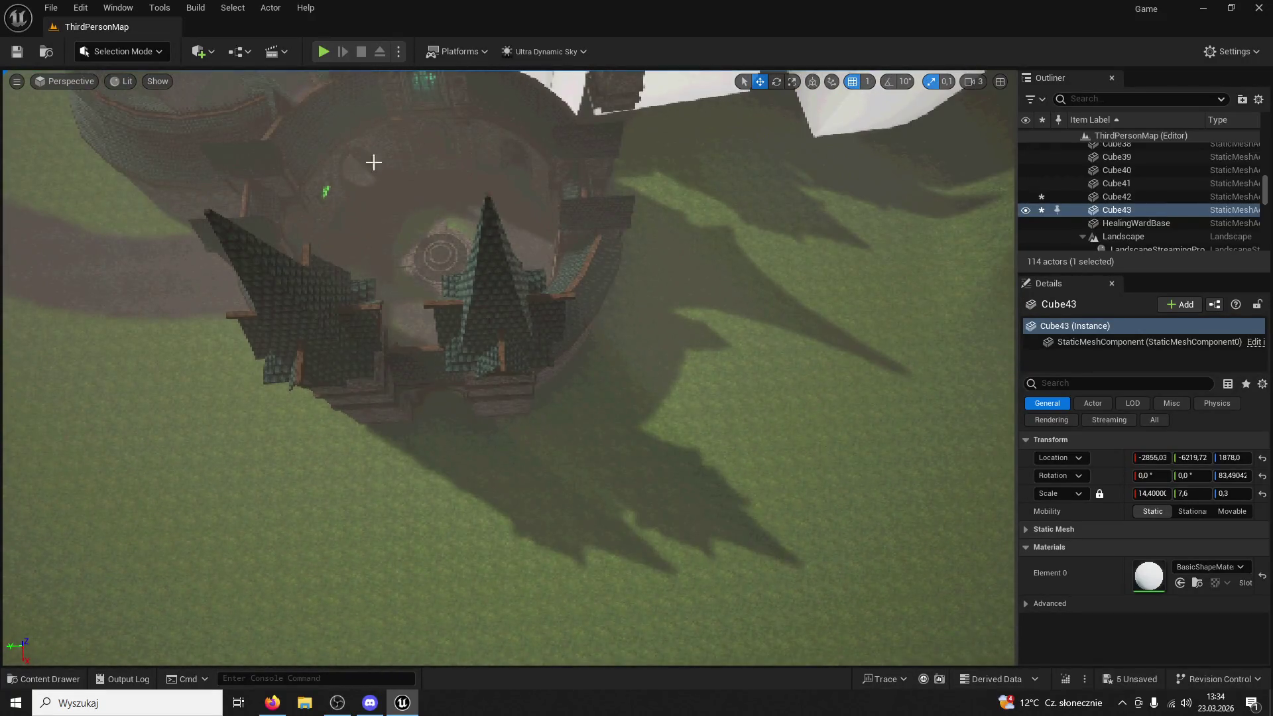
# Frame the HealingWardBase ring, orbit around it, and duplicate it as HealingWardBase2
pyautogui.click(185, 165)
pyautogui.press('f')
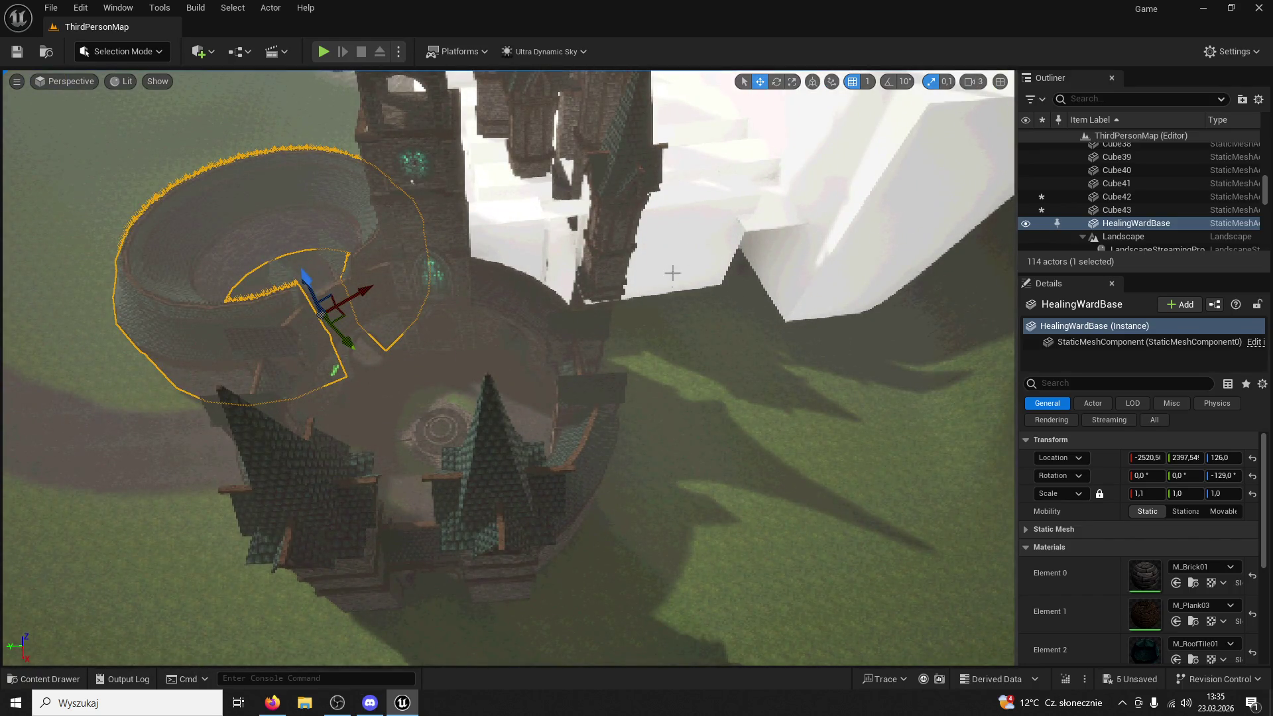
pyautogui.moveTo(761, 235); pyautogui.dragTo(777, 257)
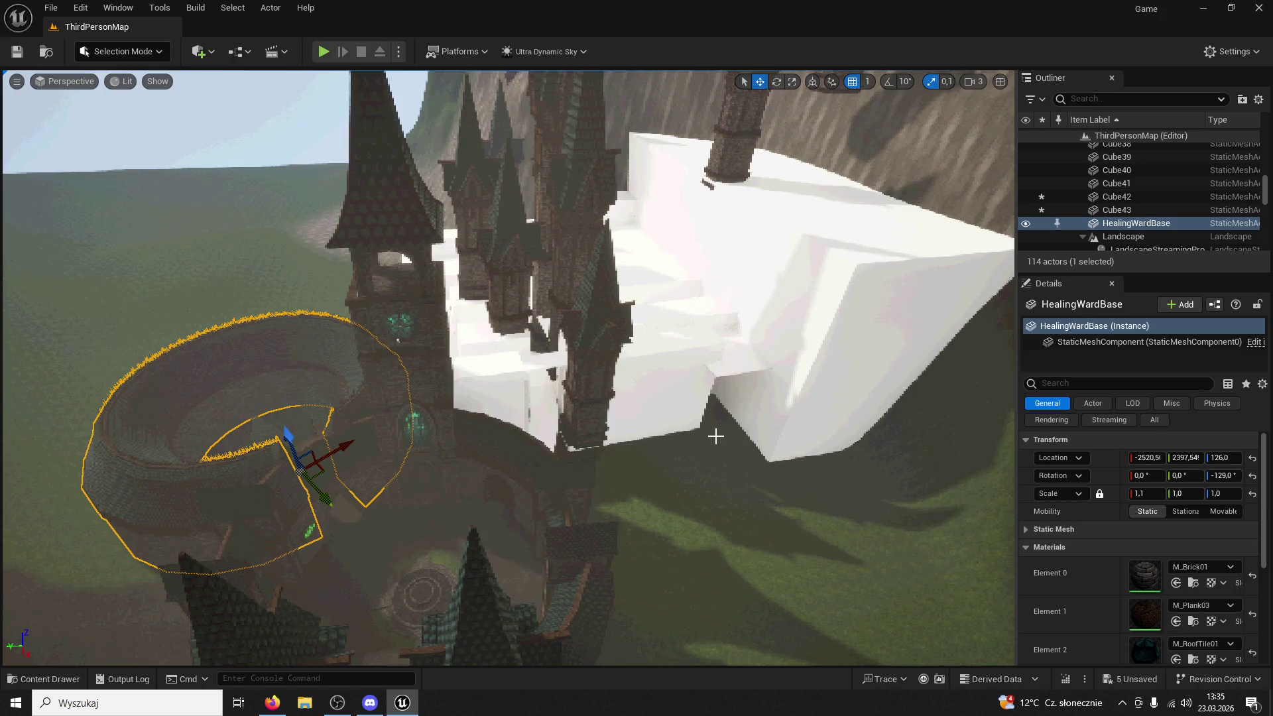
pyautogui.moveTo(707, 439)
pyautogui.mouseDown()
pyautogui.moveTo(673, 436)
pyautogui.moveTo(706, 439)
pyautogui.moveTo(656, 471)
pyautogui.moveTo(647, 503)
pyautogui.moveTo(706, 469)
pyautogui.mouseUp()
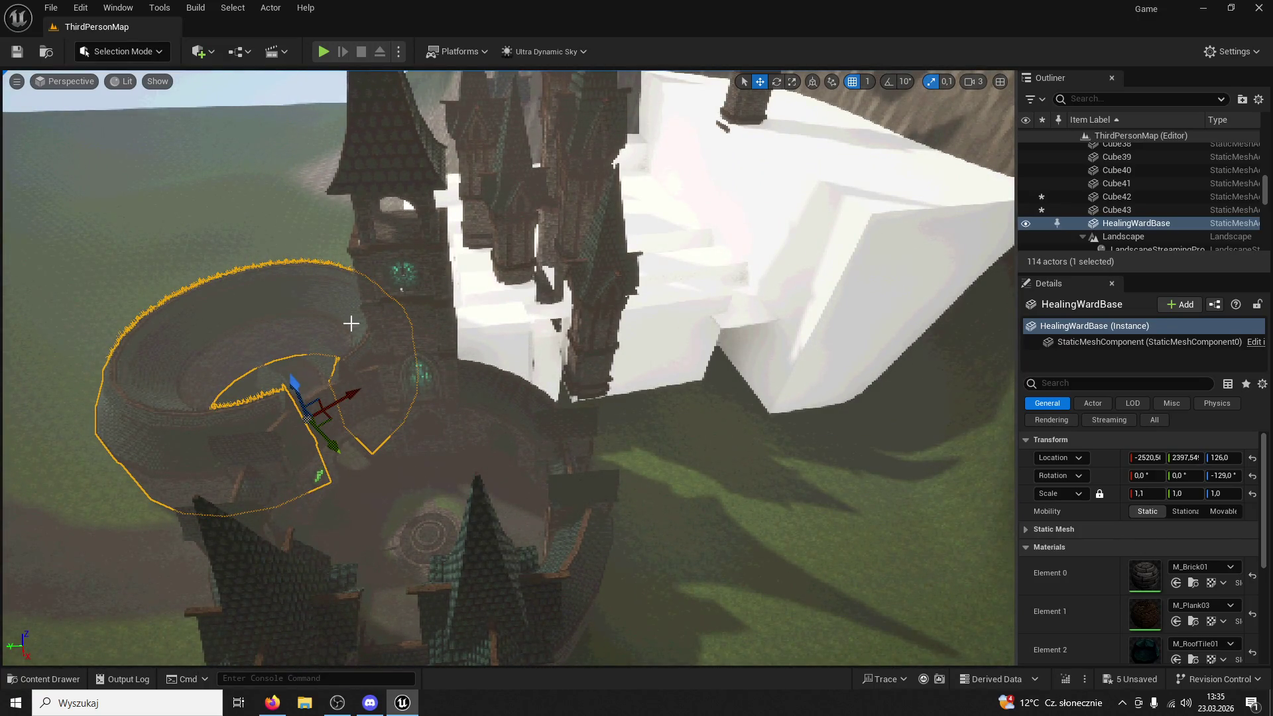
pyautogui.click(283, 241)
pyautogui.click(332, 444)
pyautogui.hotkey('ctrl', 'd')
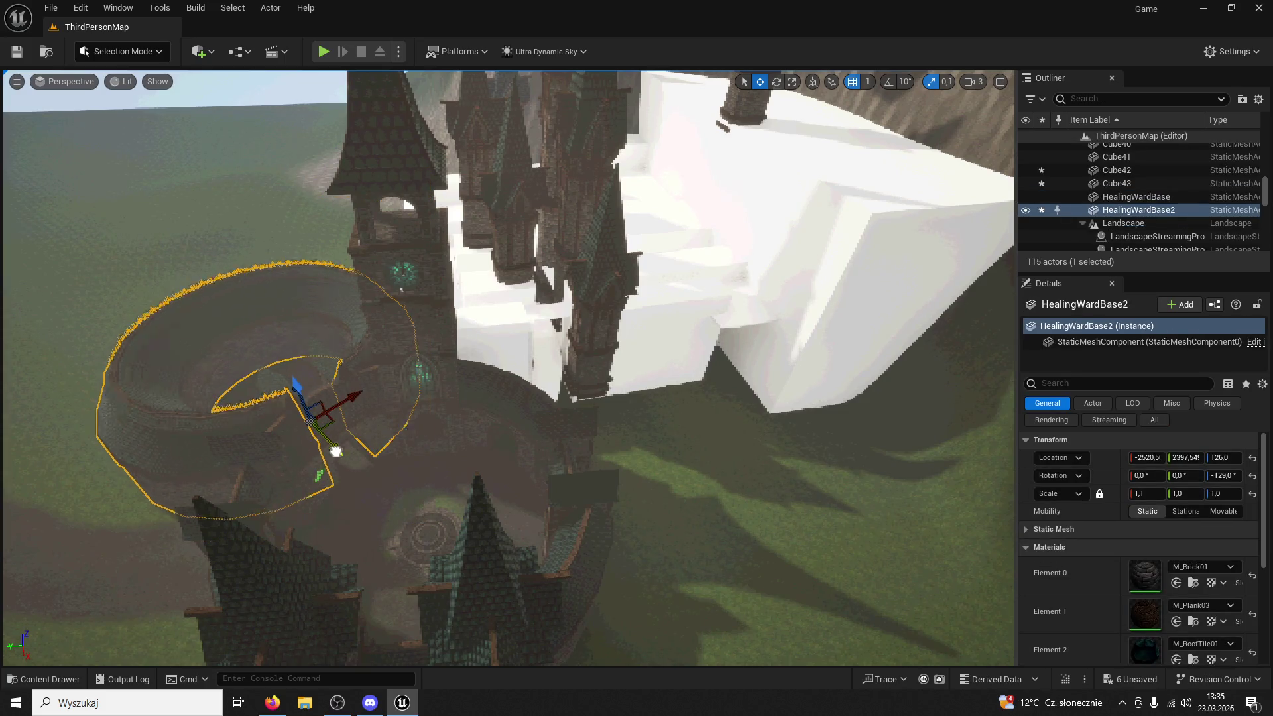
# Rotate HealingWardBase2 to about -2.75° and move it across the ground toward the courtyard
pyautogui.moveTo(332, 446); pyautogui.dragTo(640, 646)
pyautogui.click(776, 81)
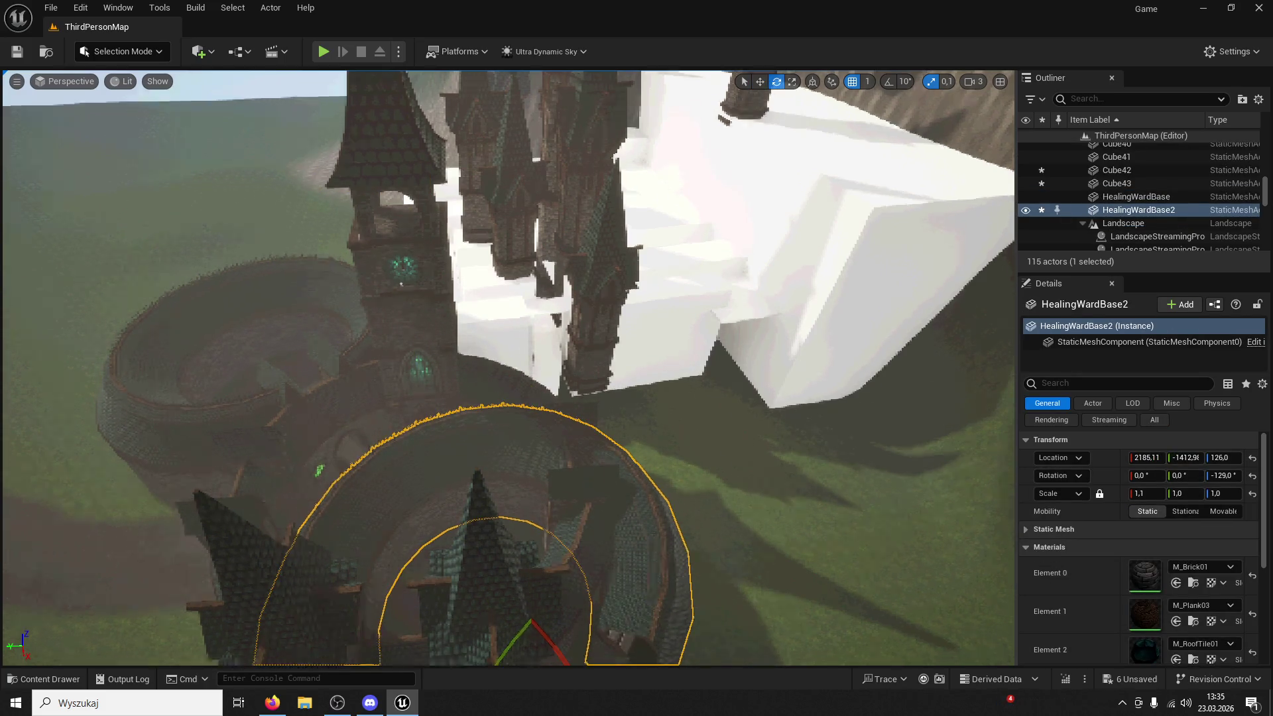
pyautogui.press('f')
pyautogui.moveTo(566, 516); pyautogui.dragTo(722, 347)
pyautogui.click(759, 82)
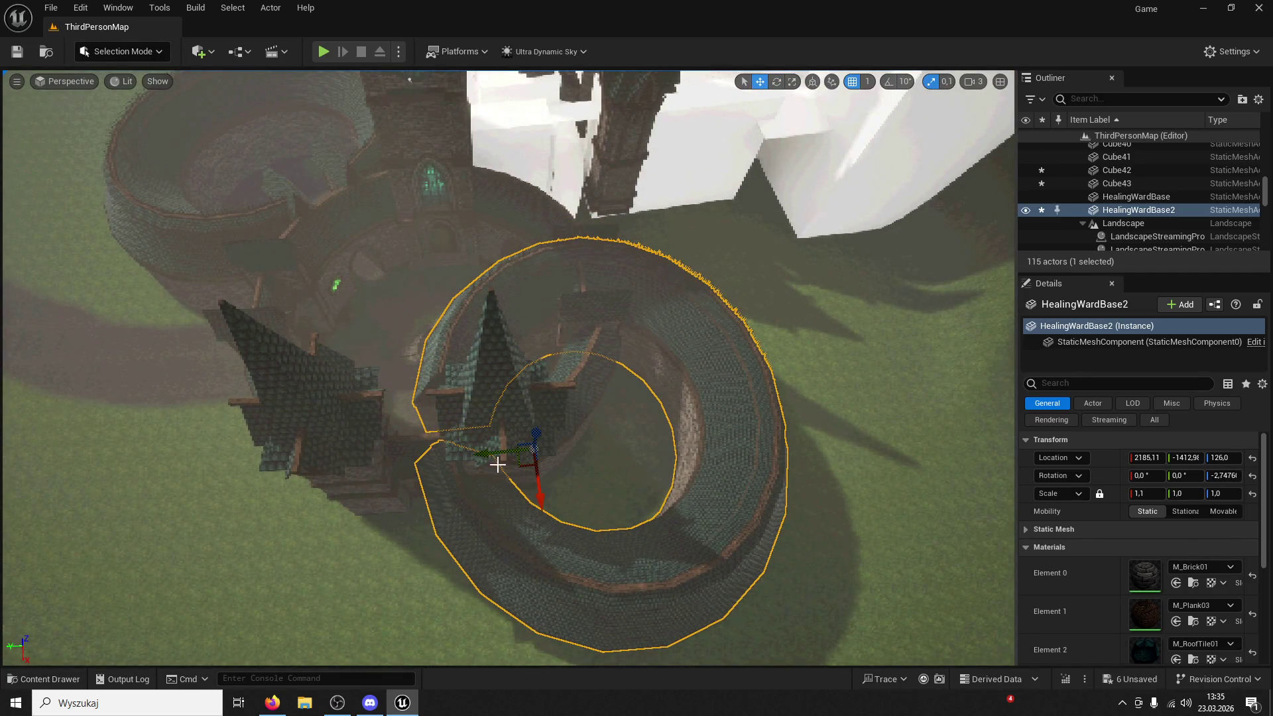
pyautogui.moveTo(486, 455)
pyautogui.mouseDown()
pyautogui.moveTo(625, 433)
pyautogui.moveTo(676, 446)
pyautogui.moveTo(653, 398)
pyautogui.mouseUp()
pyautogui.moveTo(663, 464)
pyautogui.mouseDown()
pyautogui.moveTo(734, 526)
pyautogui.moveTo(650, 397)
pyautogui.moveTo(584, 340)
pyautogui.moveTo(532, 339)
pyautogui.mouseUp()
# Nudge HealingWardBase2 along X to about 277.6, -3358.7, 126.0 in the courtyard wall
pyautogui.click(517, 384)
pyautogui.press('f')
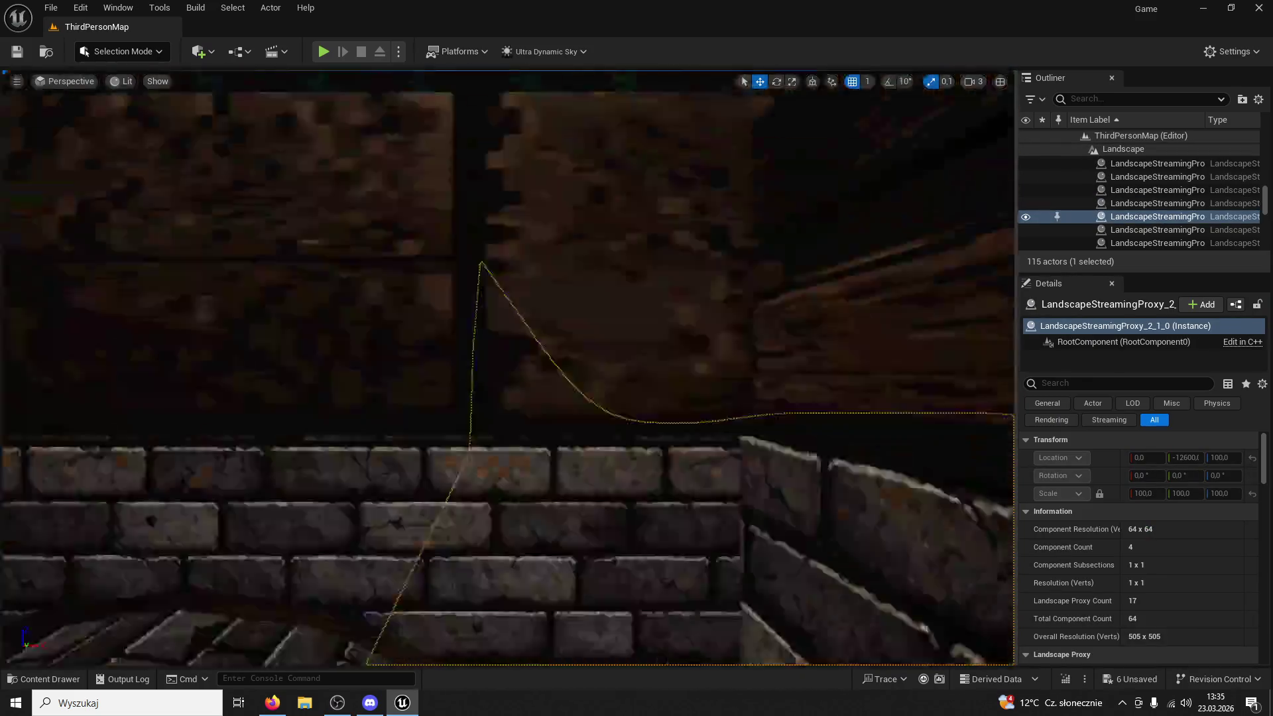
pyautogui.scroll(5, 554, 338)
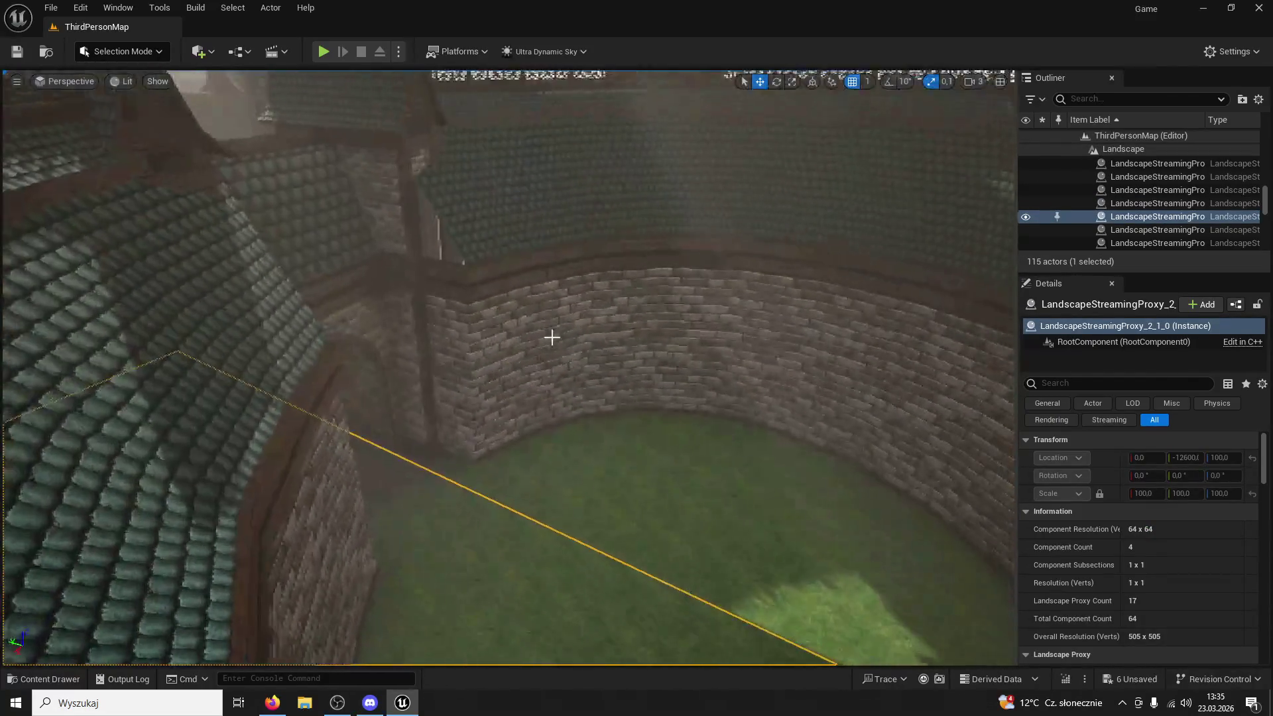
pyautogui.click(512, 321)
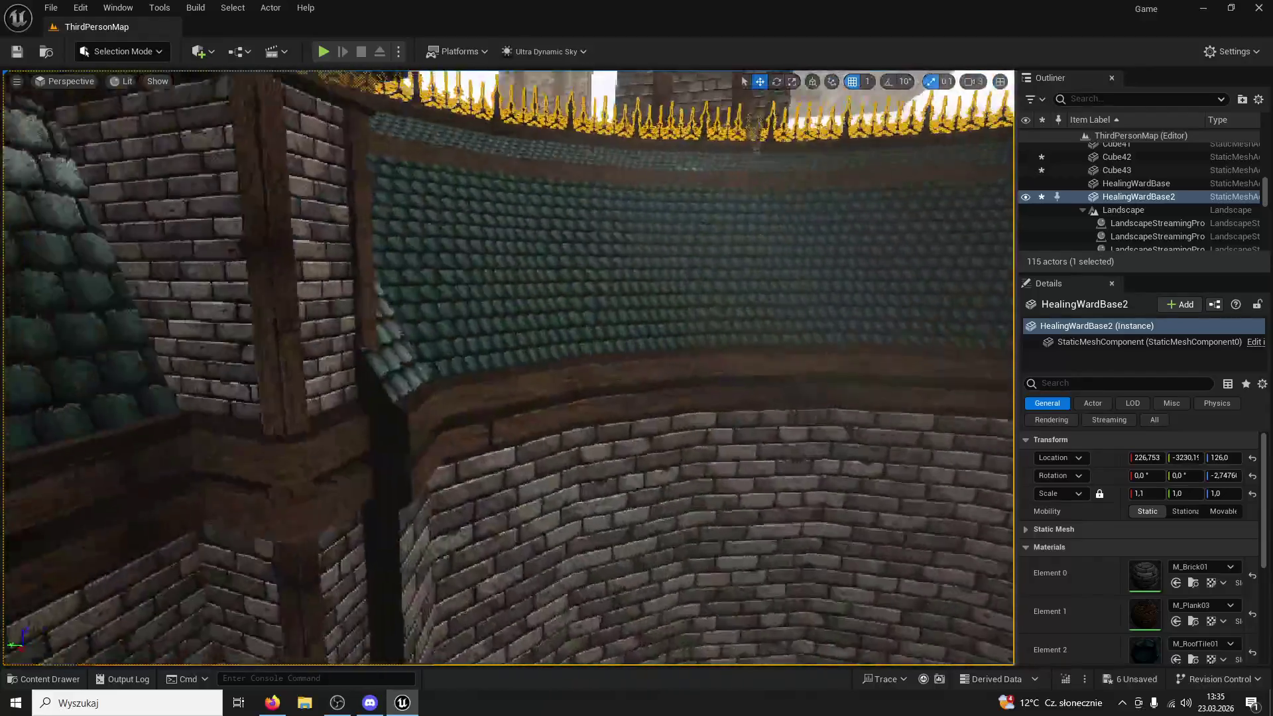
pyautogui.press('s')
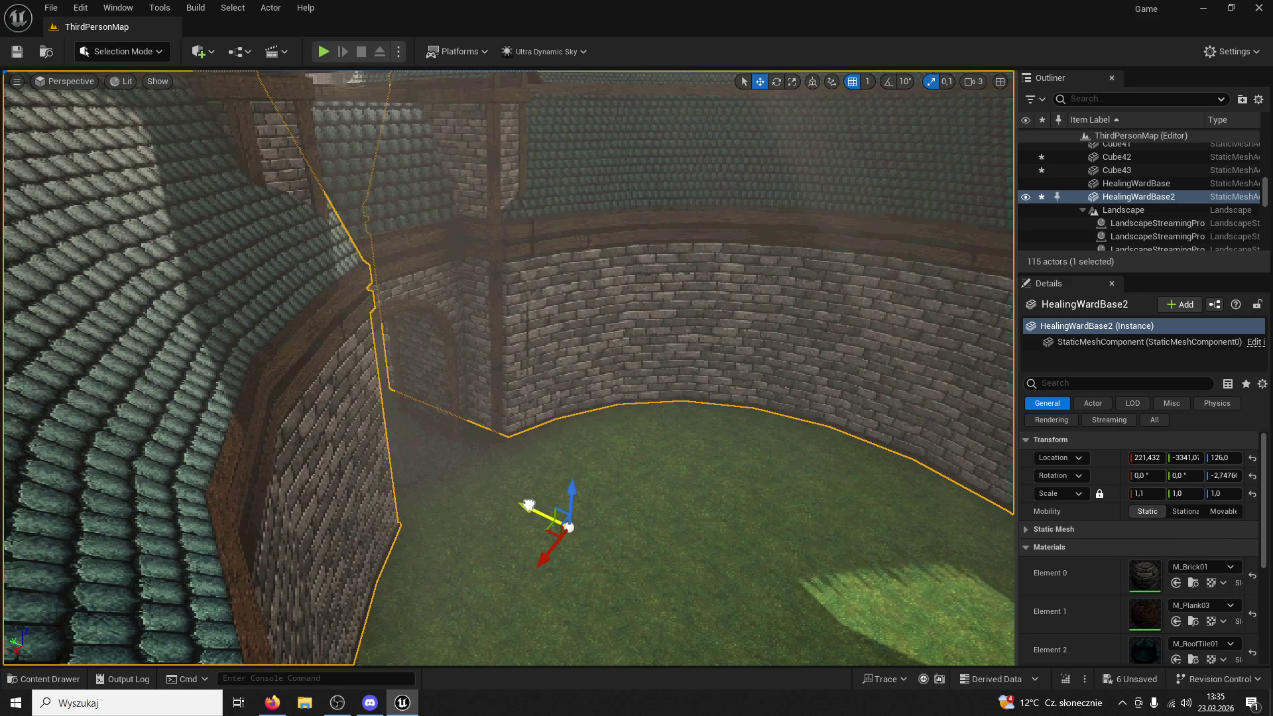
pyautogui.click(663, 563)
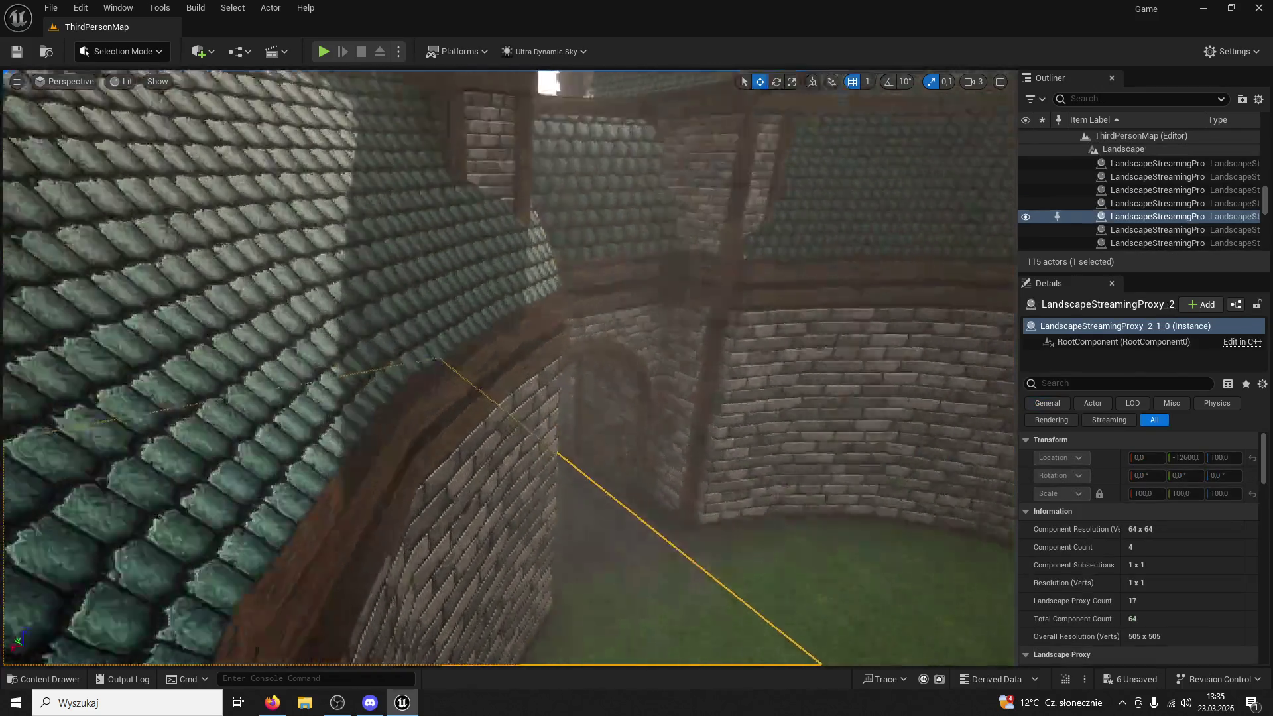
pyautogui.press('w')
pyautogui.click(660, 443)
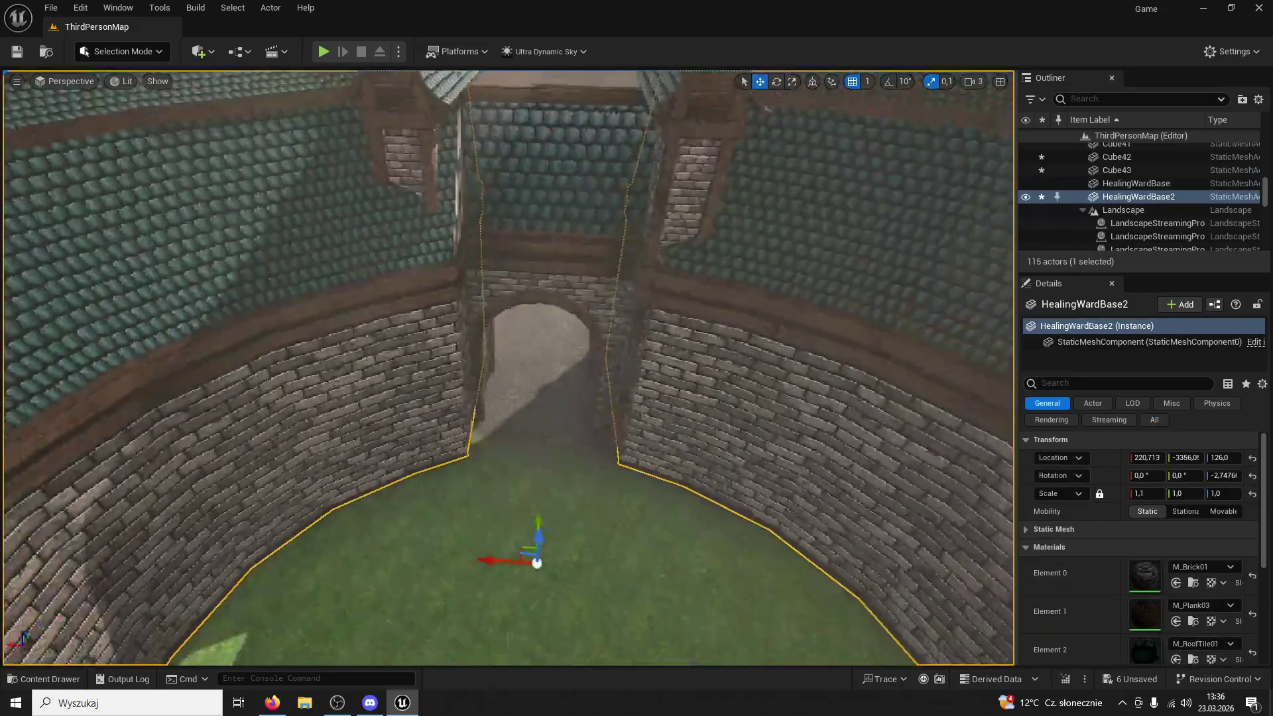
pyautogui.moveTo(470, 549)
pyautogui.mouseDown()
pyautogui.moveTo(459, 547)
pyautogui.moveTo(507, 549)
pyautogui.moveTo(537, 631)
pyautogui.mouseUp()
pyautogui.scroll(-5, 537, 631)
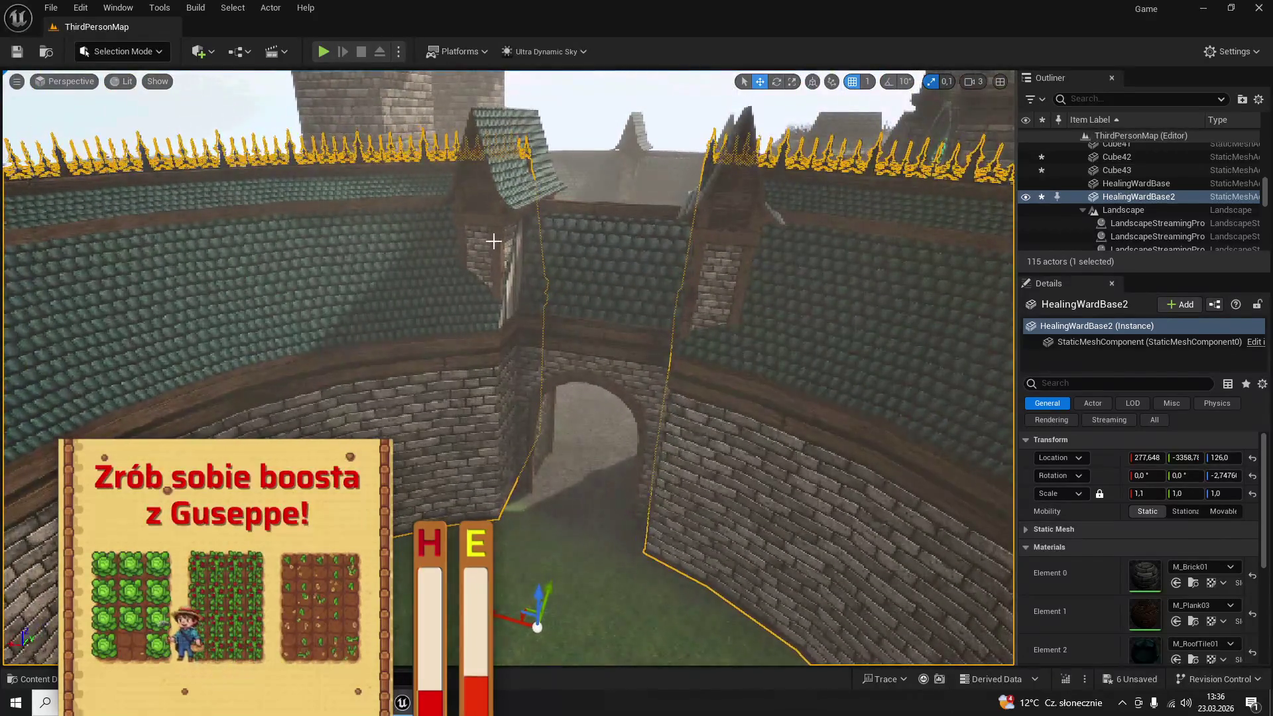
# Move Column6 sideways along Y, delete Column7, and duplicate Column6 as a new Column7
pyautogui.click(523, 281)
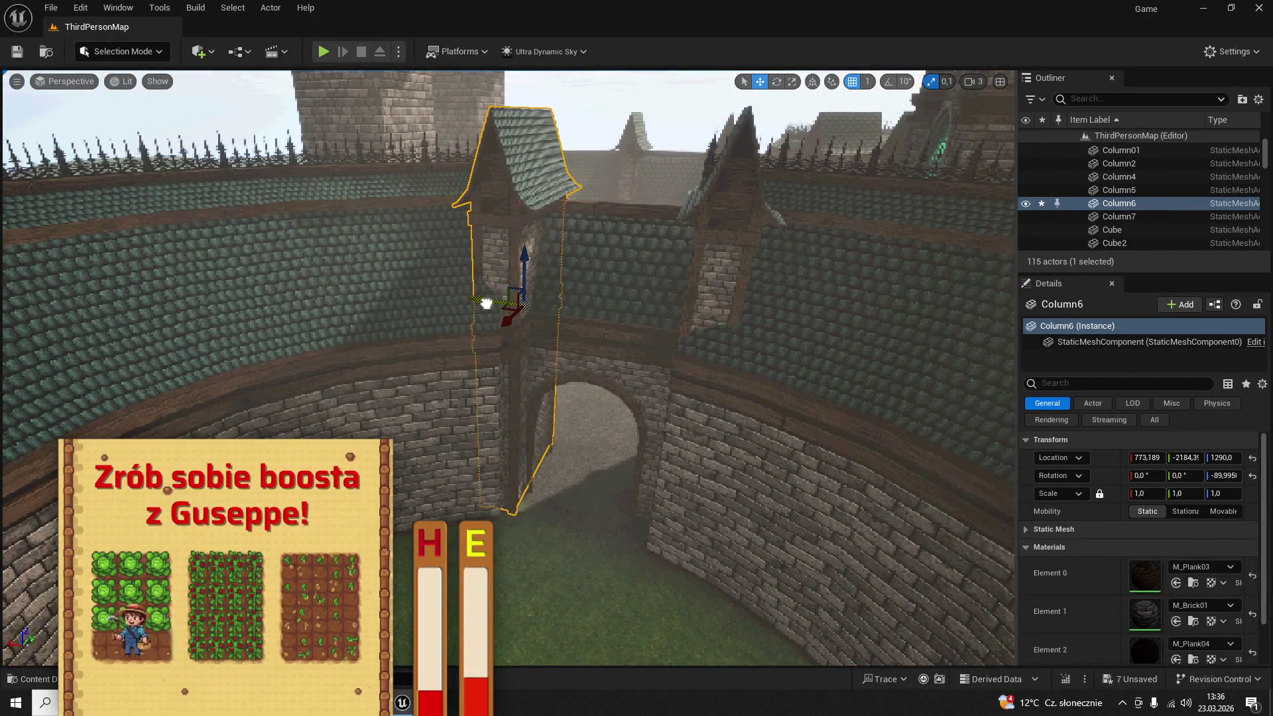
pyautogui.scroll(5, 506, 313)
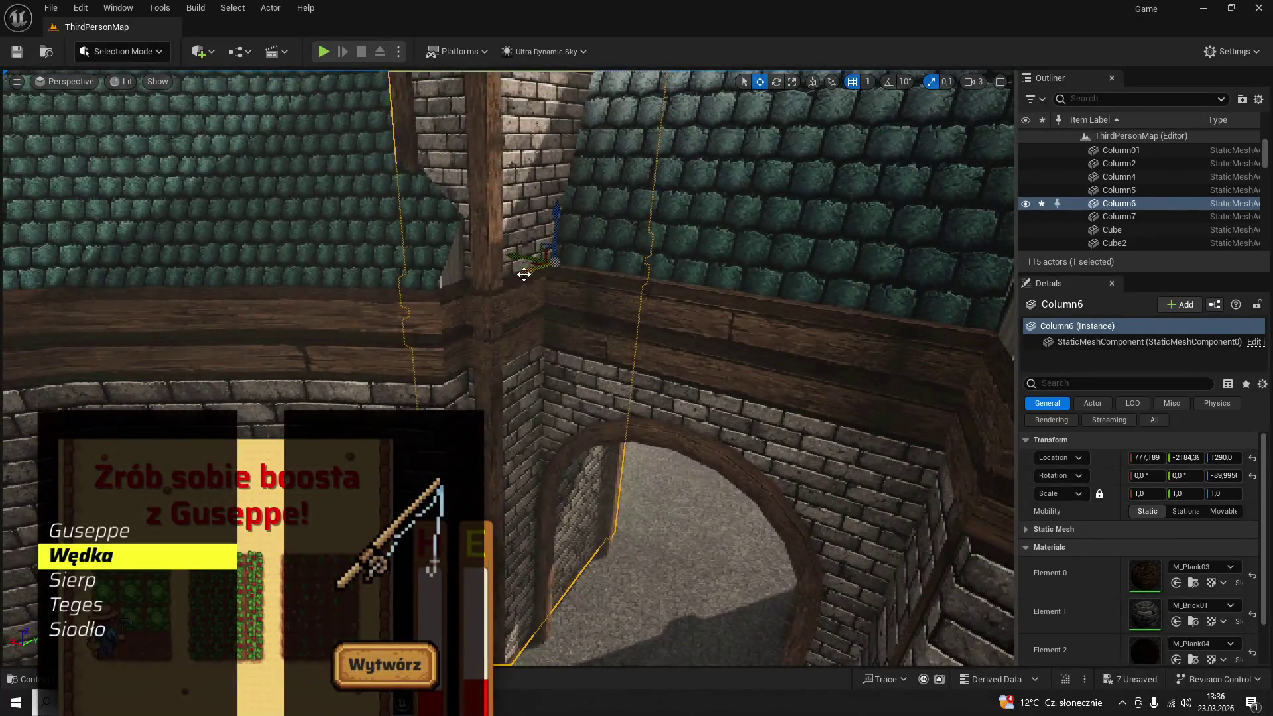
pyautogui.moveTo(524, 275)
pyautogui.mouseDown()
pyautogui.moveTo(500, 289)
pyautogui.moveTo(720, 295)
pyautogui.moveTo(449, 310)
pyautogui.mouseUp()
pyautogui.click(239, 298)
pyautogui.press('Delete')
pyautogui.click(433, 314)
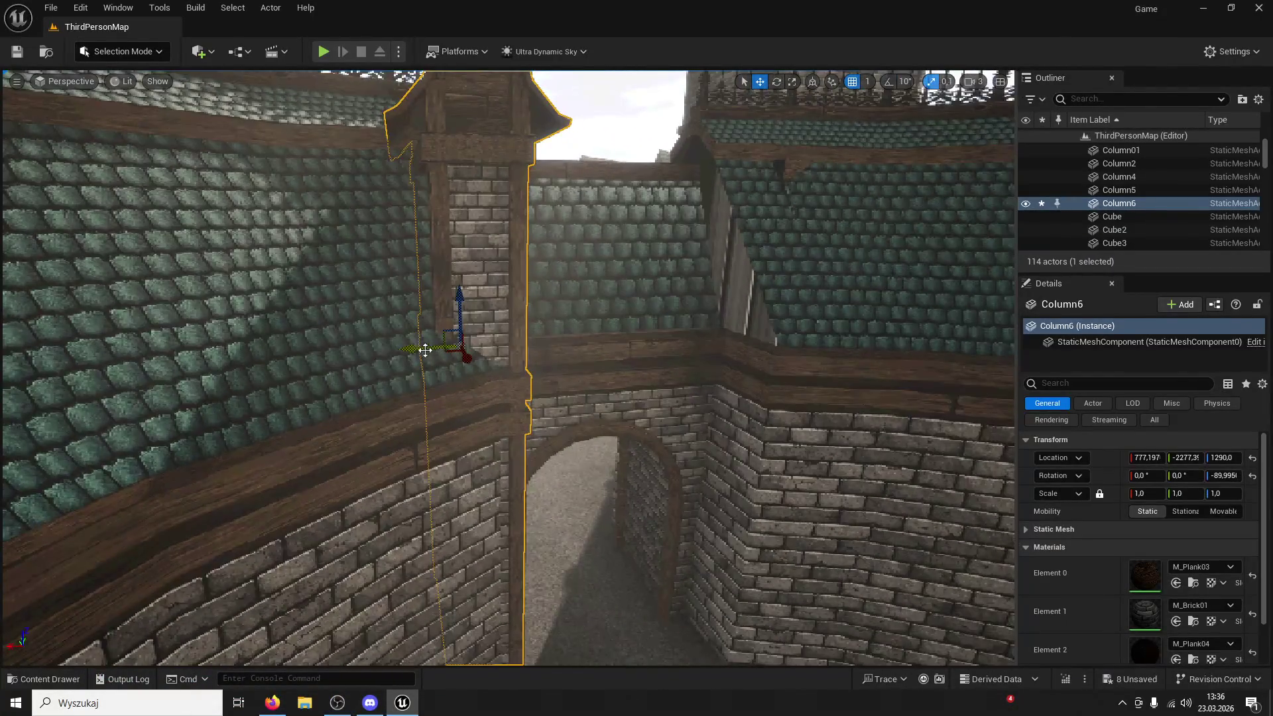
pyautogui.hotkey('ctrl', 'd')
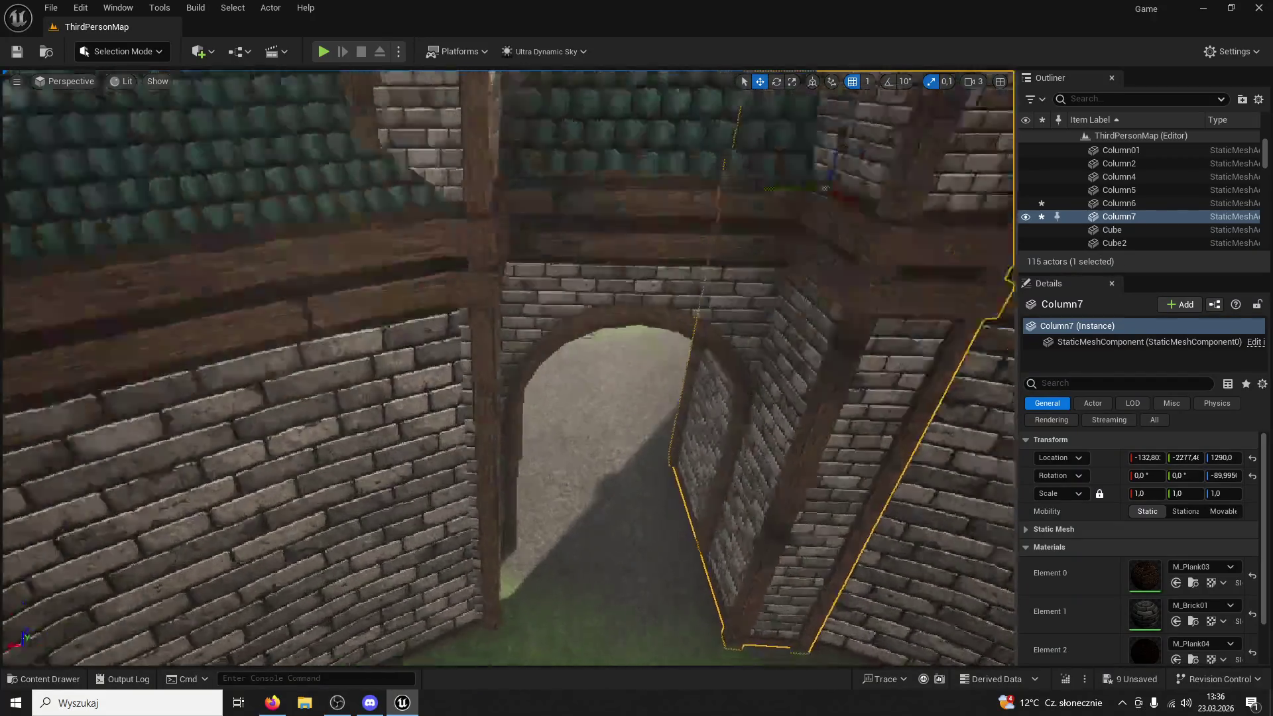
# Select Column7 and Column6 together and set their X scale to 1.4
pyautogui.scroll(-5, 596, 340)
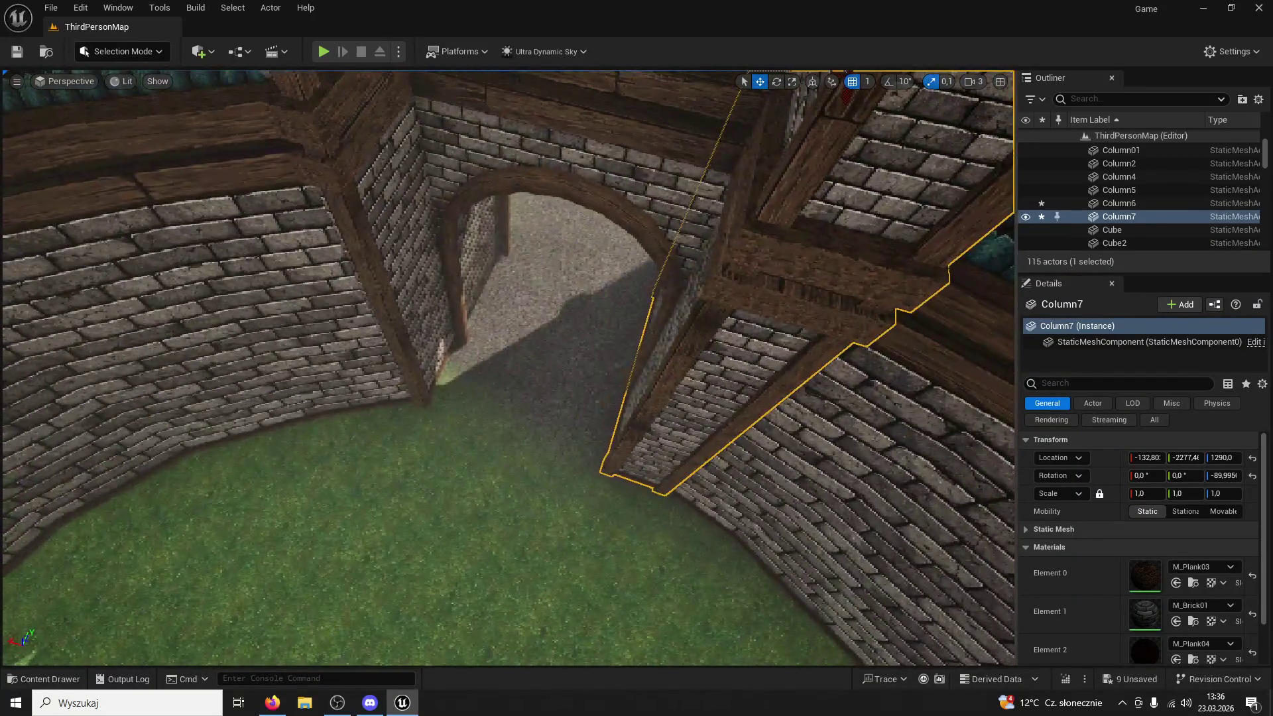
pyautogui.click(425, 255)
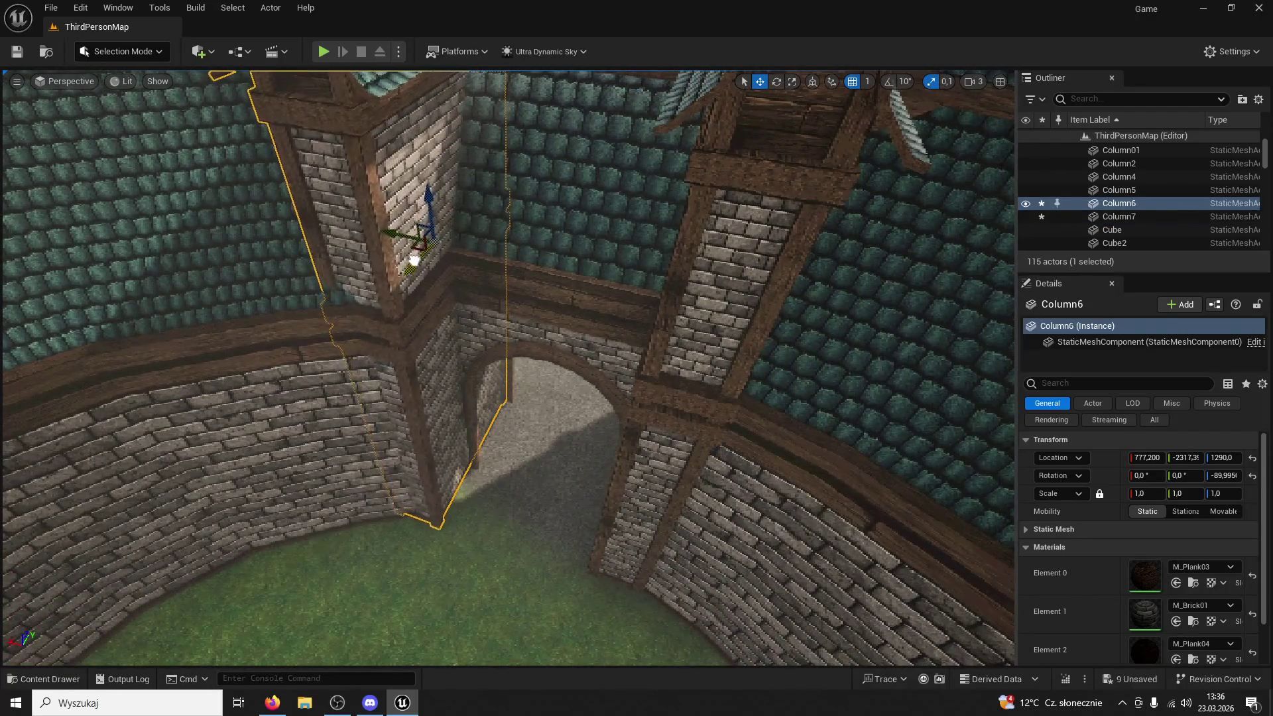
pyautogui.moveTo(408, 268)
pyautogui.mouseDown()
pyautogui.moveTo(371, 278)
pyautogui.moveTo(358, 305)
pyautogui.moveTo(345, 345)
pyautogui.moveTo(358, 396)
pyautogui.moveTo(384, 358)
pyautogui.moveTo(411, 398)
pyautogui.moveTo(434, 277)
pyautogui.mouseUp()
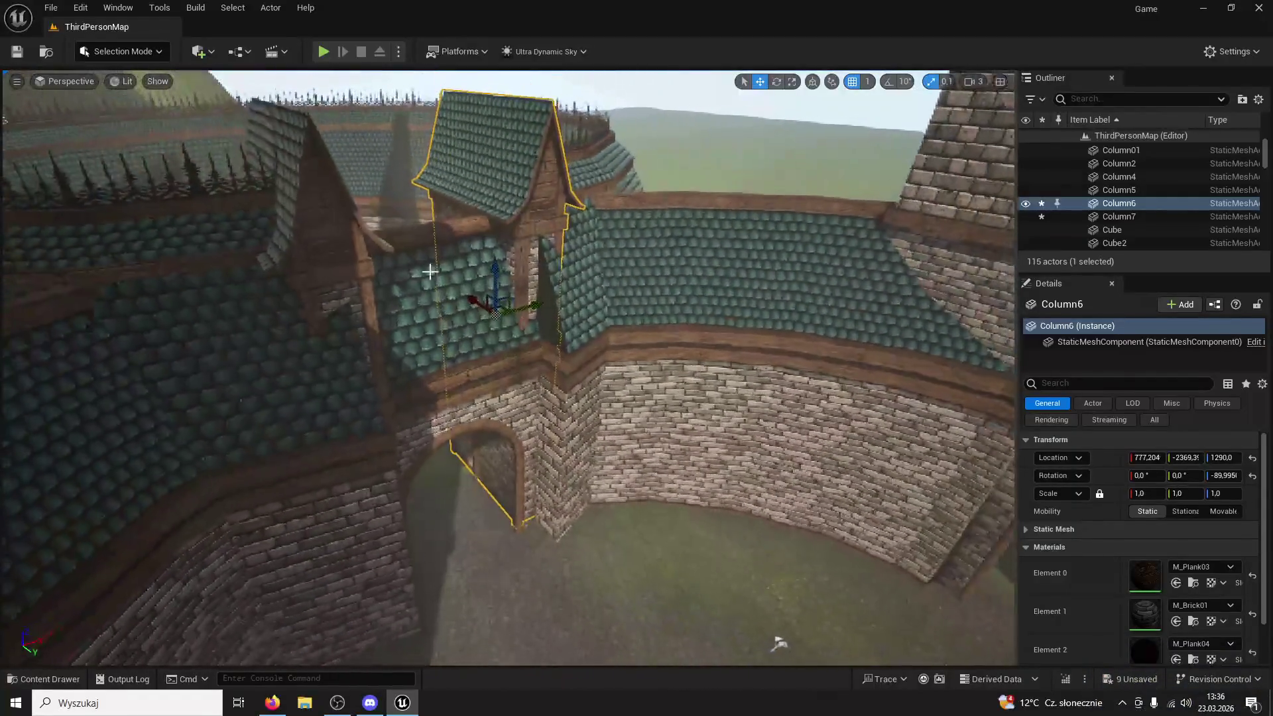
pyautogui.click(356, 236)
pyautogui.keyDown('ctrl'); pyautogui.click(491, 254); pyautogui.keyUp('ctrl')
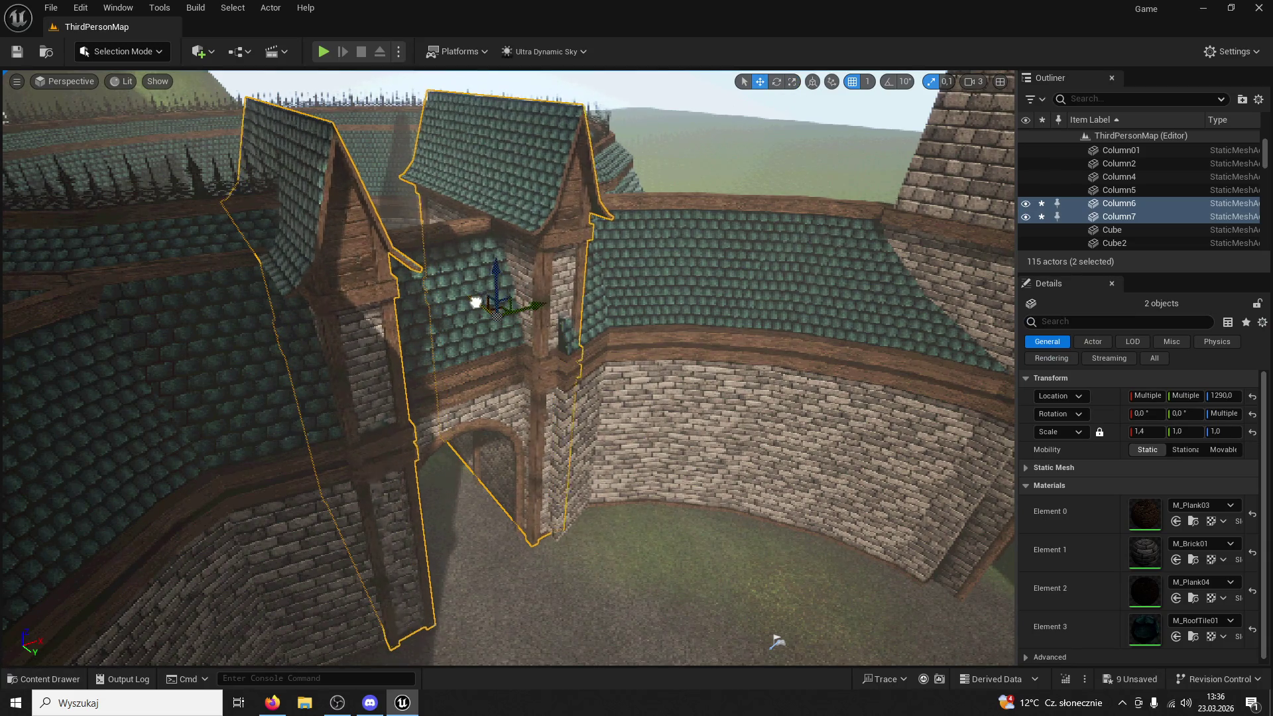
pyautogui.moveTo(487, 307); pyautogui.dragTo(561, 306)
pyautogui.click(625, 279)
pyautogui.press('f')
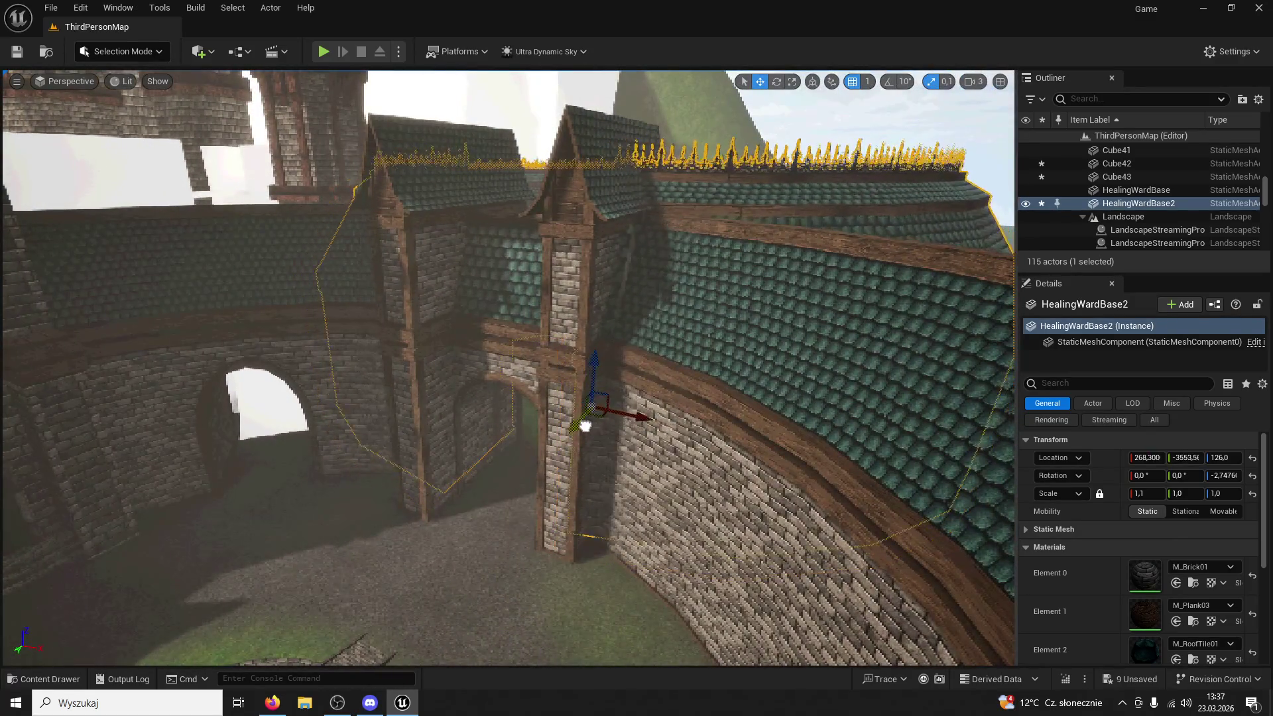
# Undo the gate columns' recent move and X-scale widening
pyautogui.click(583, 427)
pyautogui.press('f')
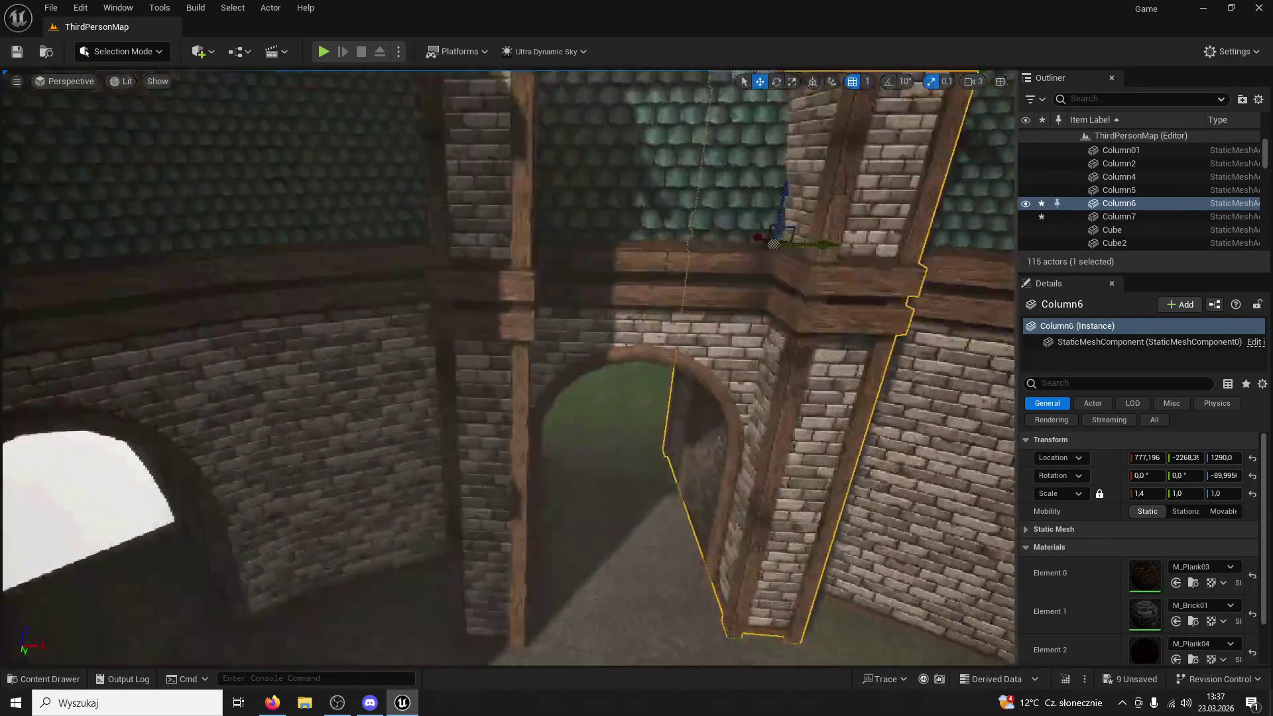
pyautogui.scroll(-8, 588, 425)
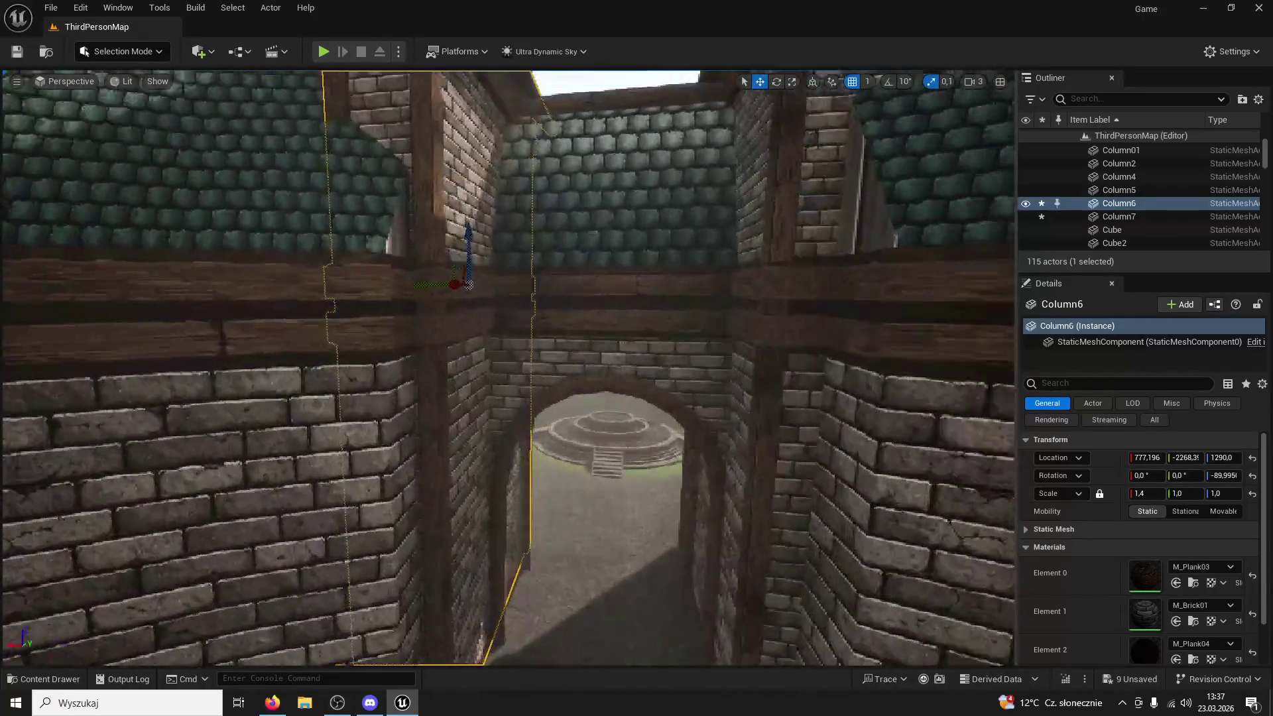
pyautogui.scroll(-6, 420, 466)
pyautogui.hotkey('ctrl', 'z')
pyautogui.hotkey('ctrl', 'z')
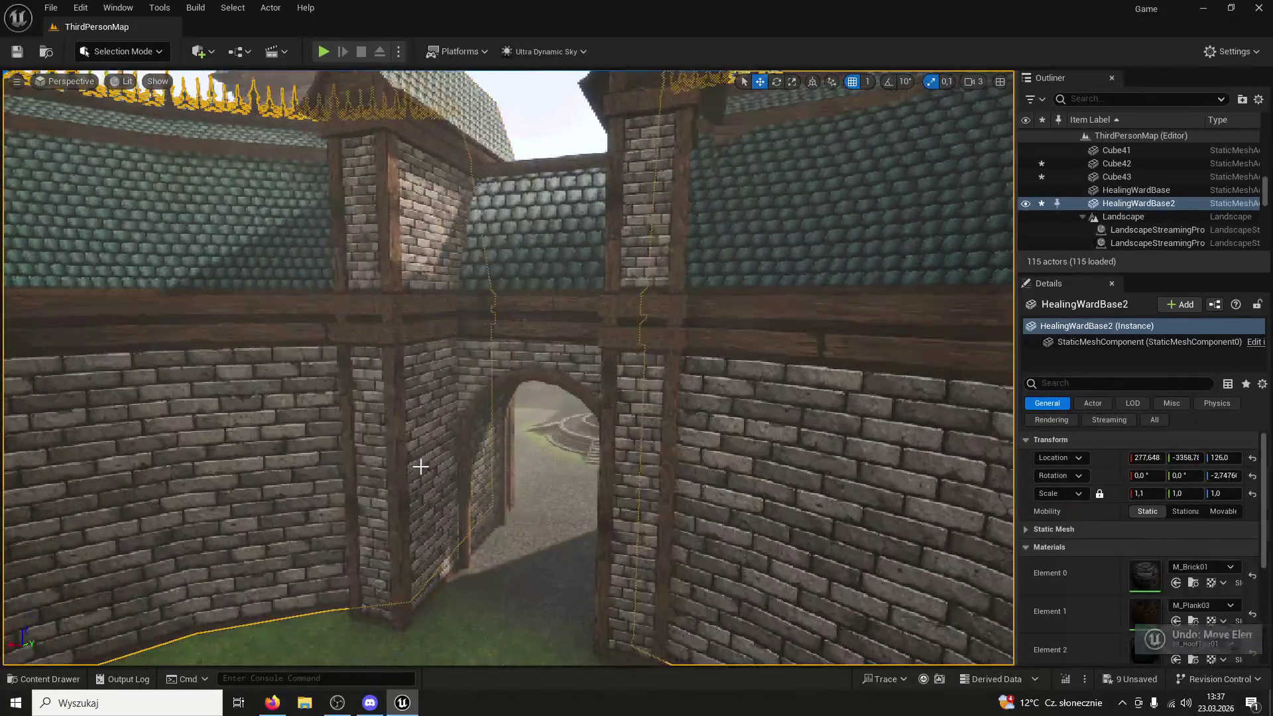
# Shift HealingWardBase2 to about 227.2, -3554.5, 126.0 so its arch lines up with the gate
pyautogui.click(331, 423)
pyautogui.scroll(-8, 331, 423)
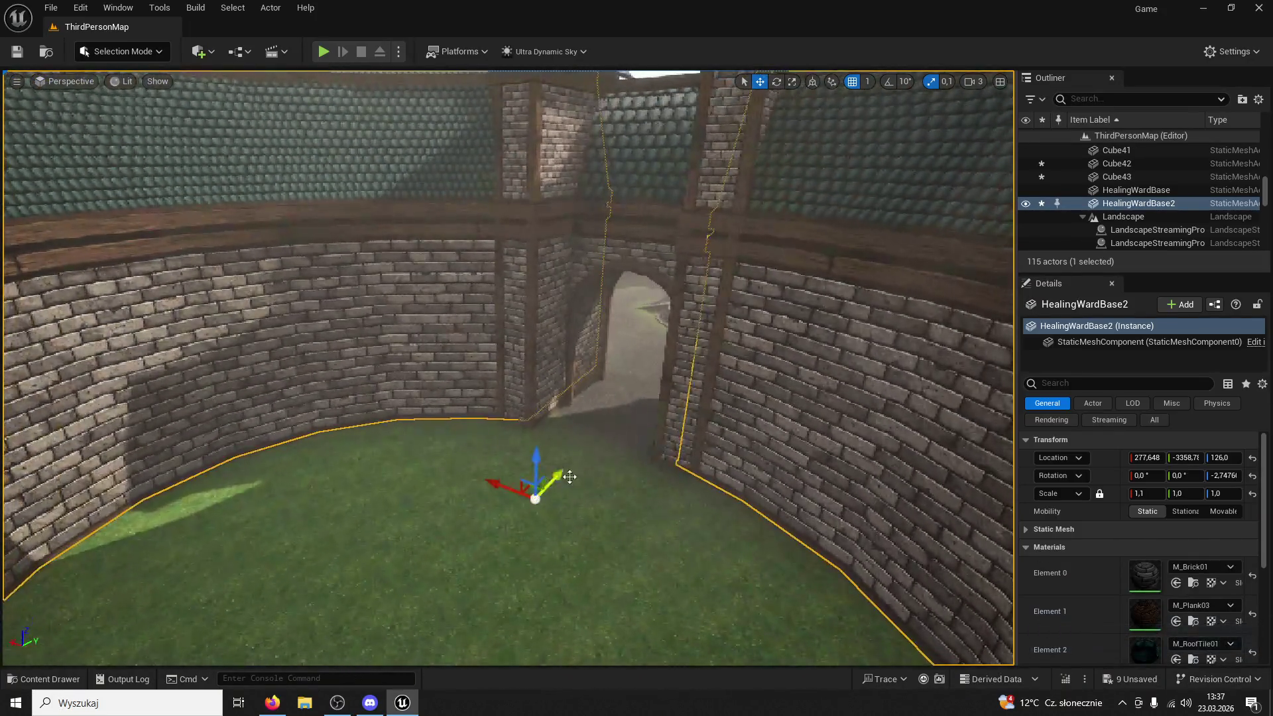
pyautogui.moveTo(570, 477); pyautogui.dragTo(557, 477)
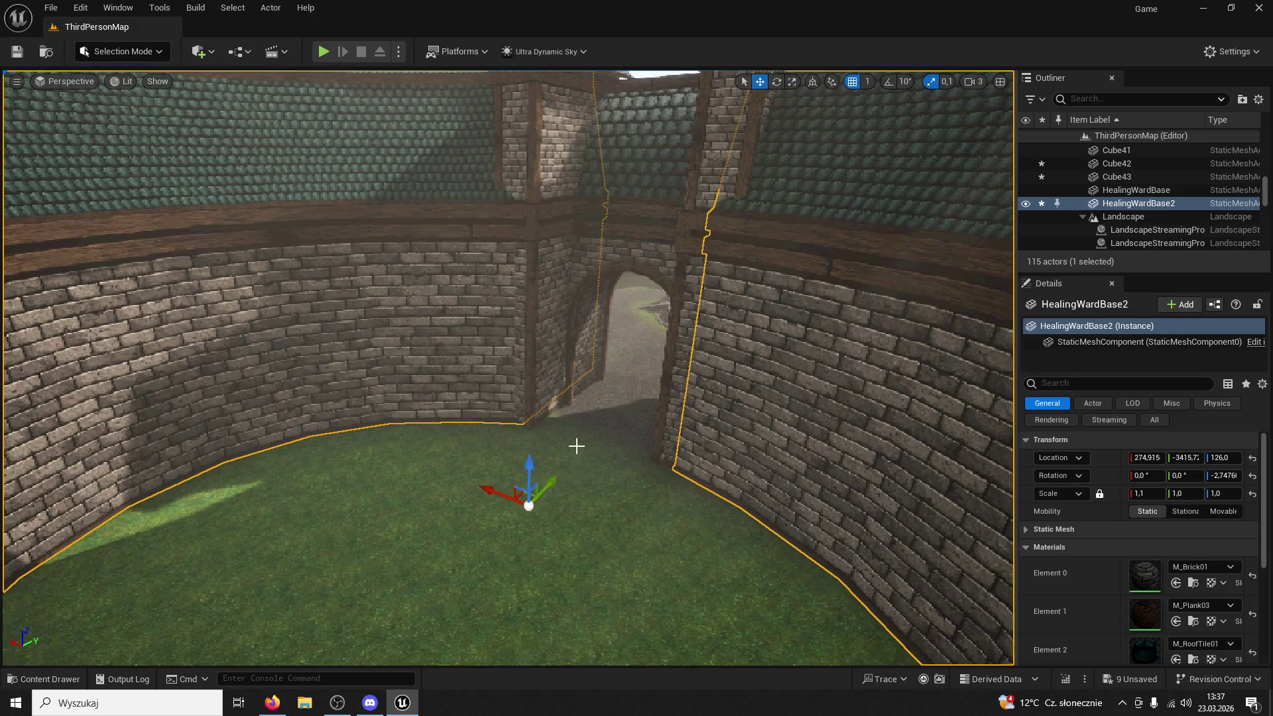
pyautogui.scroll(-5, 570, 460)
pyautogui.moveTo(570, 460); pyautogui.dragTo(570, 331)
pyautogui.press('f')
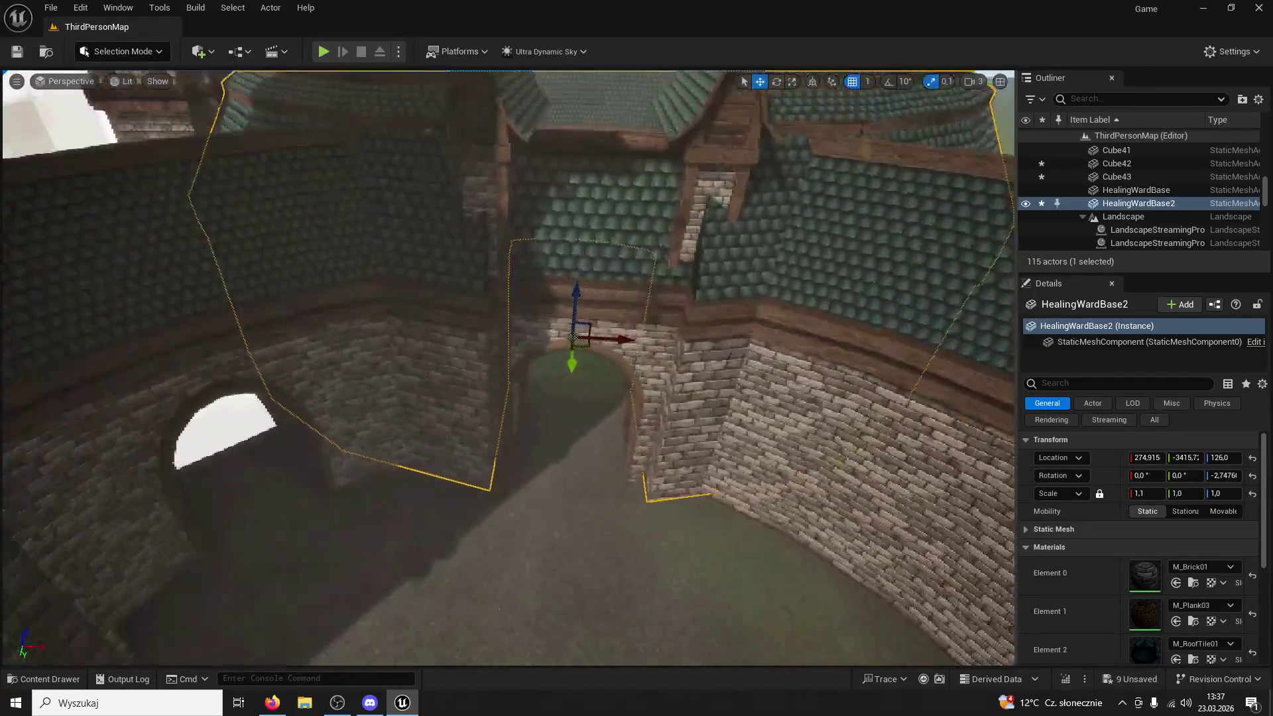
pyautogui.scroll(2, 660, 340)
pyautogui.moveTo(635, 334); pyautogui.dragTo(630, 335)
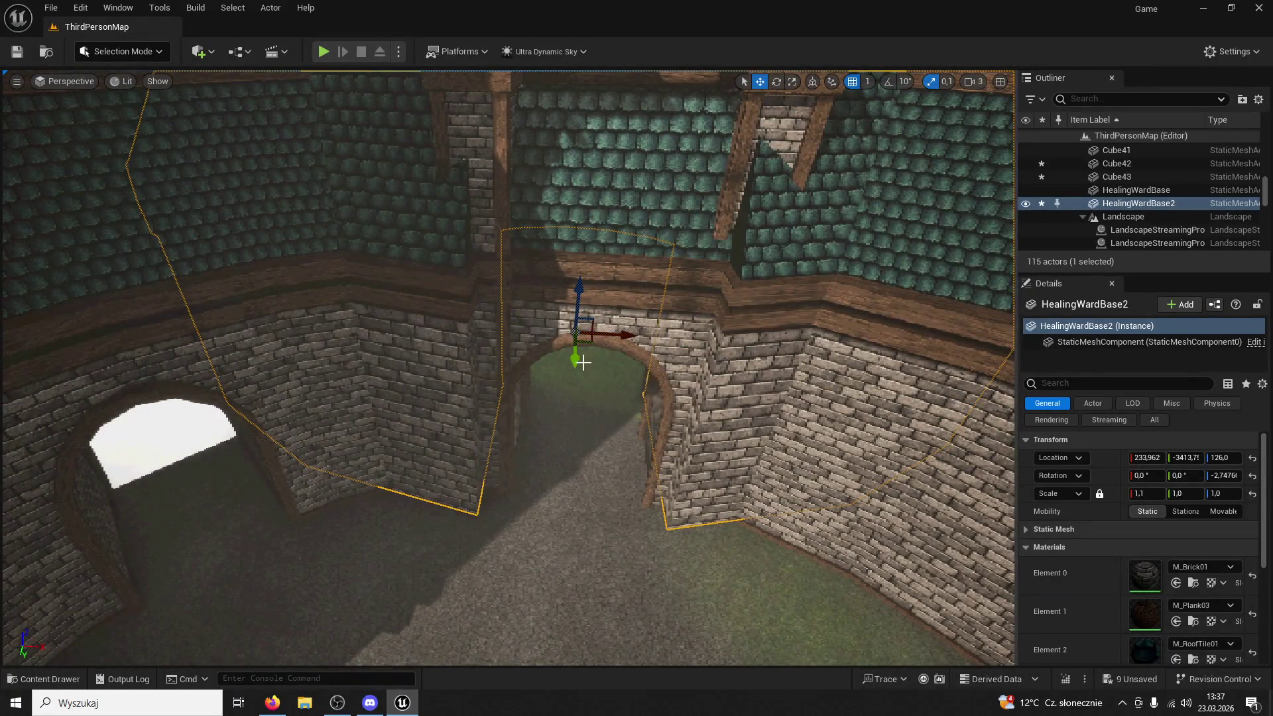
pyautogui.click(581, 362)
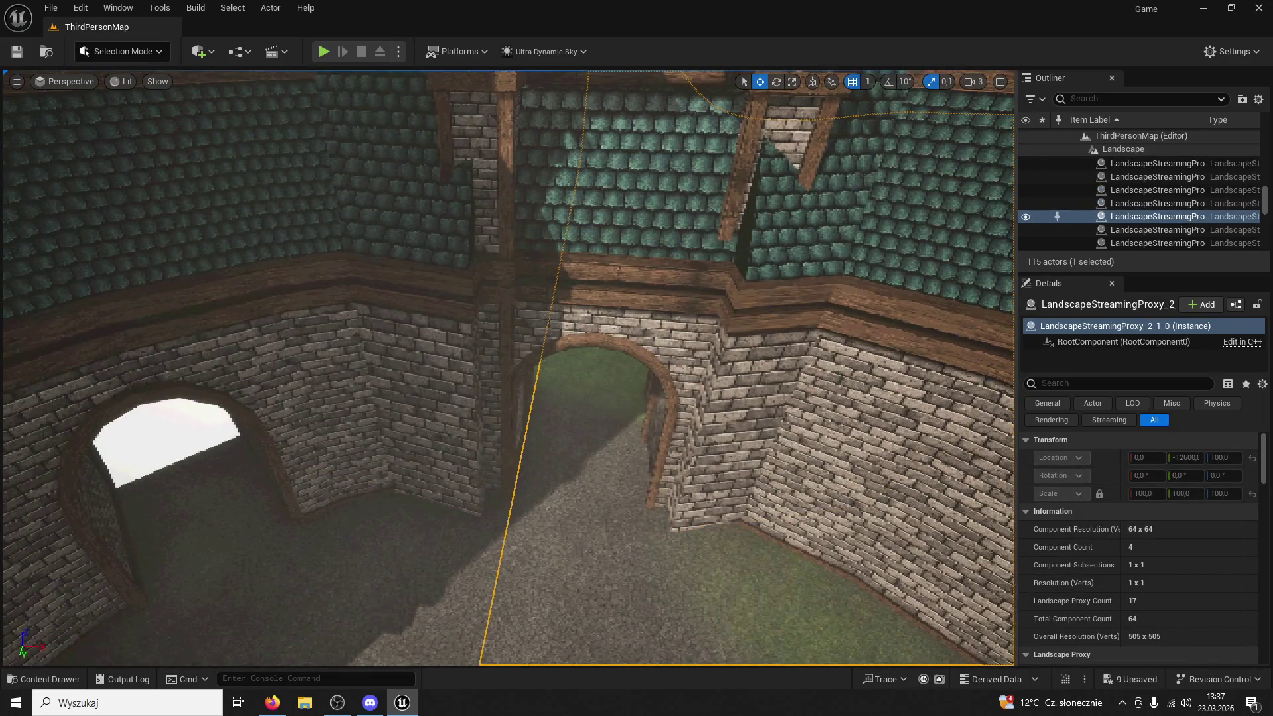
pyautogui.click(600, 364)
pyautogui.moveTo(583, 358); pyautogui.dragTo(582, 344)
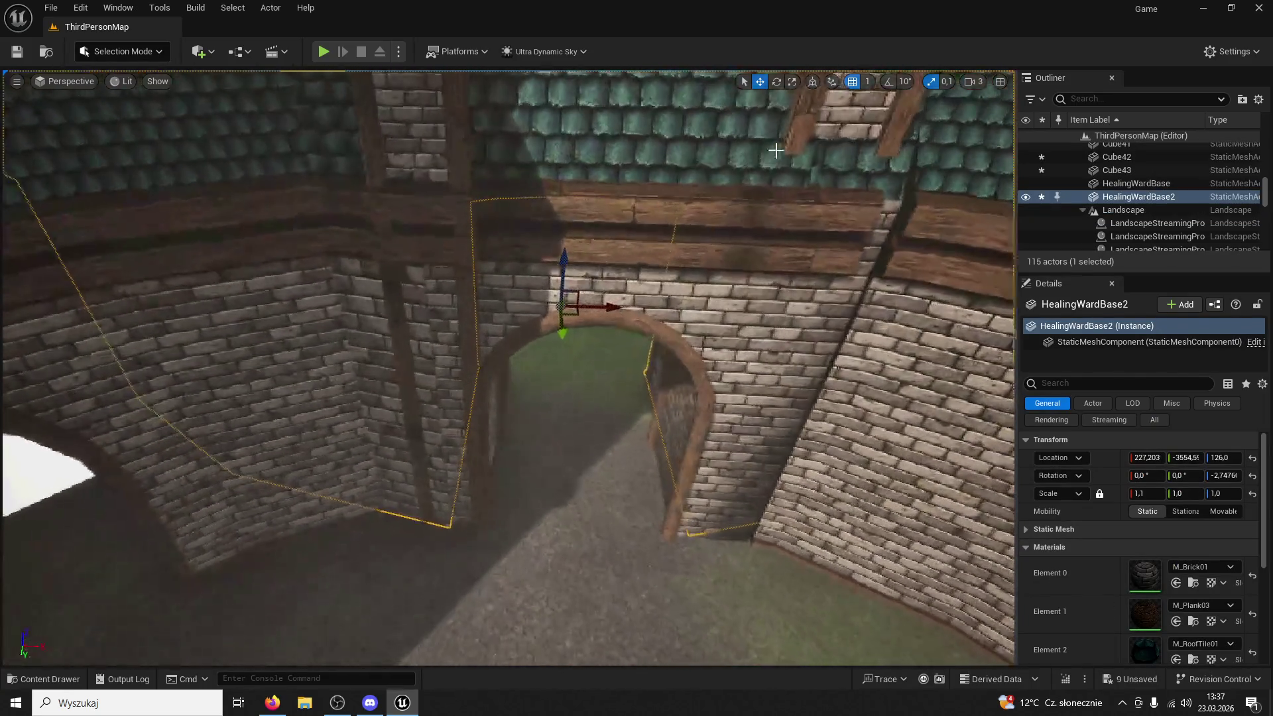
pyautogui.click(780, 129)
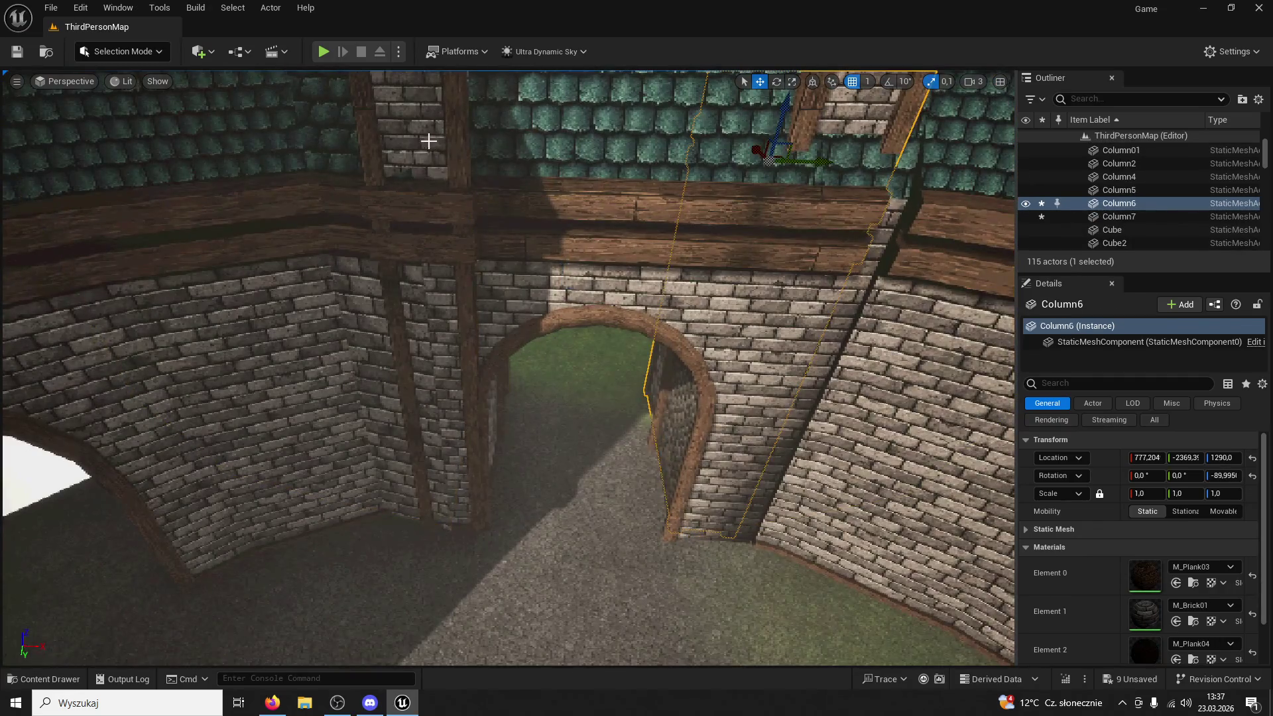
# Move Column6 along X to sit beside the gate arch
pyautogui.keyDown('ctrl'); pyautogui.click(430, 146); pyautogui.keyUp('ctrl')
pyautogui.scroll(-3, 437, 172)
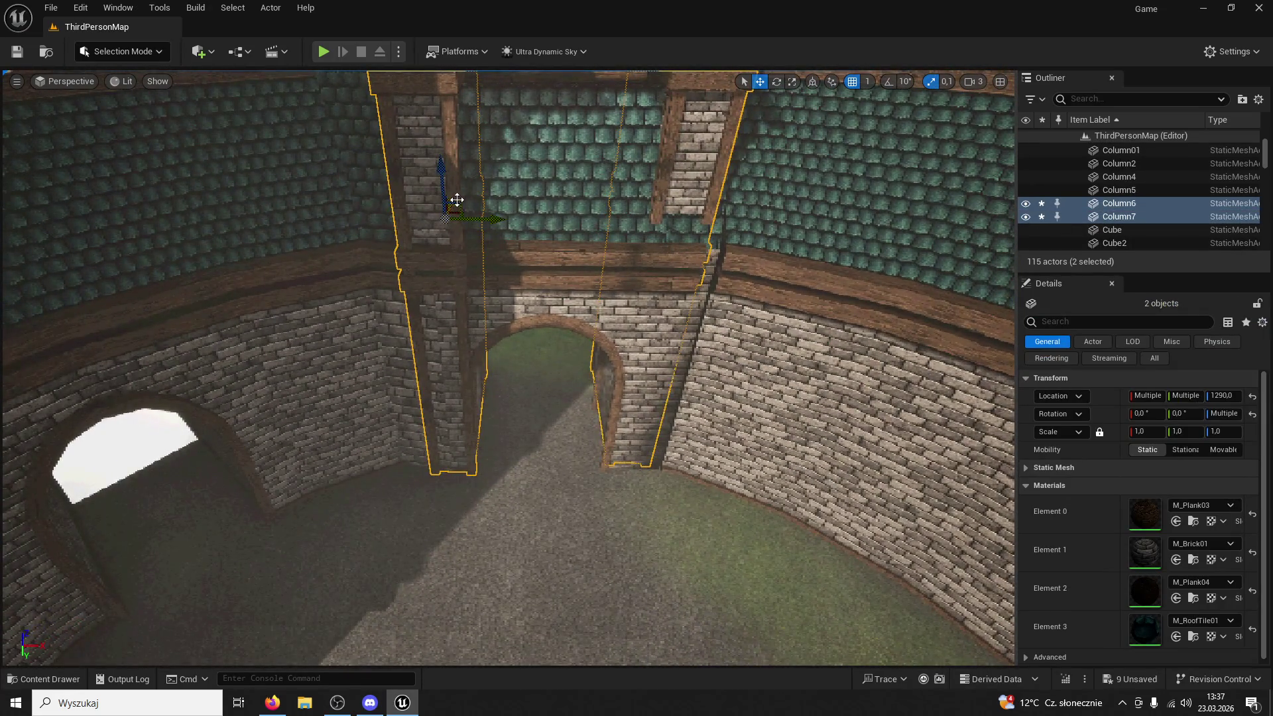
pyautogui.keyDown('ctrl'); pyautogui.click(451, 203); pyautogui.keyUp('ctrl')
pyautogui.press('f')
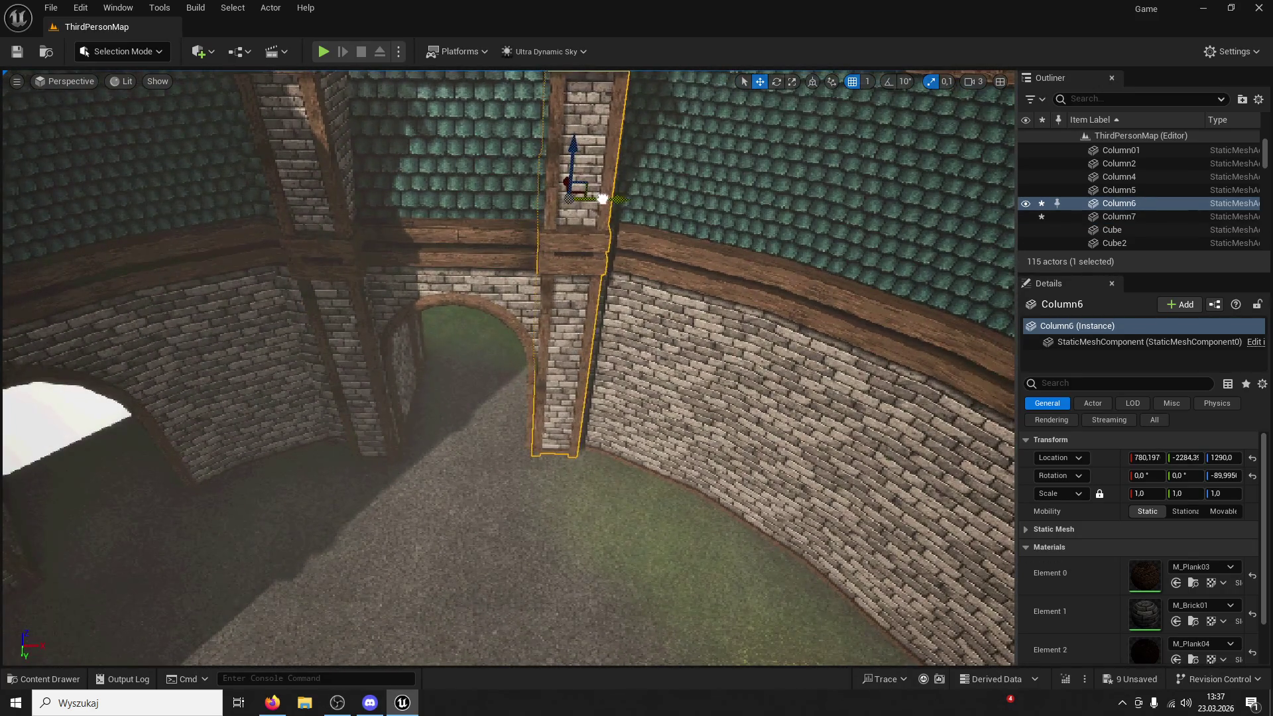
pyautogui.moveTo(602, 199); pyautogui.dragTo(624, 201)
pyautogui.click(358, 322)
pyautogui.press('f')
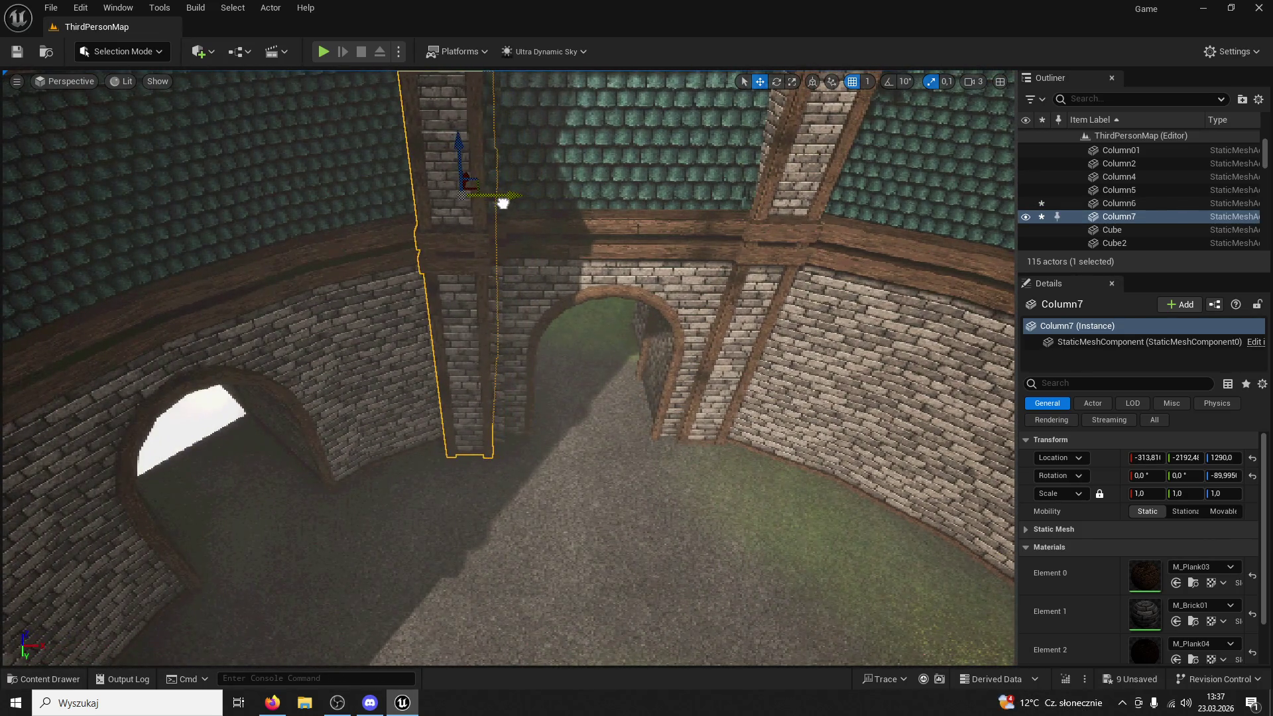
# Move Column7 along X to the left side of the Structure4 arch
pyautogui.click(561, 270)
pyautogui.press('f')
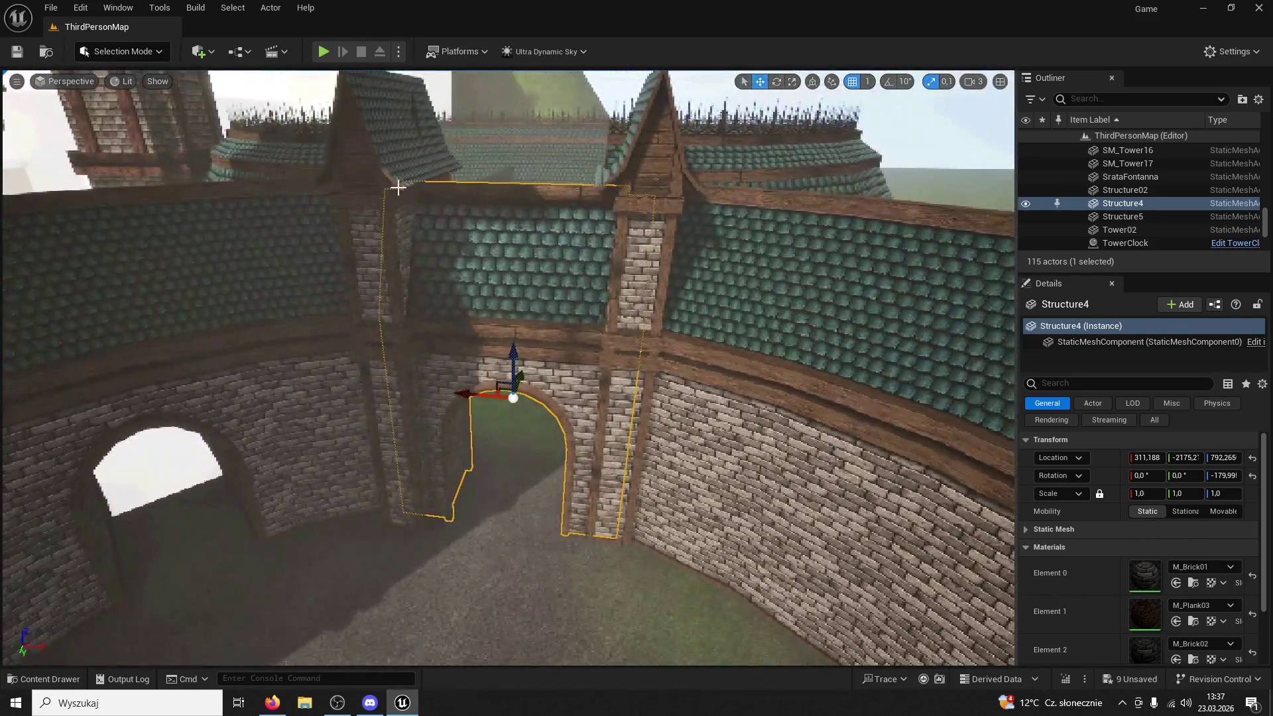
pyautogui.click(398, 189)
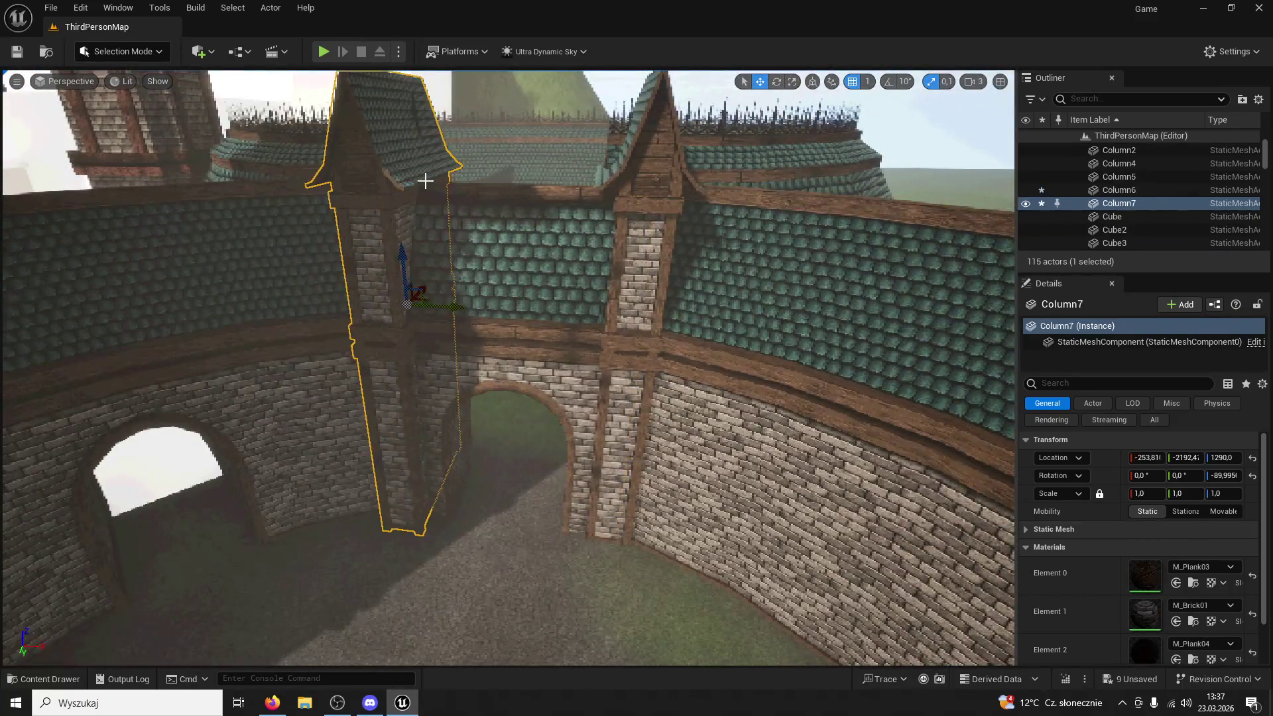
pyautogui.click(682, 310)
pyautogui.moveTo(681, 316); pyautogui.dragTo(482, 317)
pyautogui.scroll(5, 523, 261)
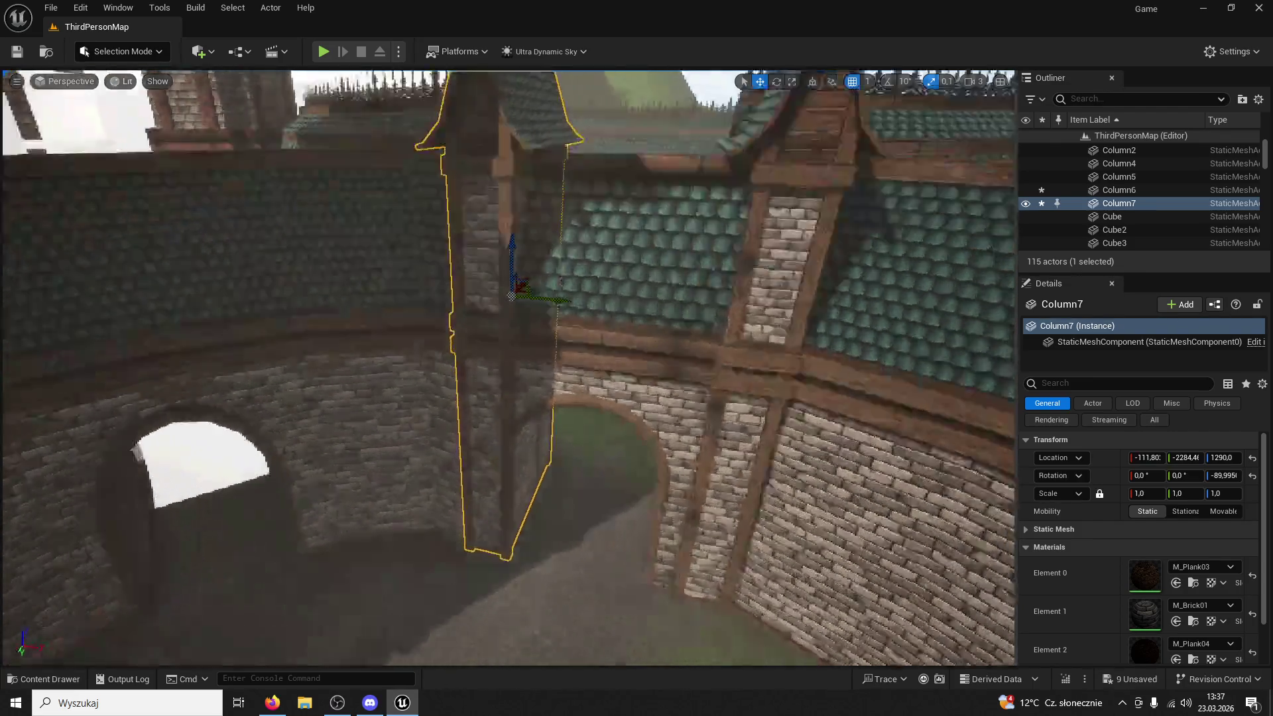
pyautogui.scroll(3, 531, 261)
pyautogui.moveTo(452, 236); pyautogui.dragTo(467, 230)
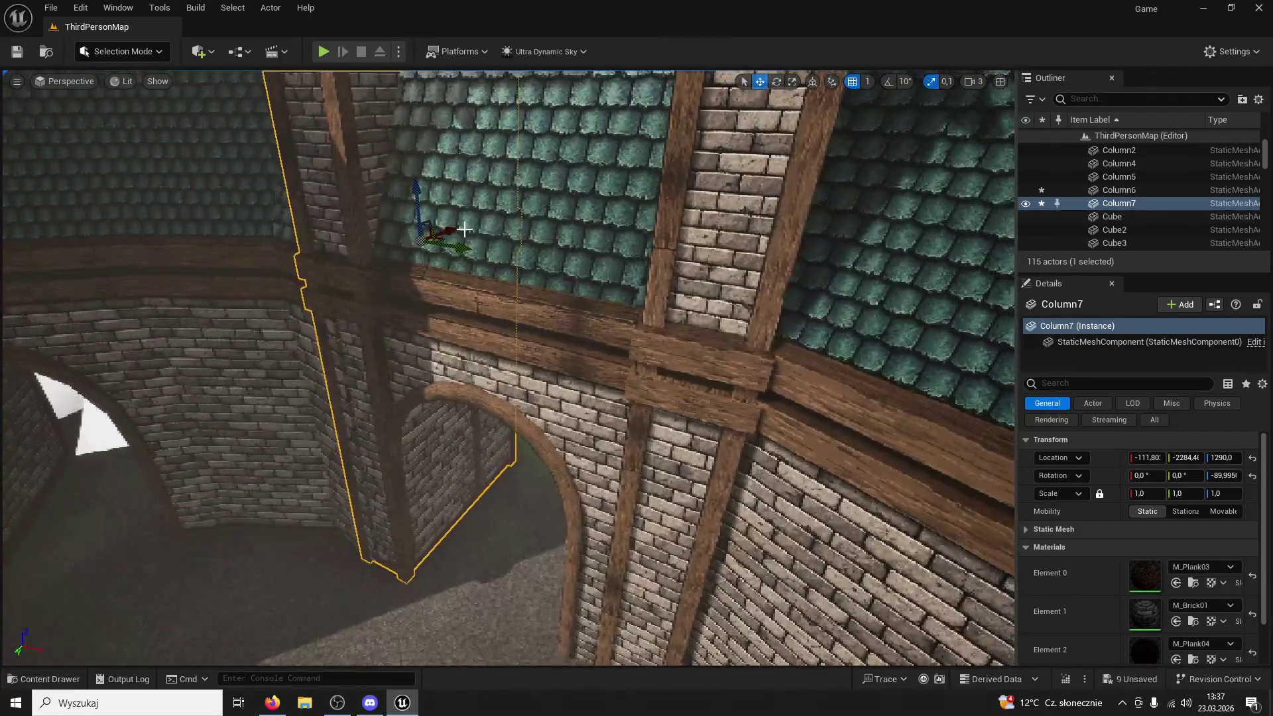
pyautogui.click(514, 383)
pyautogui.moveTo(514, 384)
pyautogui.mouseDown()
pyautogui.moveTo(721, 323)
pyautogui.moveTo(597, 347)
pyautogui.moveTo(602, 299)
pyautogui.moveTo(564, 280)
pyautogui.mouseUp()
# Straighten HealingWardBase2 to about 0° rotation and move it along X to about 377.2, -3555.9
pyautogui.click(597, 347)
pyautogui.moveTo(686, 394)
pyautogui.mouseDown()
pyautogui.moveTo(678, 298)
pyautogui.moveTo(686, 332)
pyautogui.moveTo(692, 270)
pyautogui.mouseUp()
pyautogui.click(776, 81)
pyautogui.moveTo(614, 369); pyautogui.dragTo(646, 368)
pyautogui.click(687, 243)
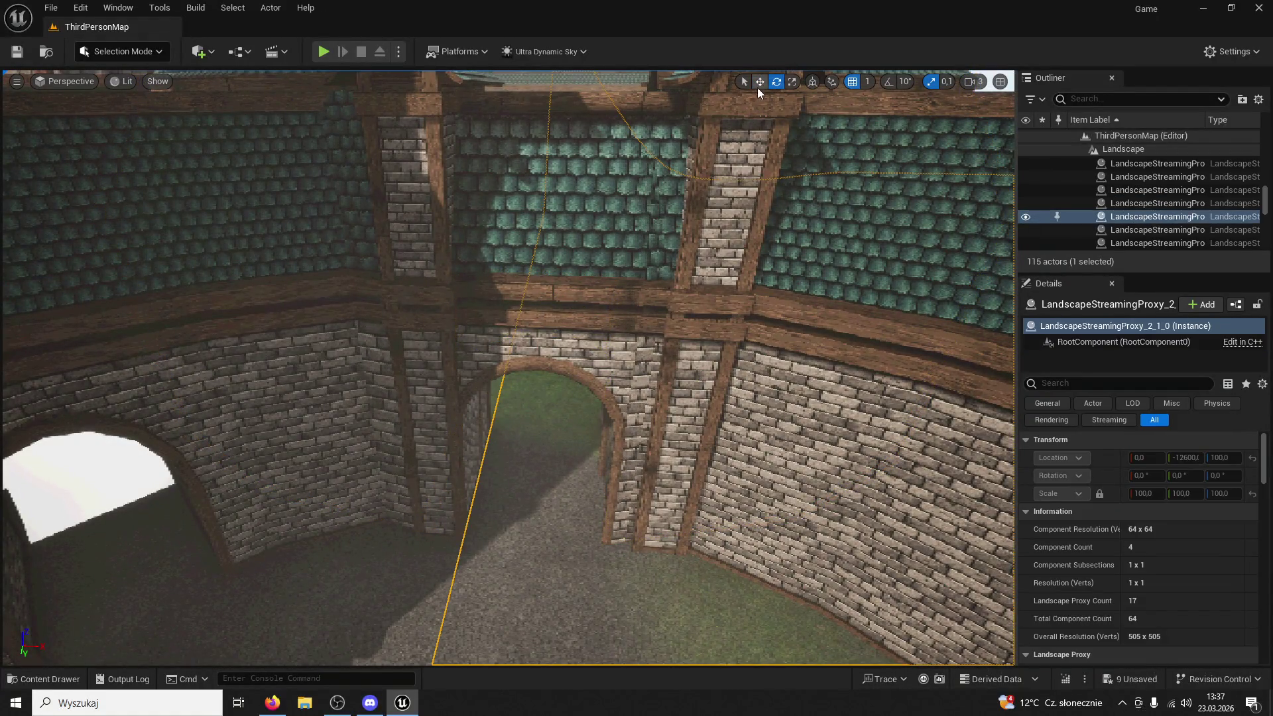
pyautogui.hotkey('ctrl', 'z')
pyautogui.moveTo(743, 99); pyautogui.dragTo(537, 363)
pyautogui.moveTo(558, 415); pyautogui.dragTo(571, 419)
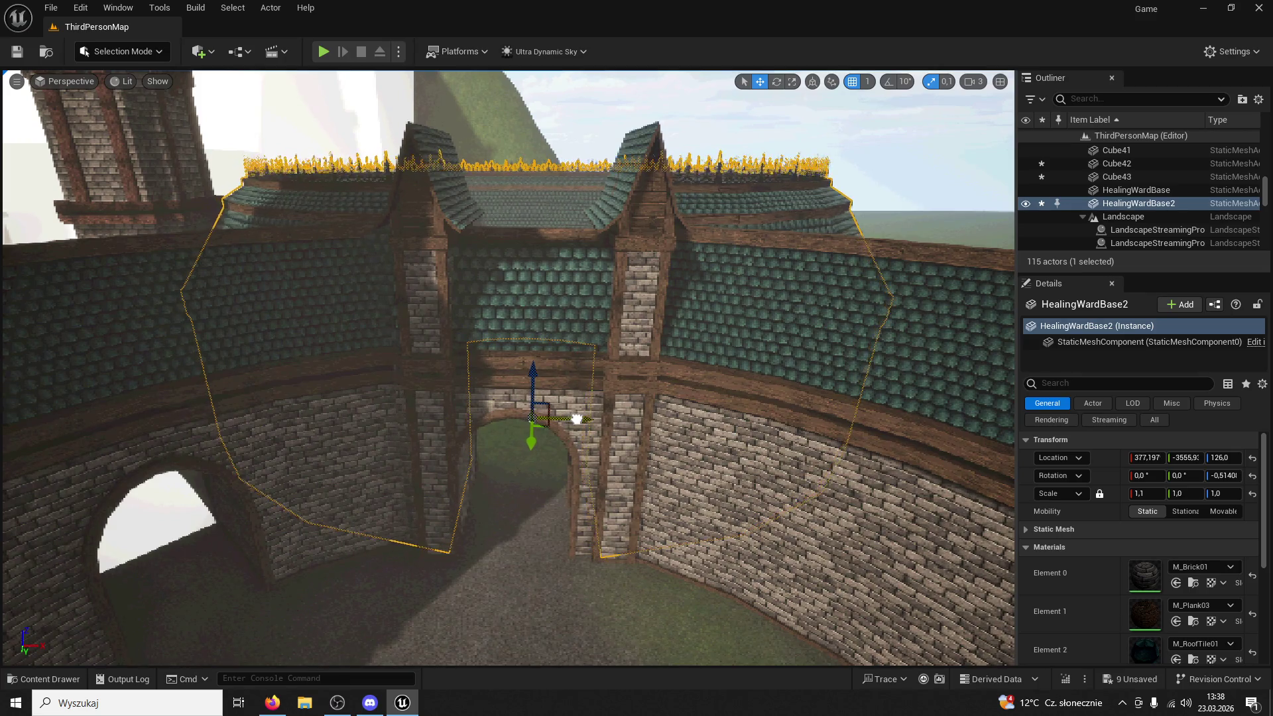
# Revert a trial nudge of Structure4 and move Column7 further left along X
pyautogui.click(525, 427)
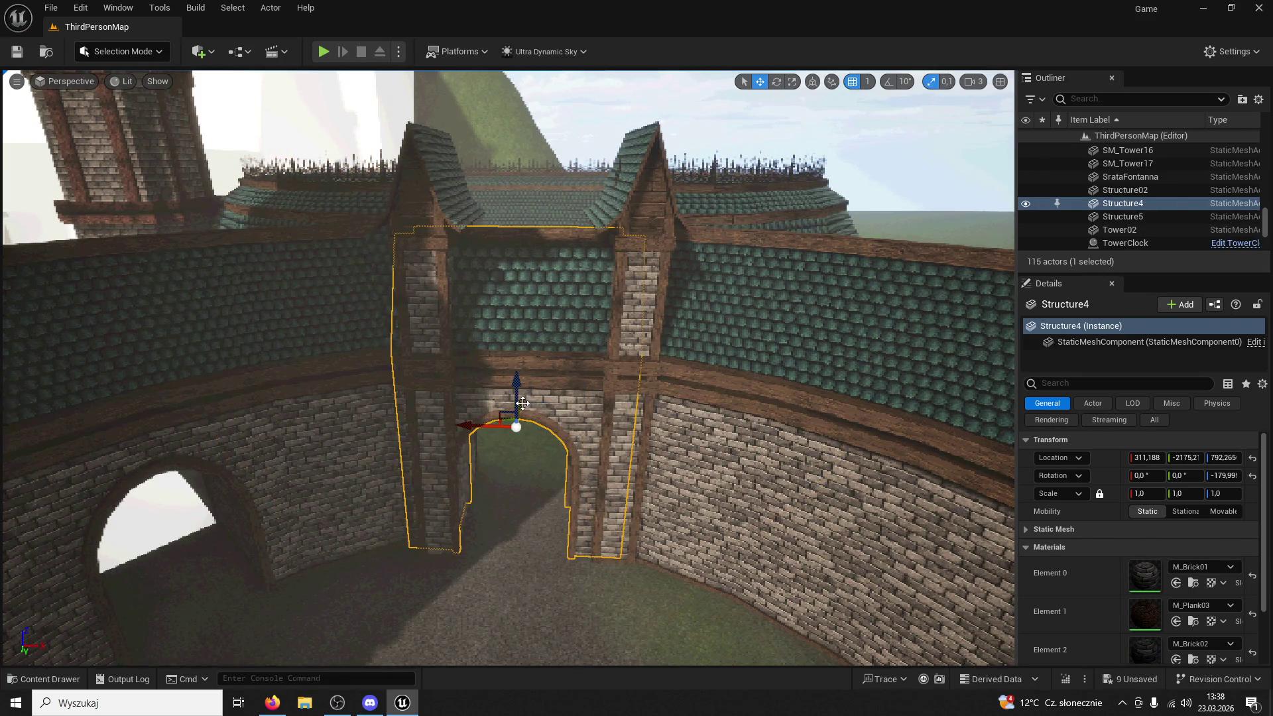
pyautogui.moveTo(523, 402); pyautogui.dragTo(530, 400)
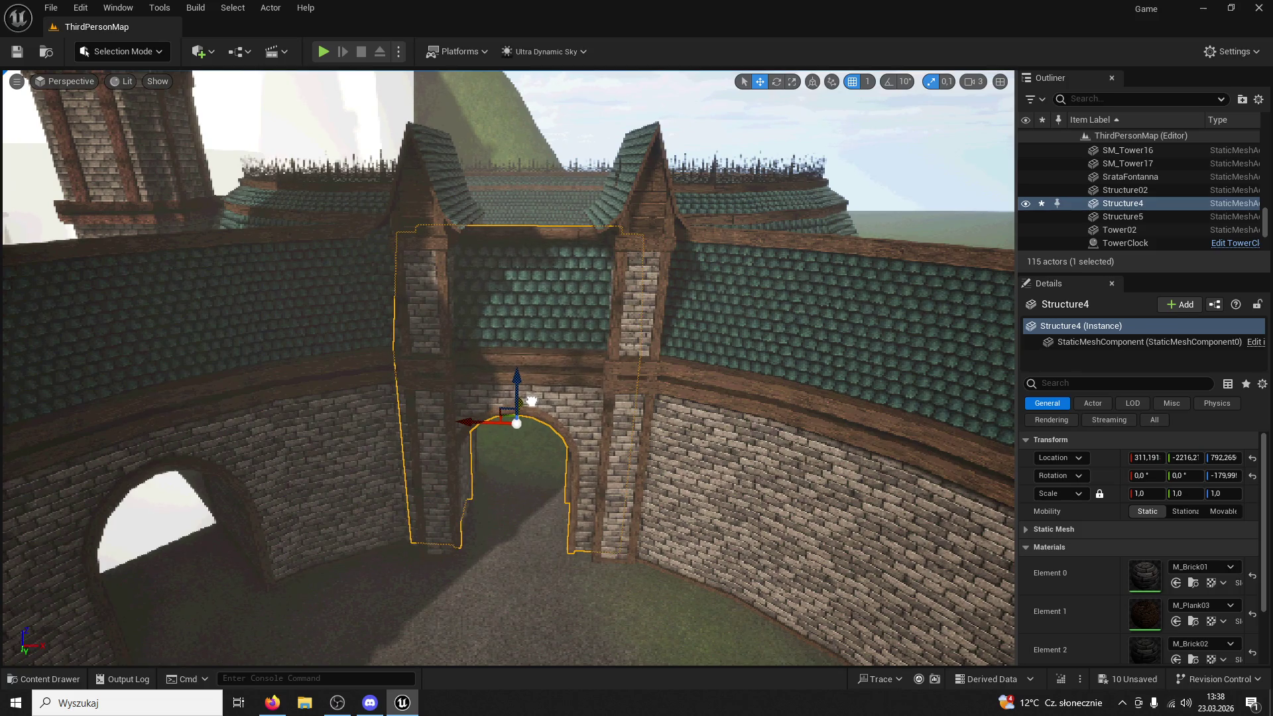
pyautogui.hotkey('ctrl', 'z')
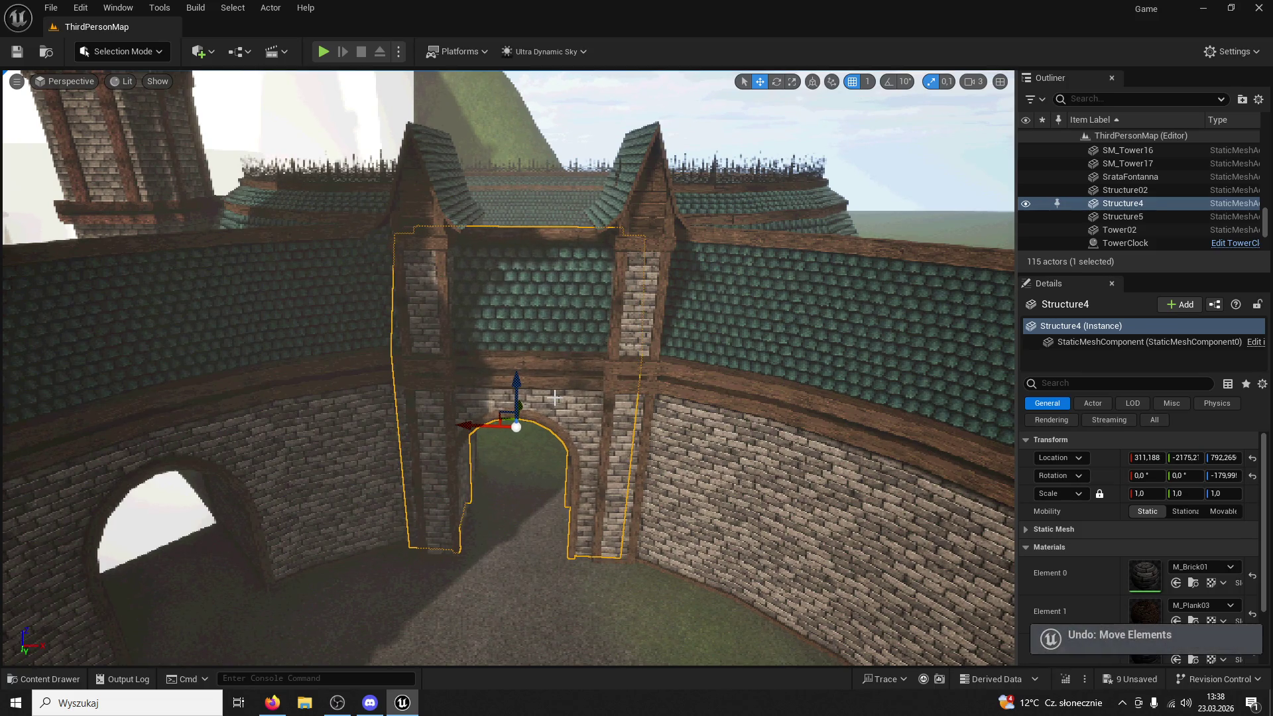
pyautogui.click(416, 459)
pyautogui.moveTo(487, 340); pyautogui.dragTo(463, 343)
pyautogui.click(466, 334)
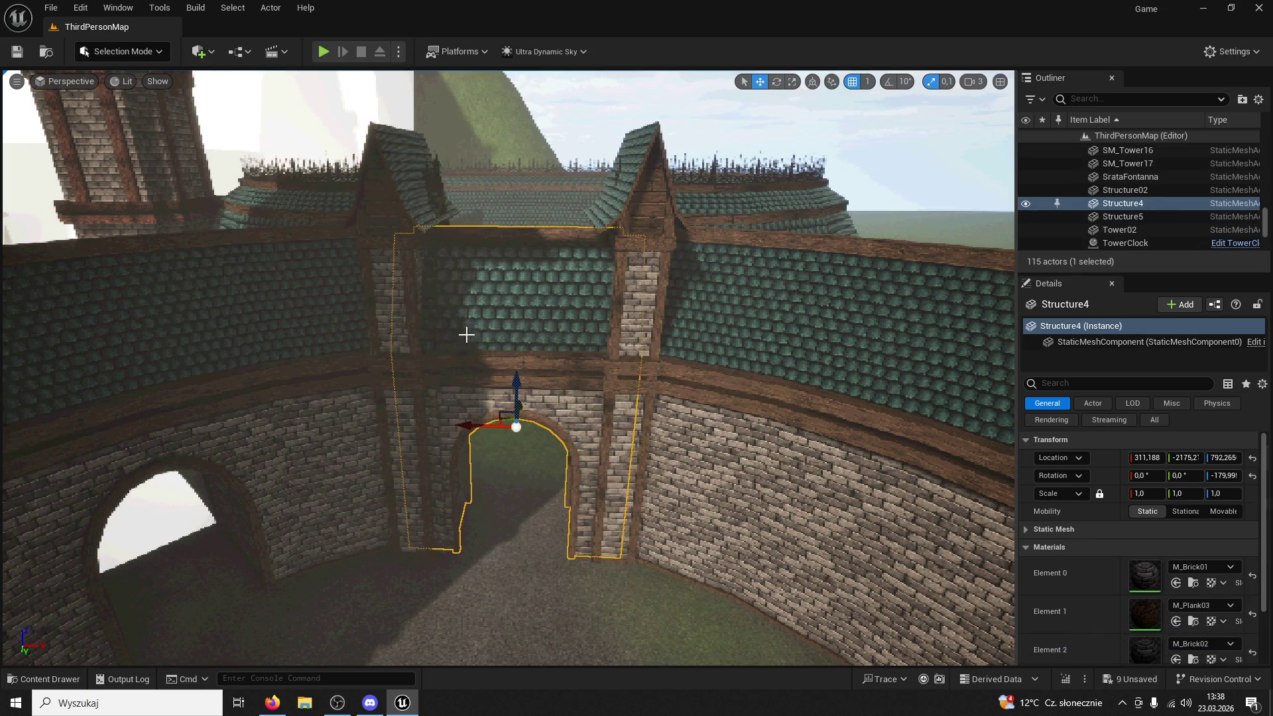
pyautogui.click(388, 210)
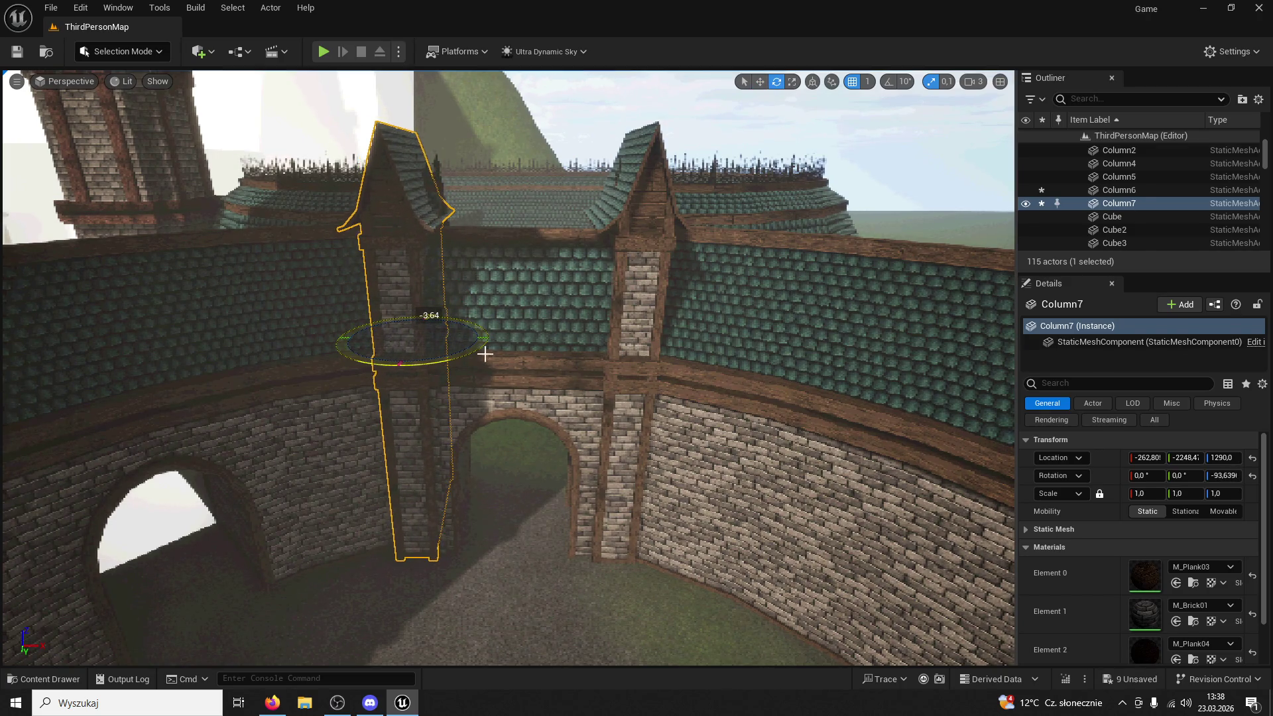
# Fly the view to the Structure4 gate arch and inspect the surrounding wall pieces
pyautogui.click(510, 457)
pyautogui.press('f')
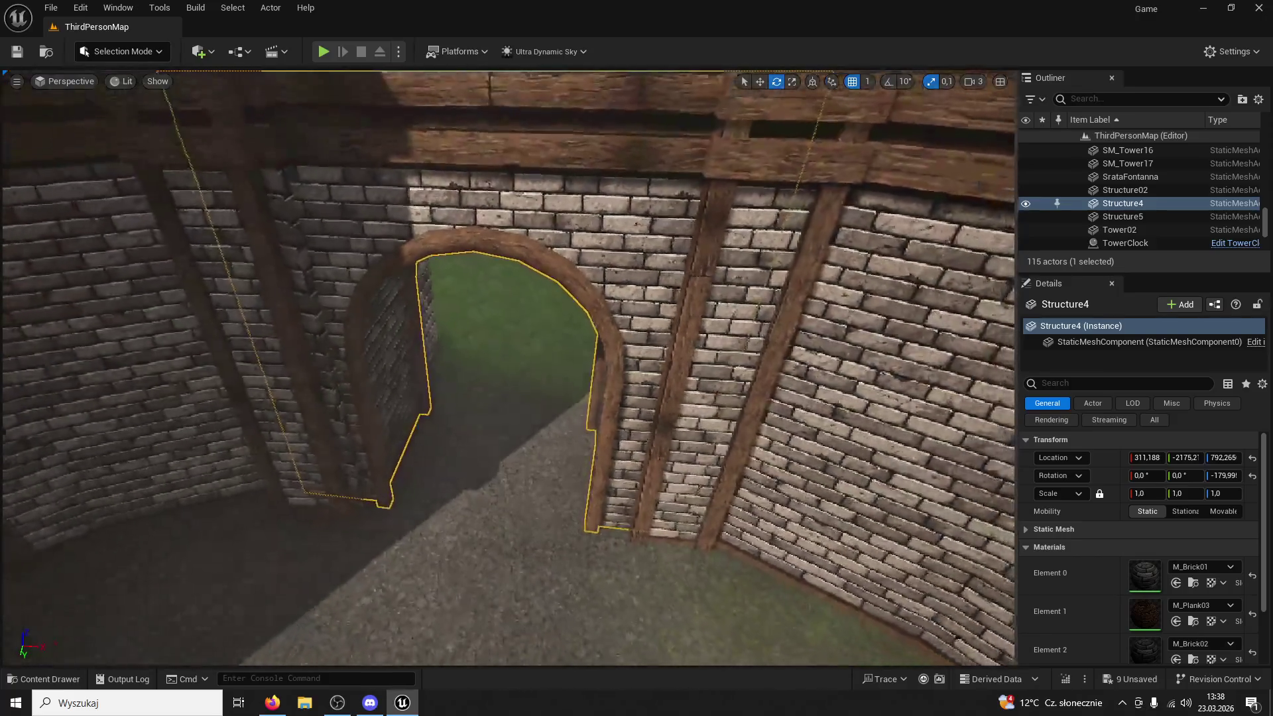
pyautogui.press('w')
pyautogui.press('w')
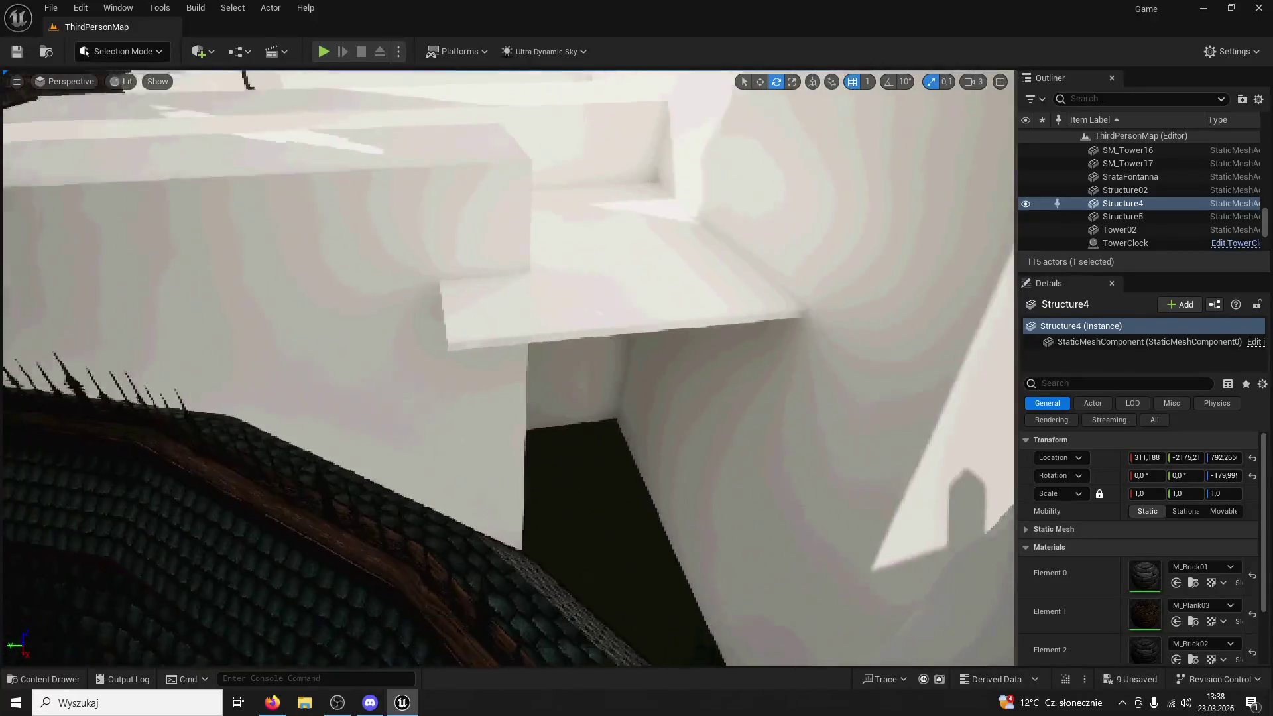
pyautogui.press('w')
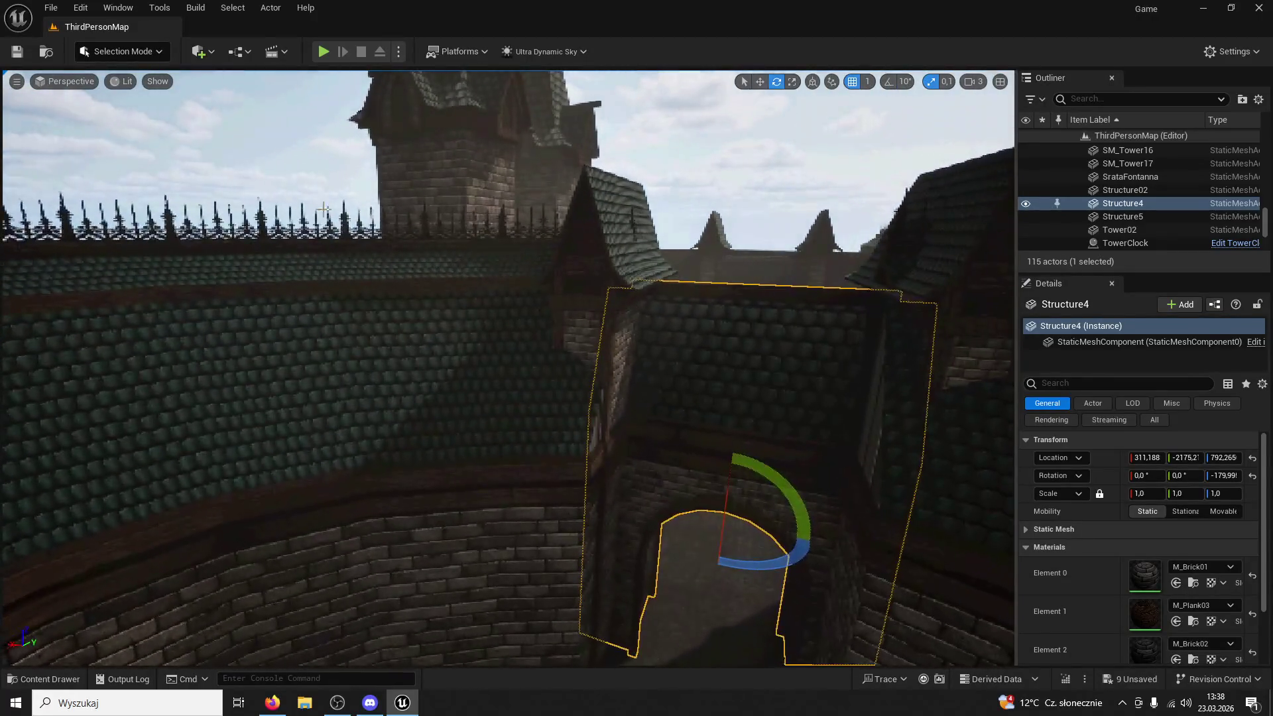
pyautogui.press('d')
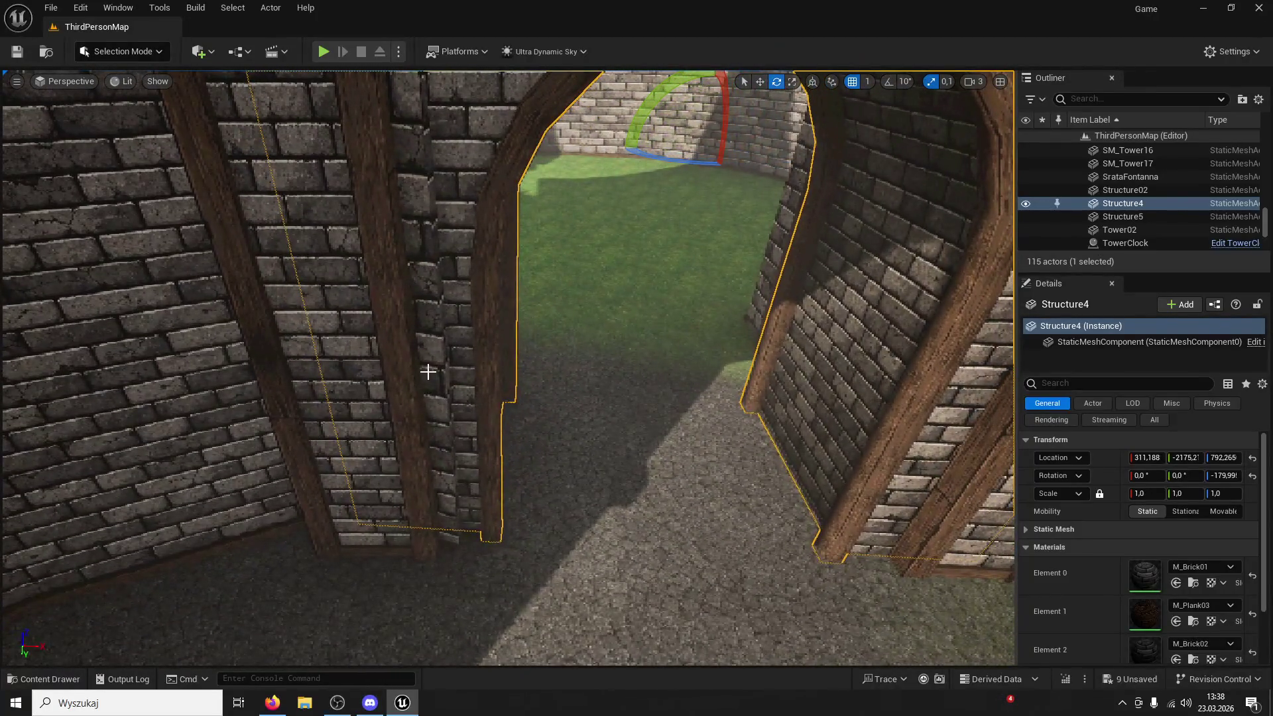
pyautogui.click(432, 372)
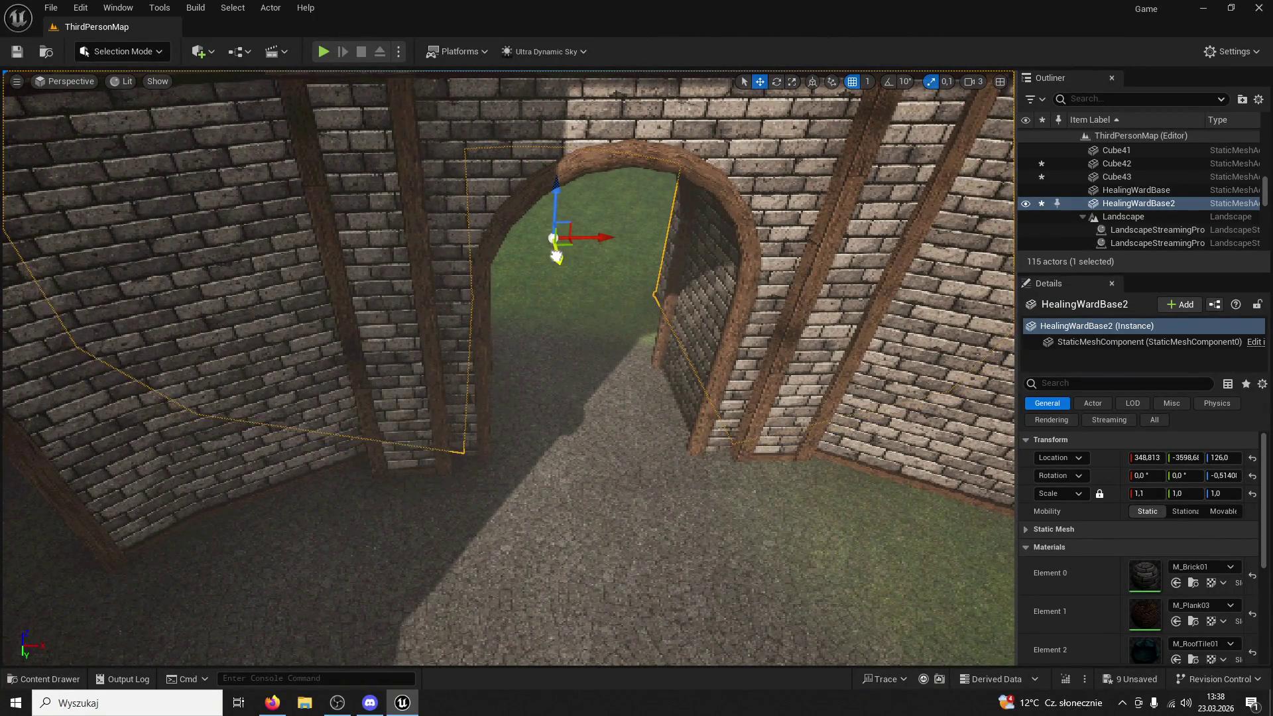
pyautogui.click(557, 256)
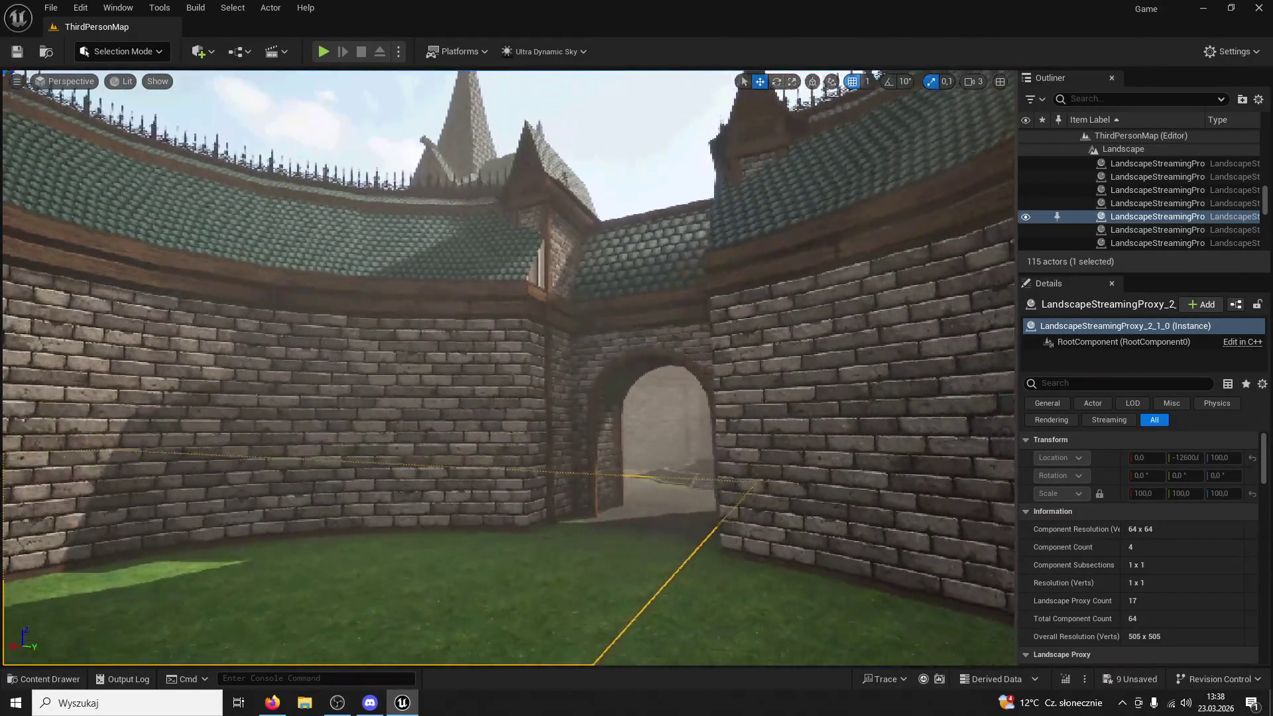
# Undo the last several moves and selections, then start playing the level with Alt+P
pyautogui.hotkey('ctrl', 'z')
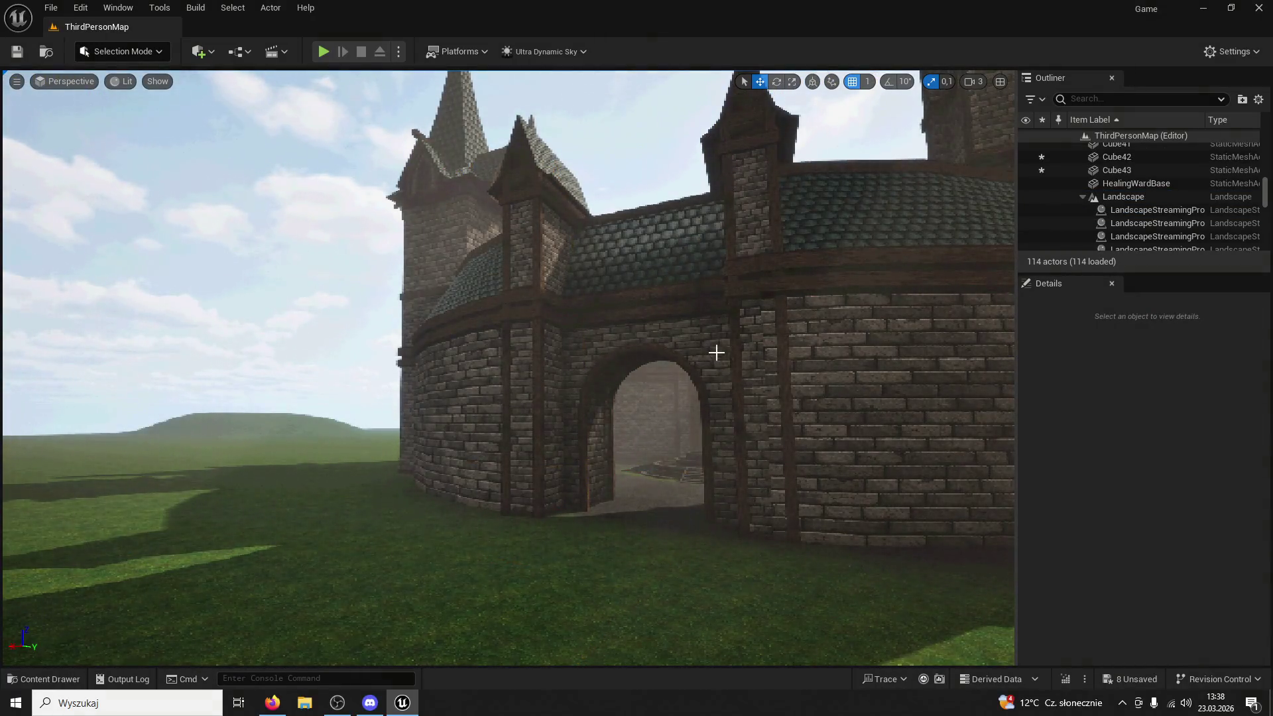
pyautogui.click(716, 352)
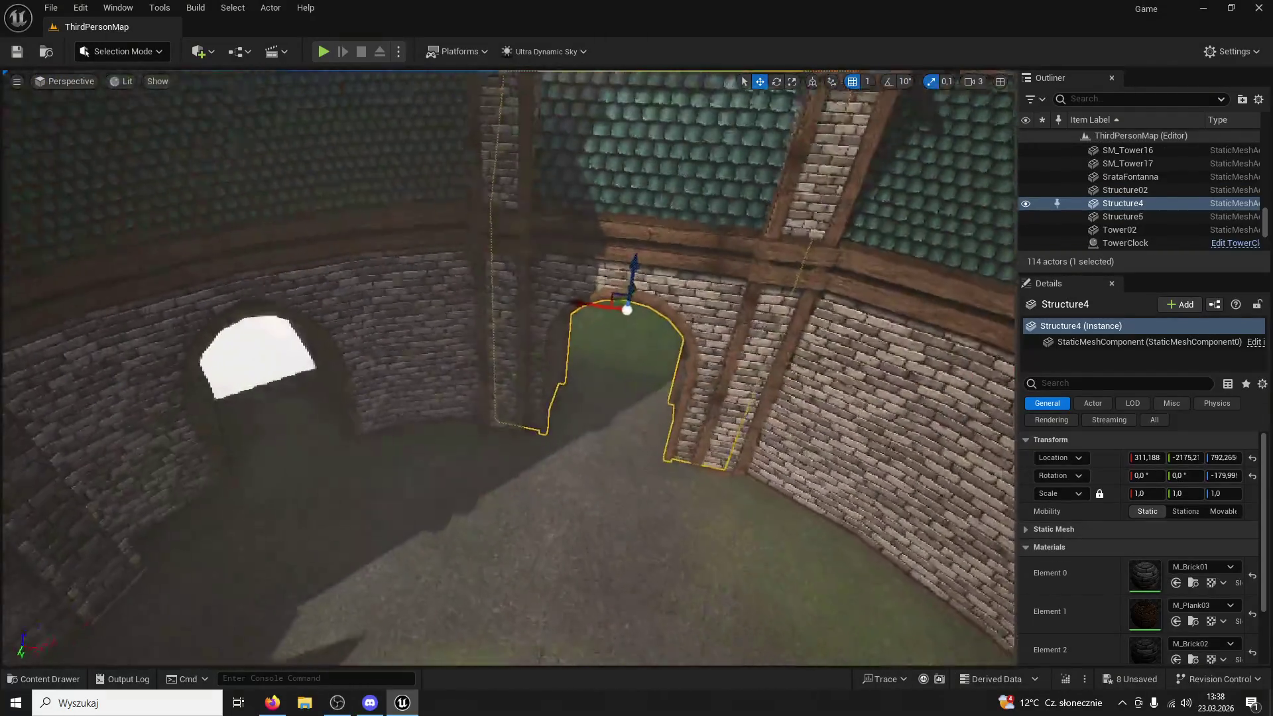
pyautogui.hotkey('ctrl', 'z')
pyautogui.hotkey('ctrl', 'z')
pyautogui.hotkey('ctrl', 'z')
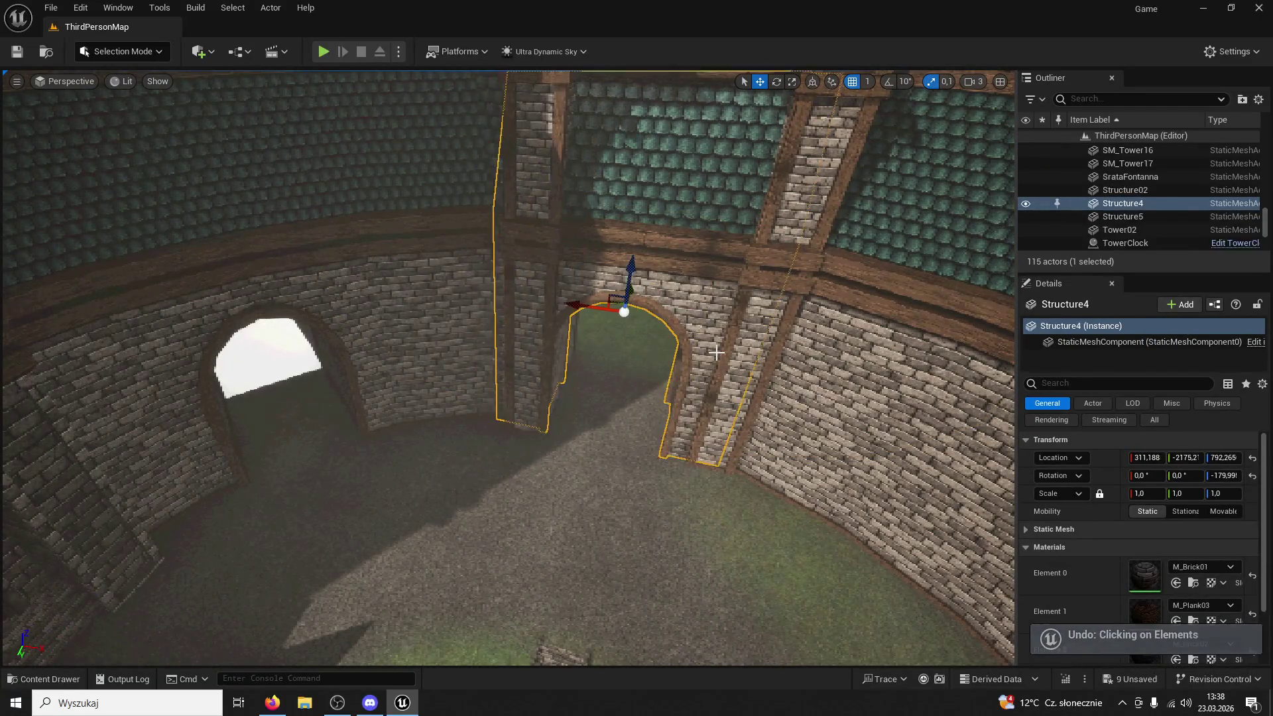
pyautogui.hotkey('ctrl', 'z')
pyautogui.hotkey('ctrl', 'z')
pyautogui.hotkey('ctrl', 'z')
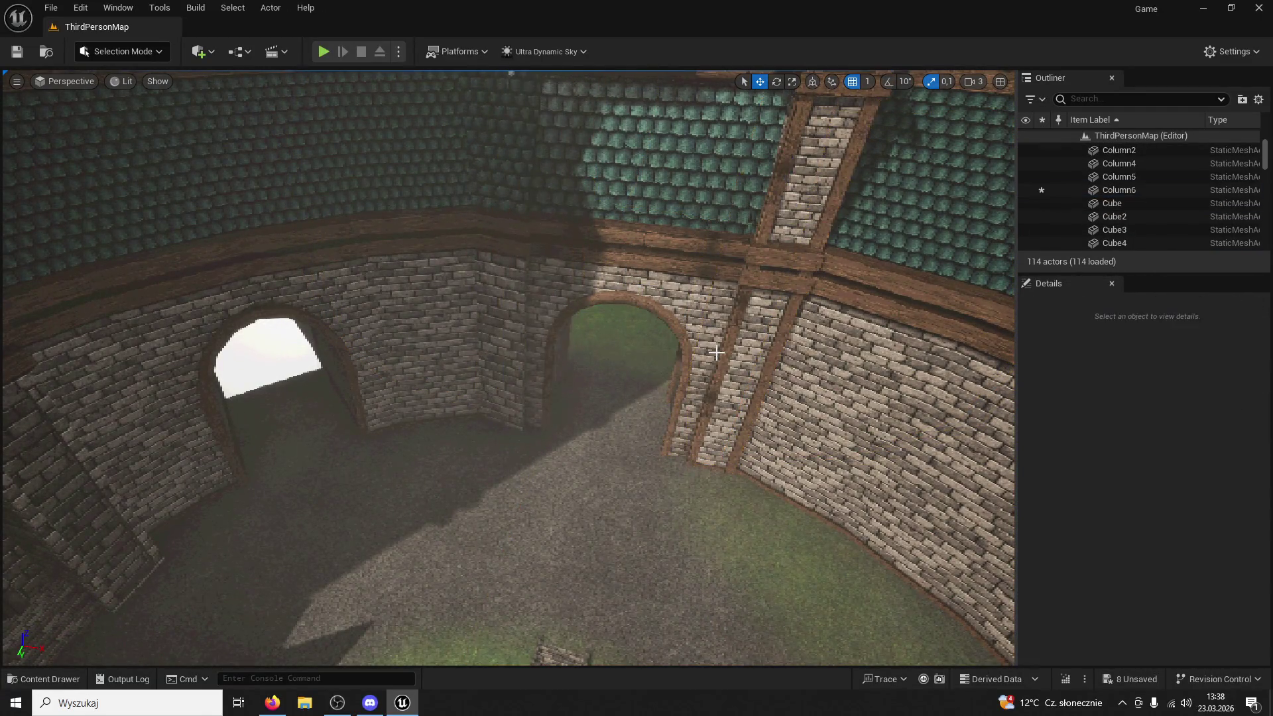
pyautogui.hotkey('ctrl', 'z')
pyautogui.hotkey('ctrl', 'z')
pyautogui.hotkey('ctrl', 'z')
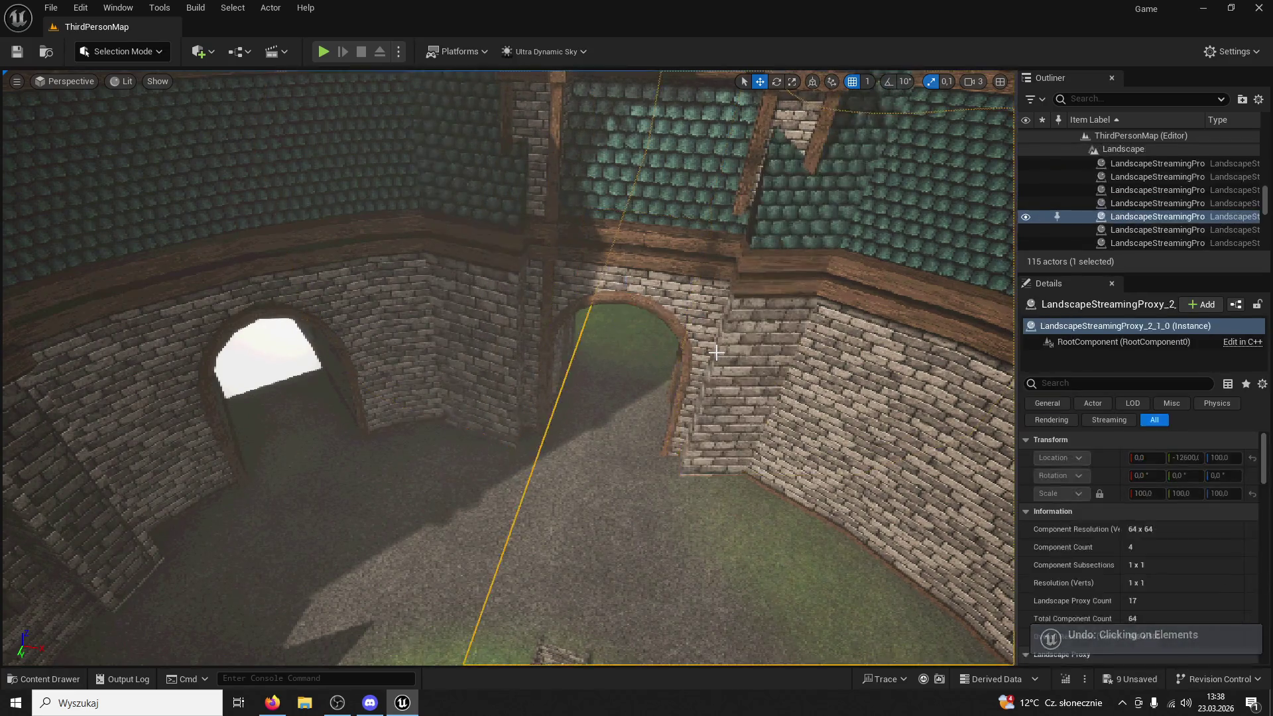
pyautogui.hotkey('ctrl', 'z')
pyautogui.hotkey('ctrl', 'z')
pyautogui.hotkey('ctrl', 'z')
pyautogui.hotkey('ctrl', 'z')
pyautogui.hotkey('ctrl', 'z')
pyautogui.hotkey('ctrl', 'z')
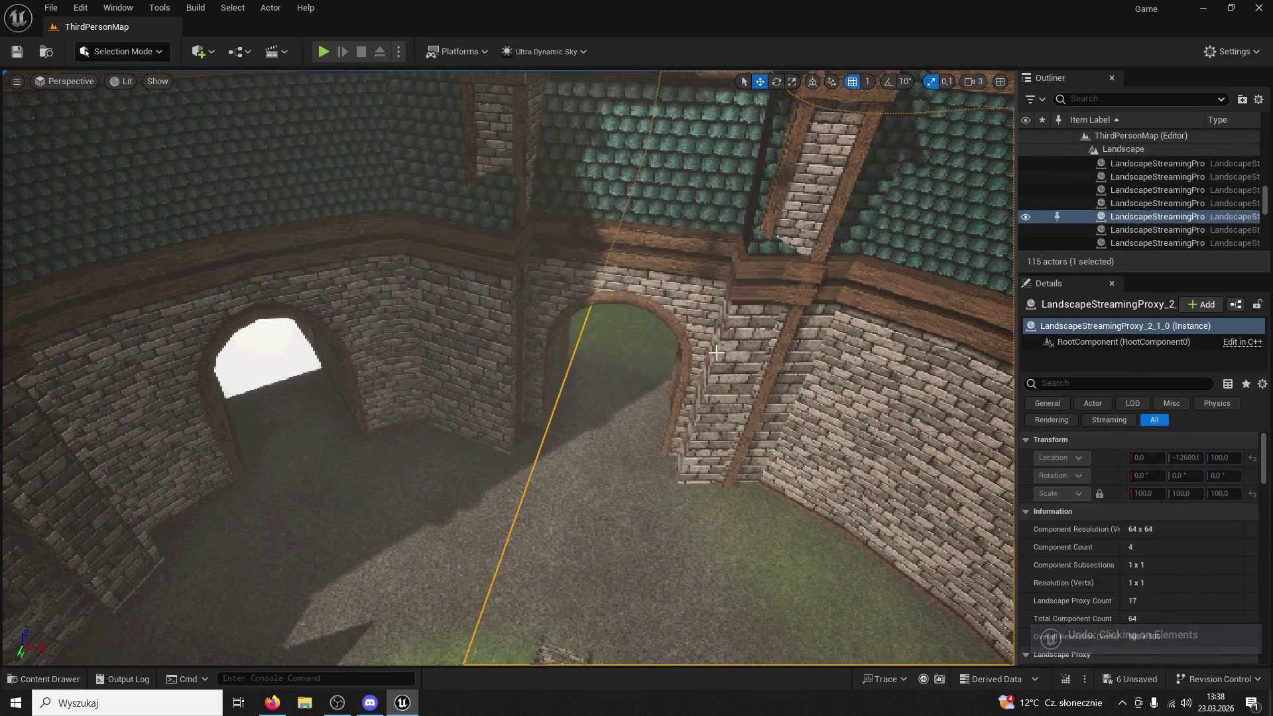
pyautogui.hotkey('ctrl', 'z')
pyautogui.hotkey('ctrl', 'z')
pyautogui.hotkey('ctrl', 'z')
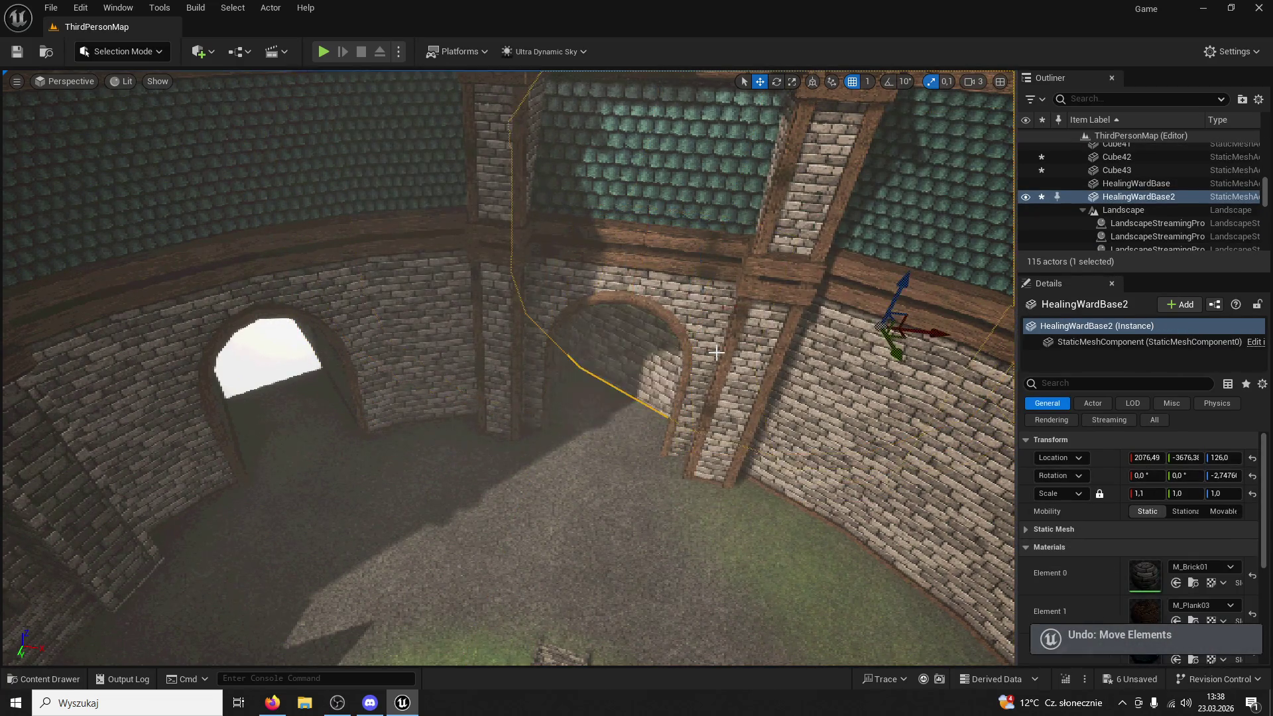
pyautogui.hotkey('alt', 'p')
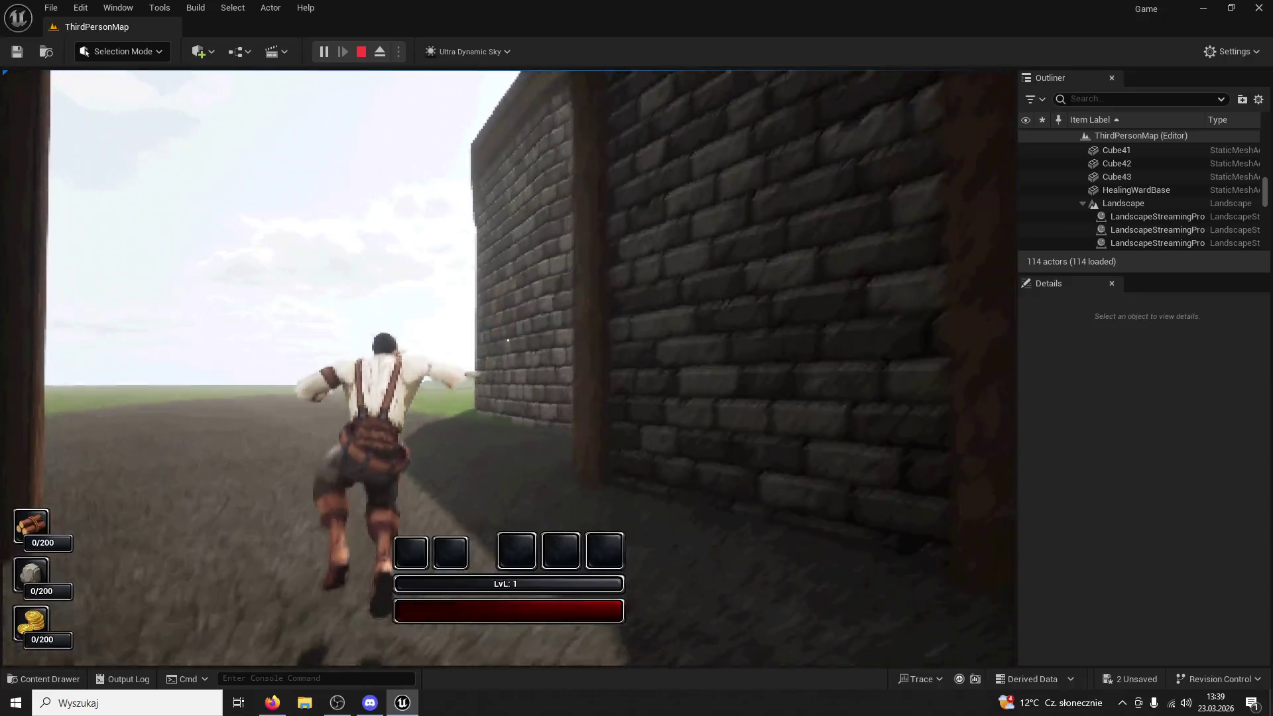
# Finish running along the brick wall, then end the play session
pyautogui.press('w')
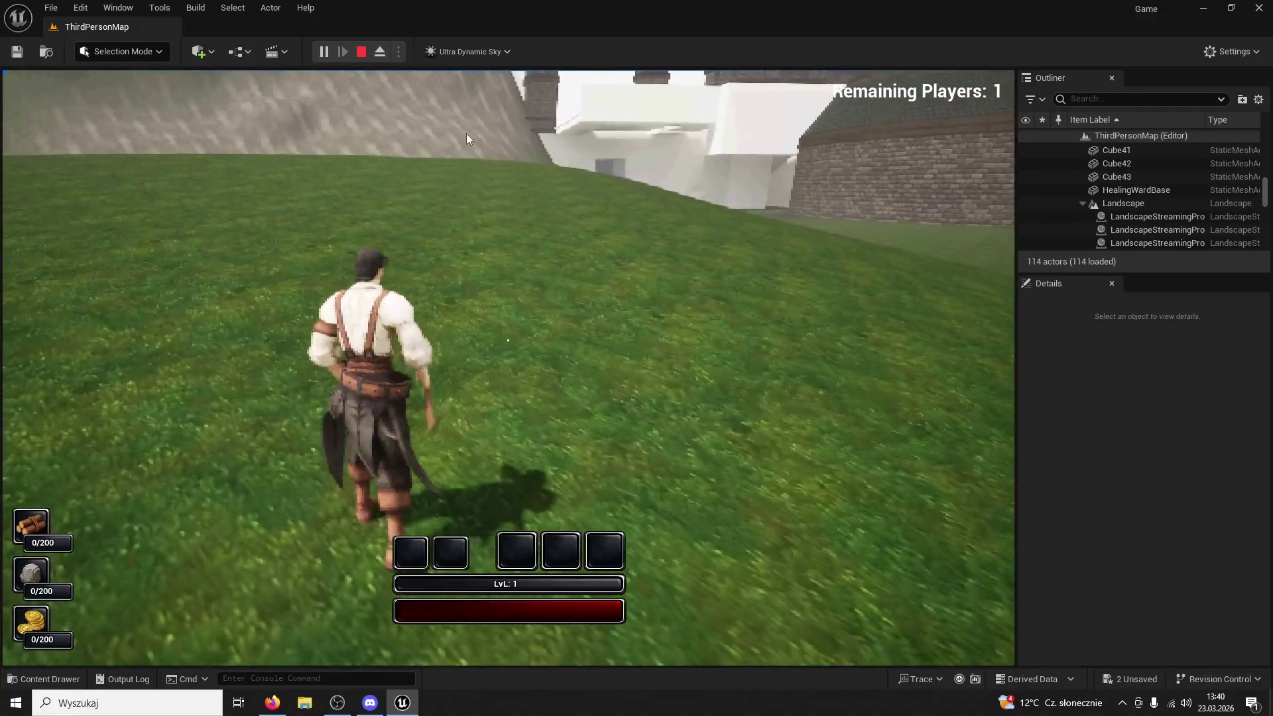
pyautogui.press('Escape')
pyautogui.hotkey('alt', 'Tab')
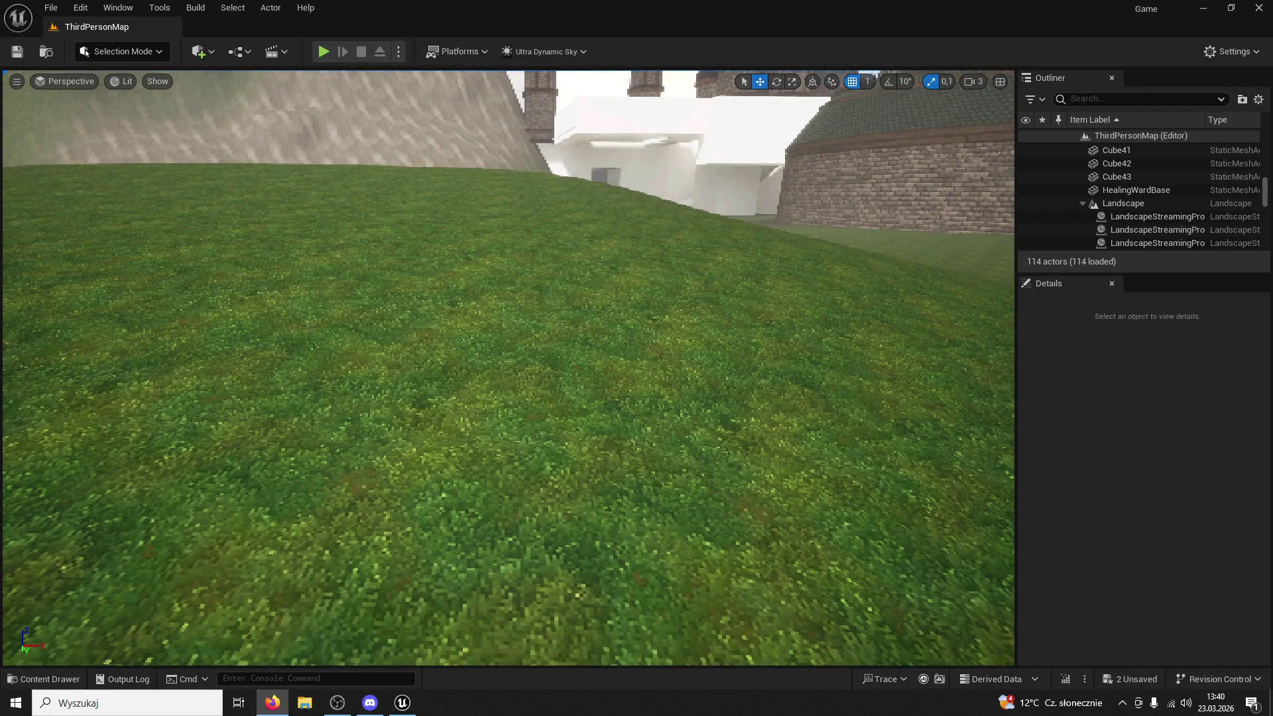
# Start a new play-test and run through the courtyard arch and stone passage into the field
pyautogui.click(323, 51)
pyautogui.press('w')
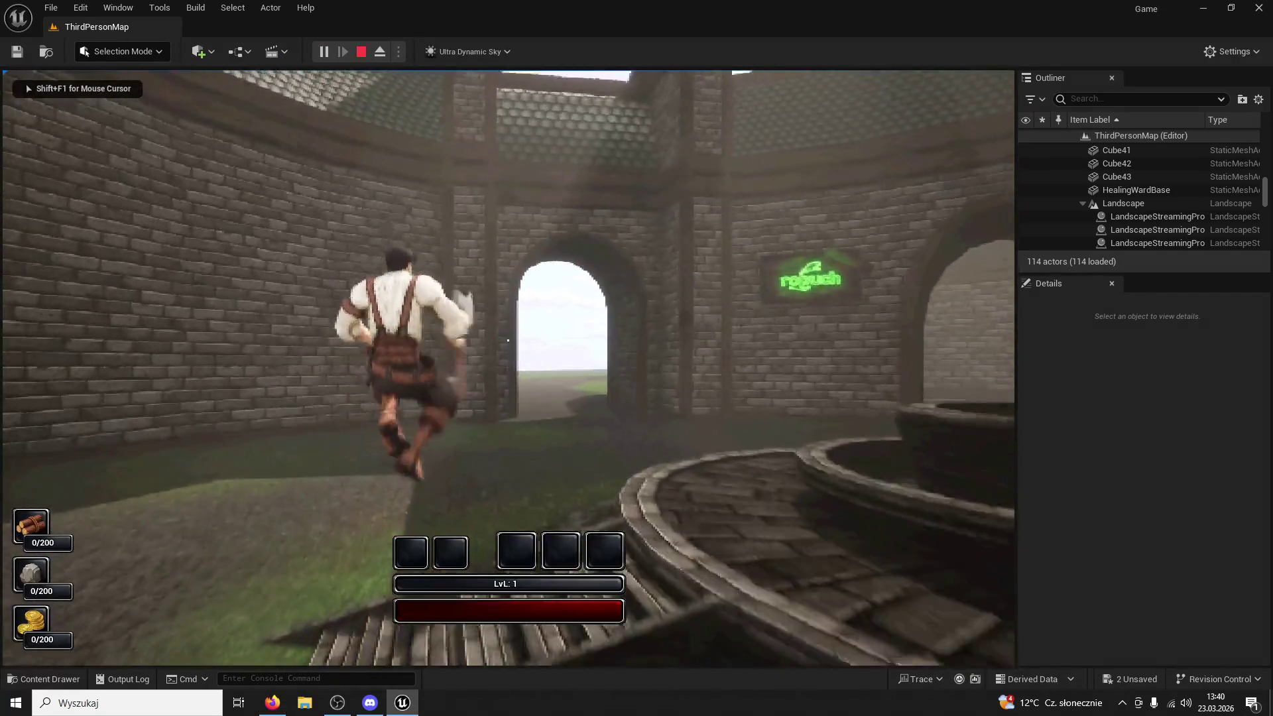
pyautogui.press('w')
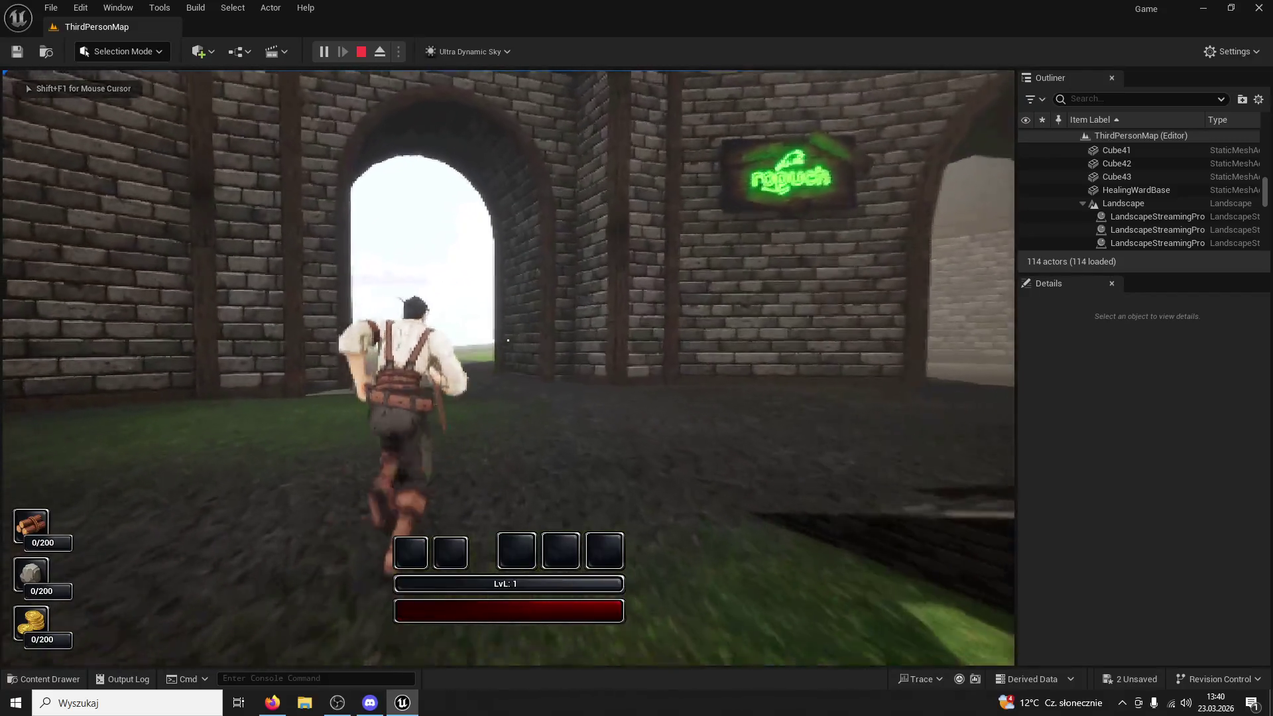
pyautogui.press('w')
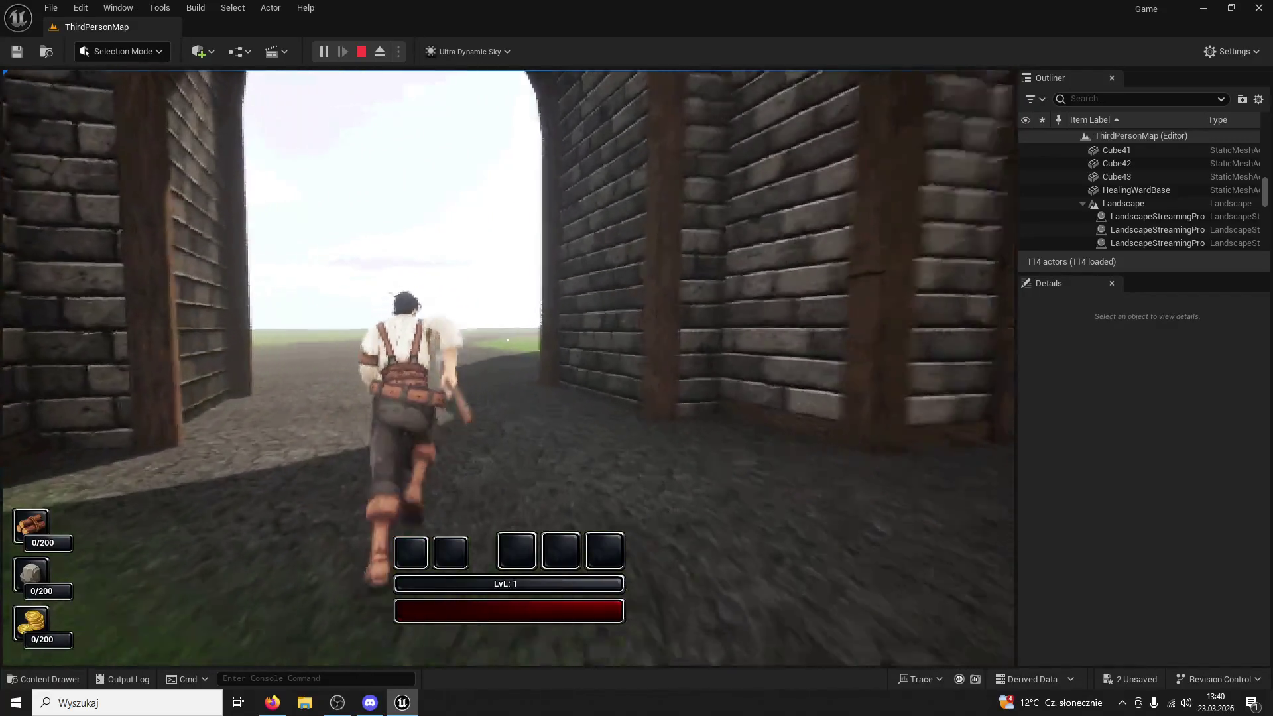
pyautogui.press('w')
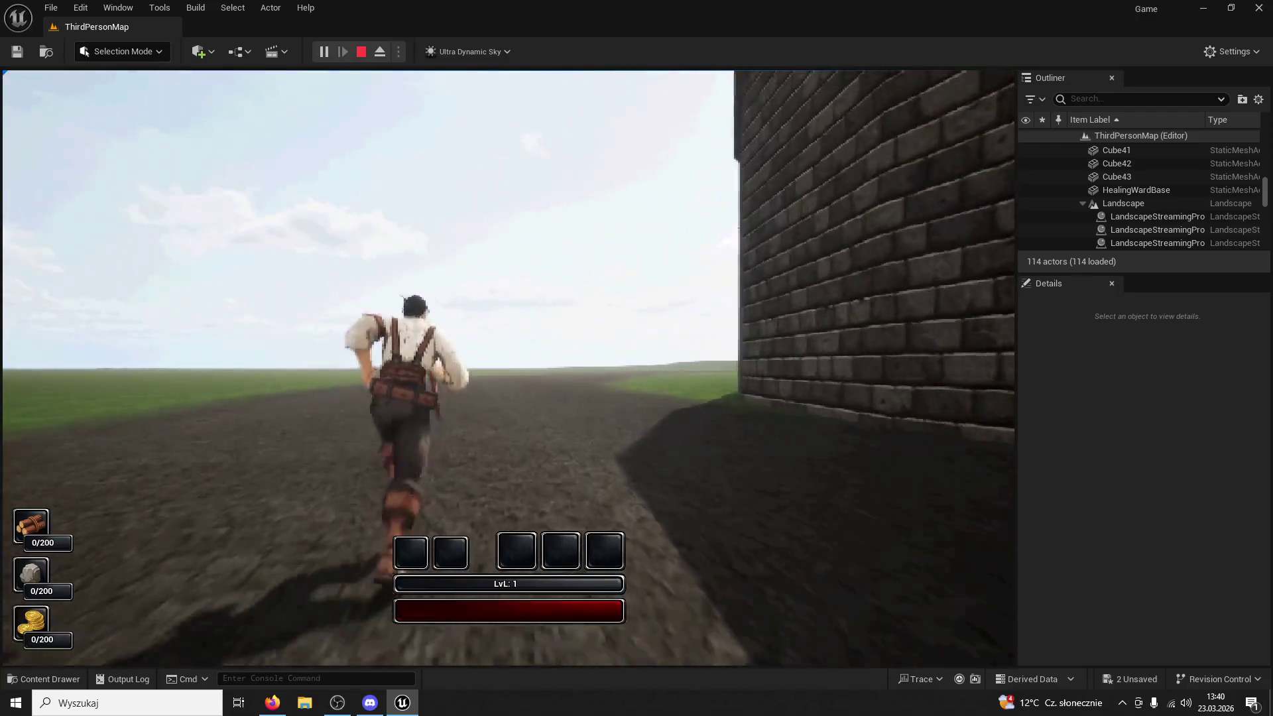
pyautogui.press('w')
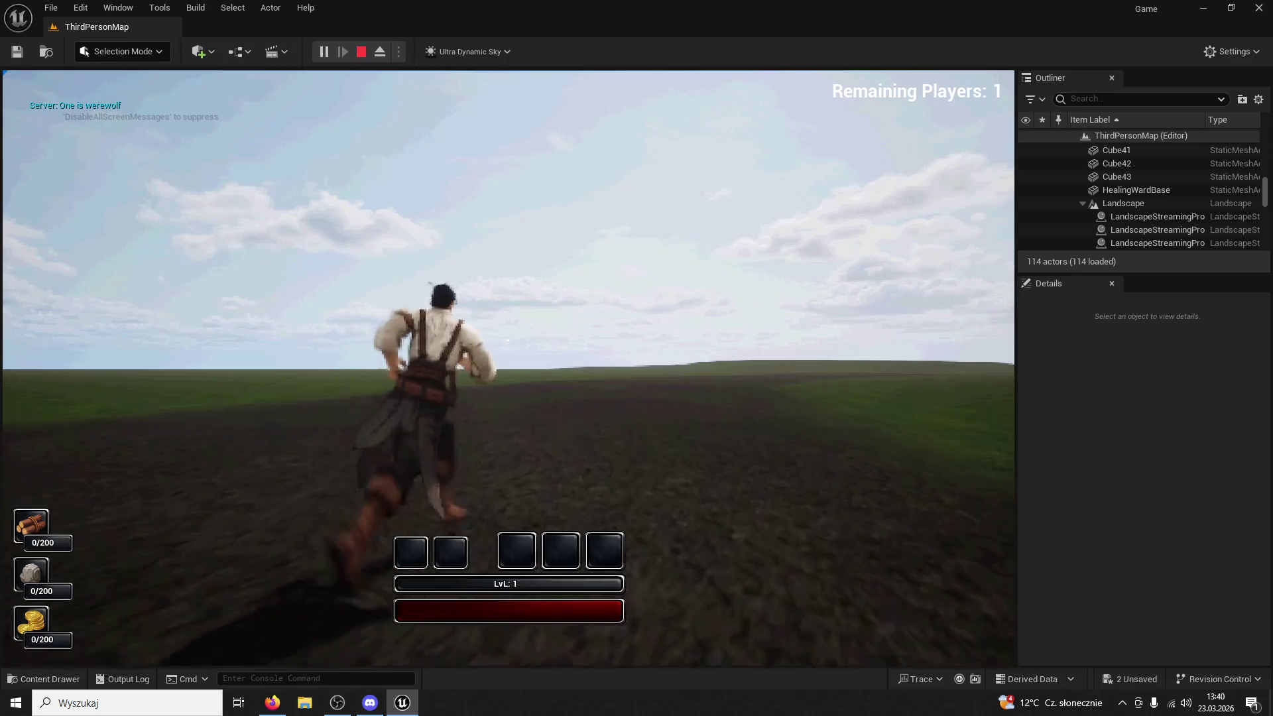
# Run across the open field toward the hills, then turn back toward the castle
pyautogui.press('w')
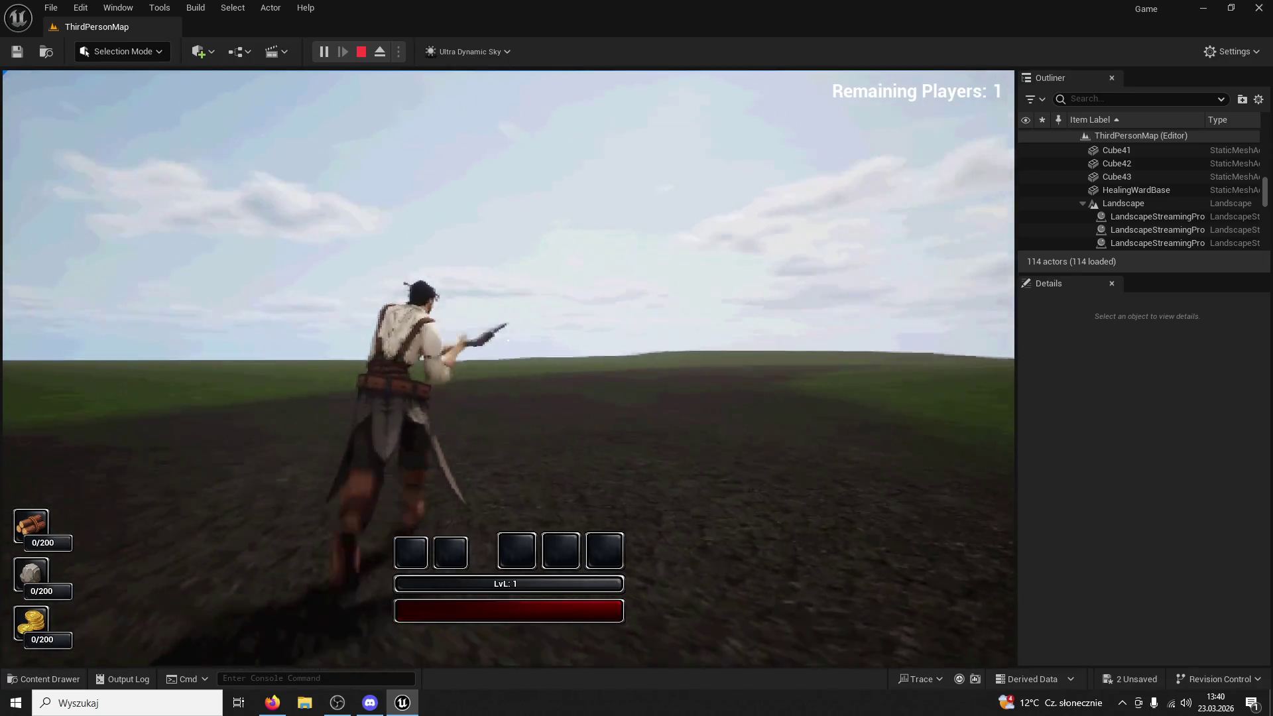
pyautogui.press('w')
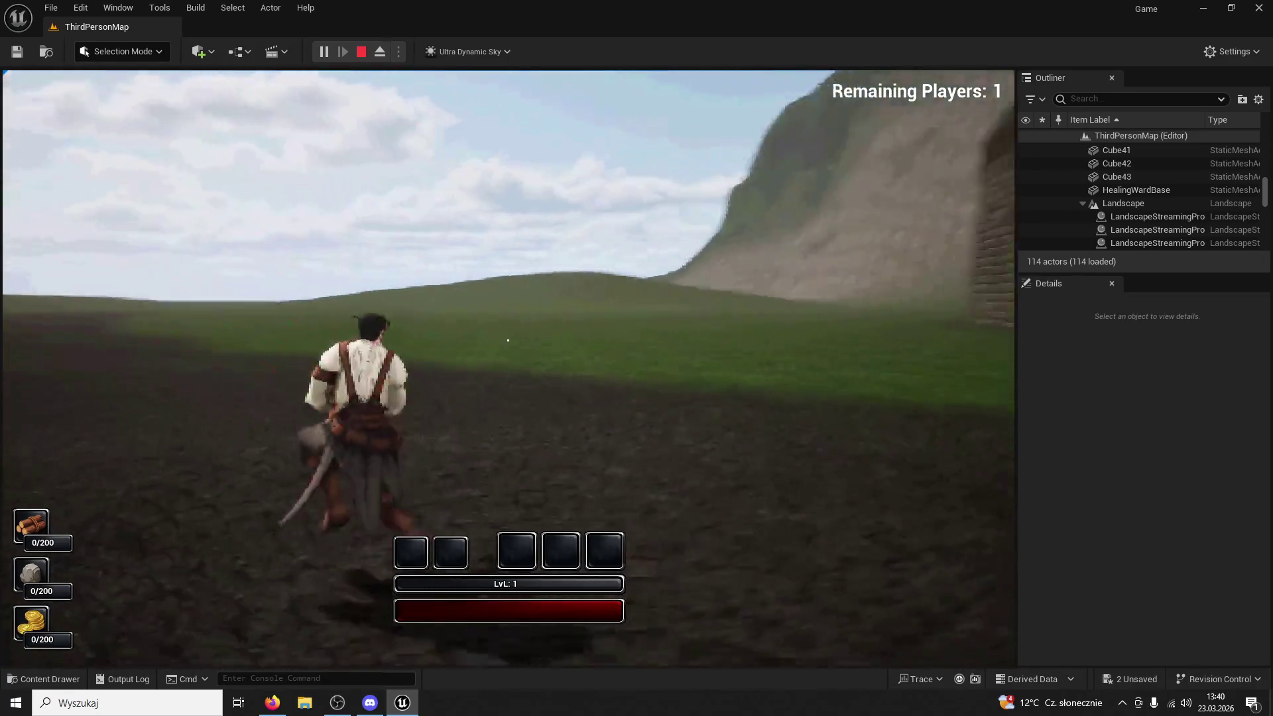
pyautogui.press('w')
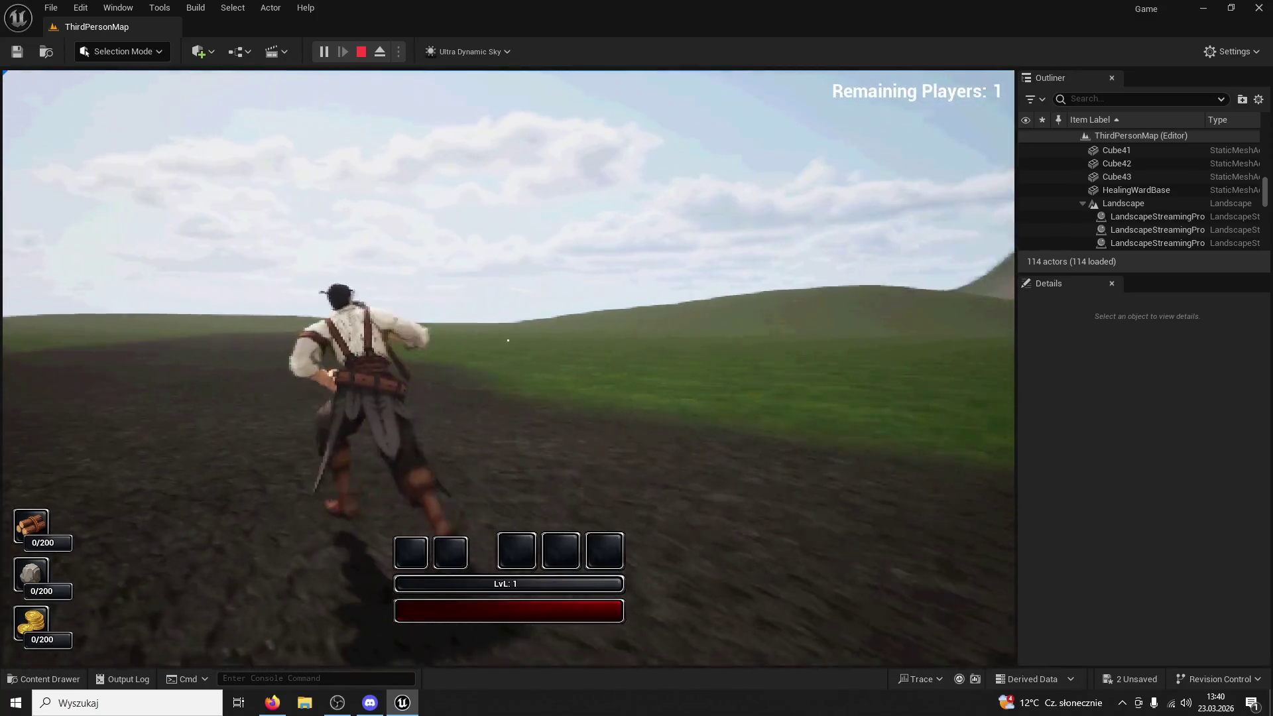
pyautogui.press('w')
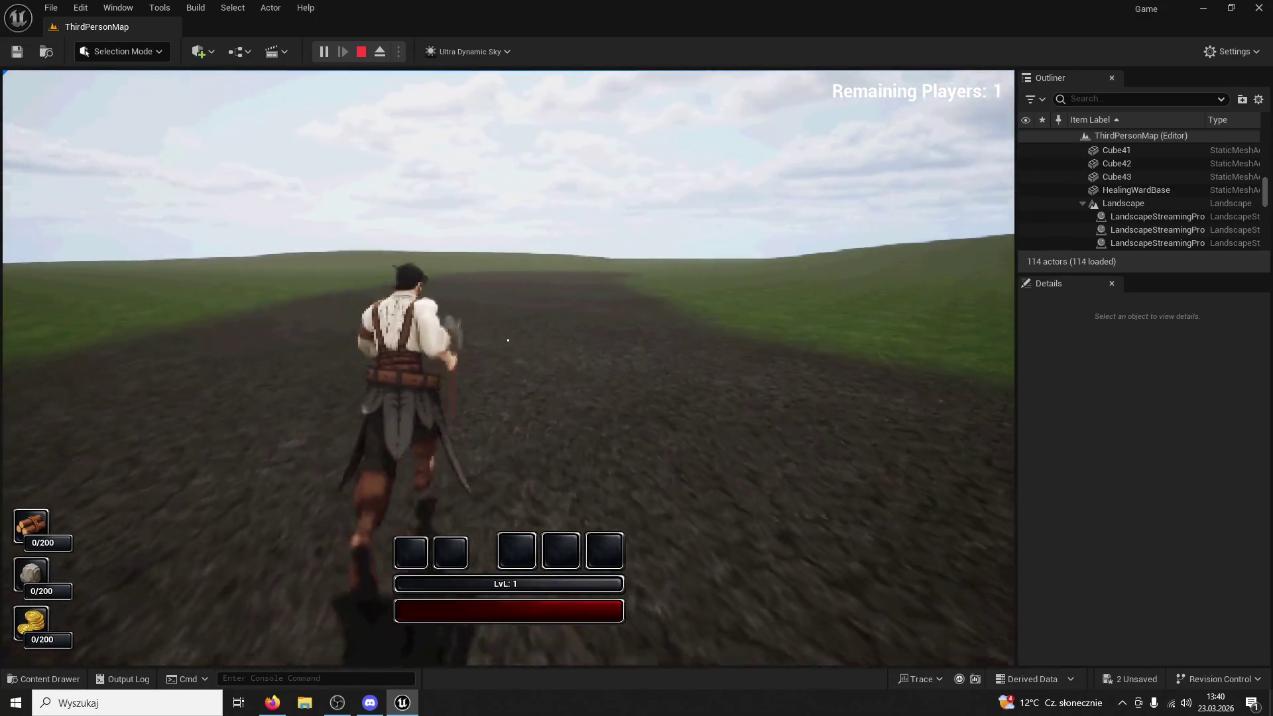
pyautogui.press('w')
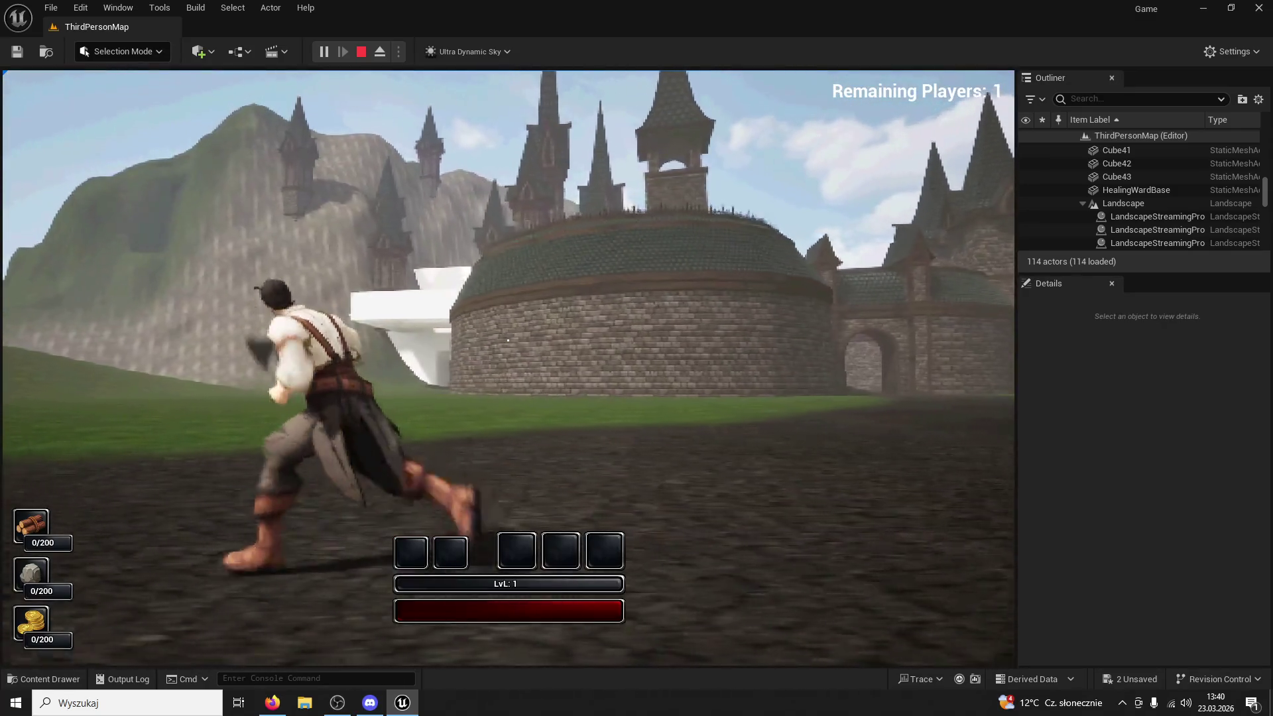
pyautogui.press('w')
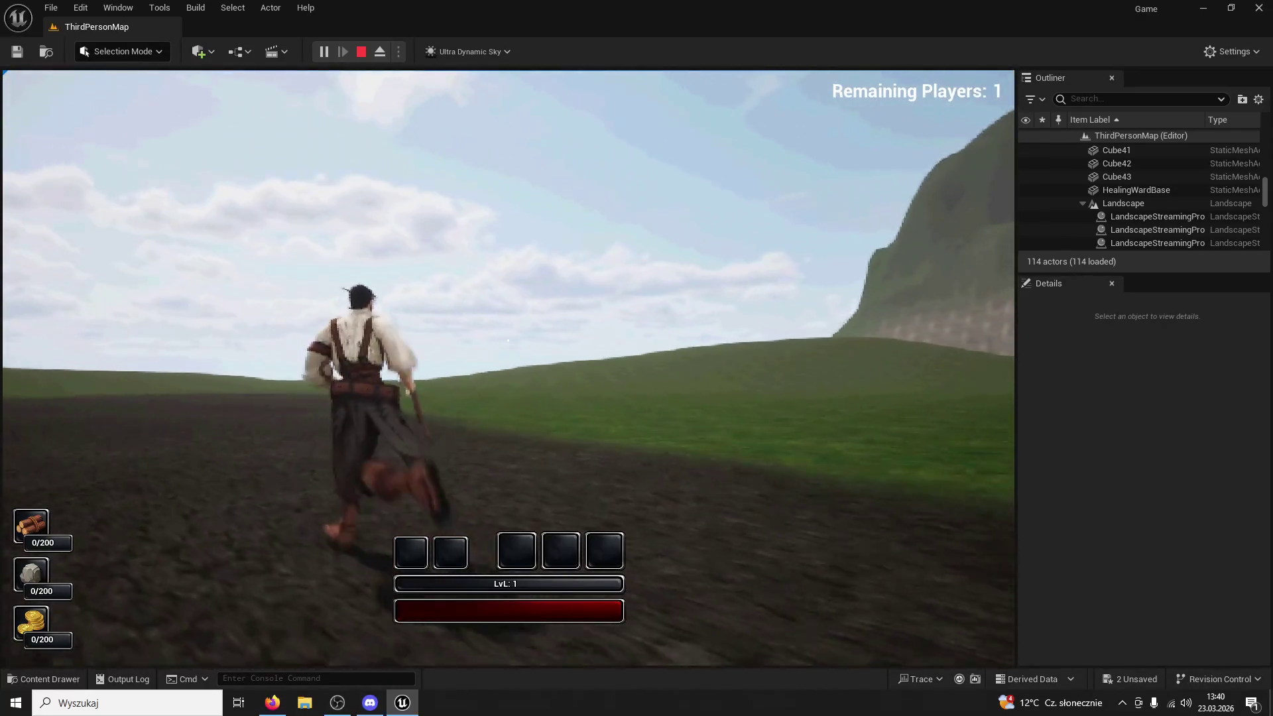
pyautogui.press('w')
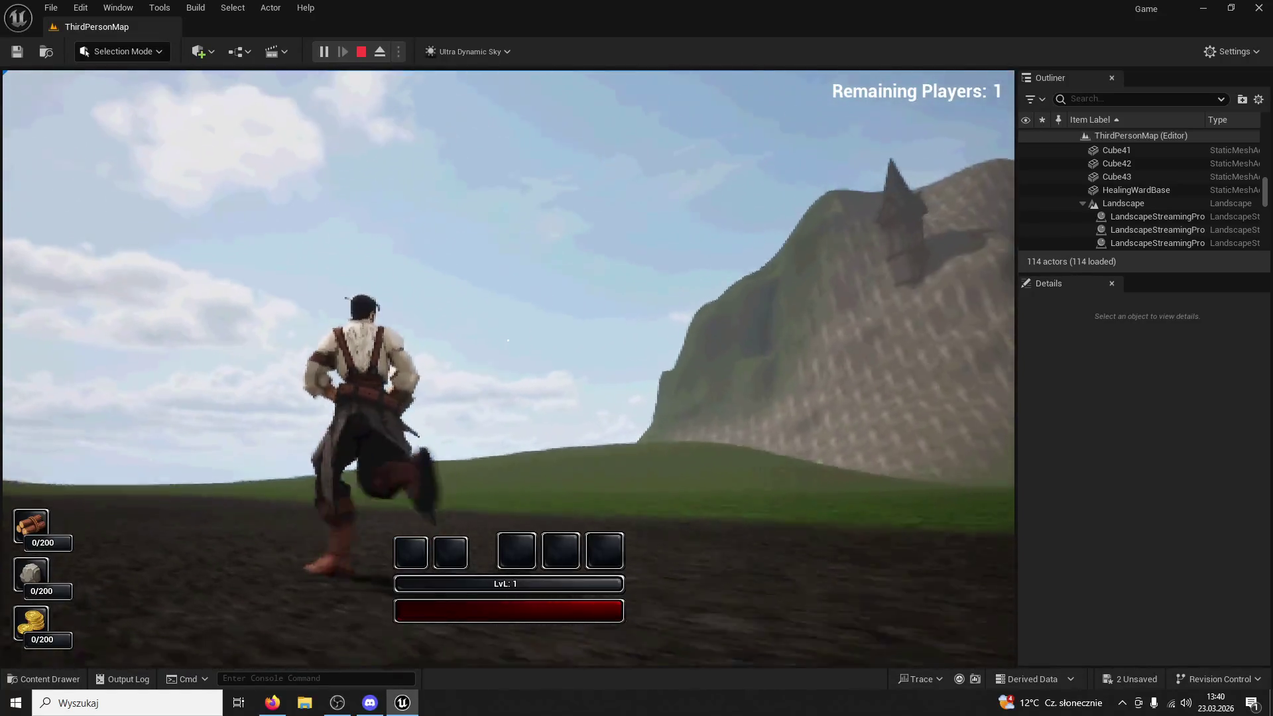
pyautogui.press('w')
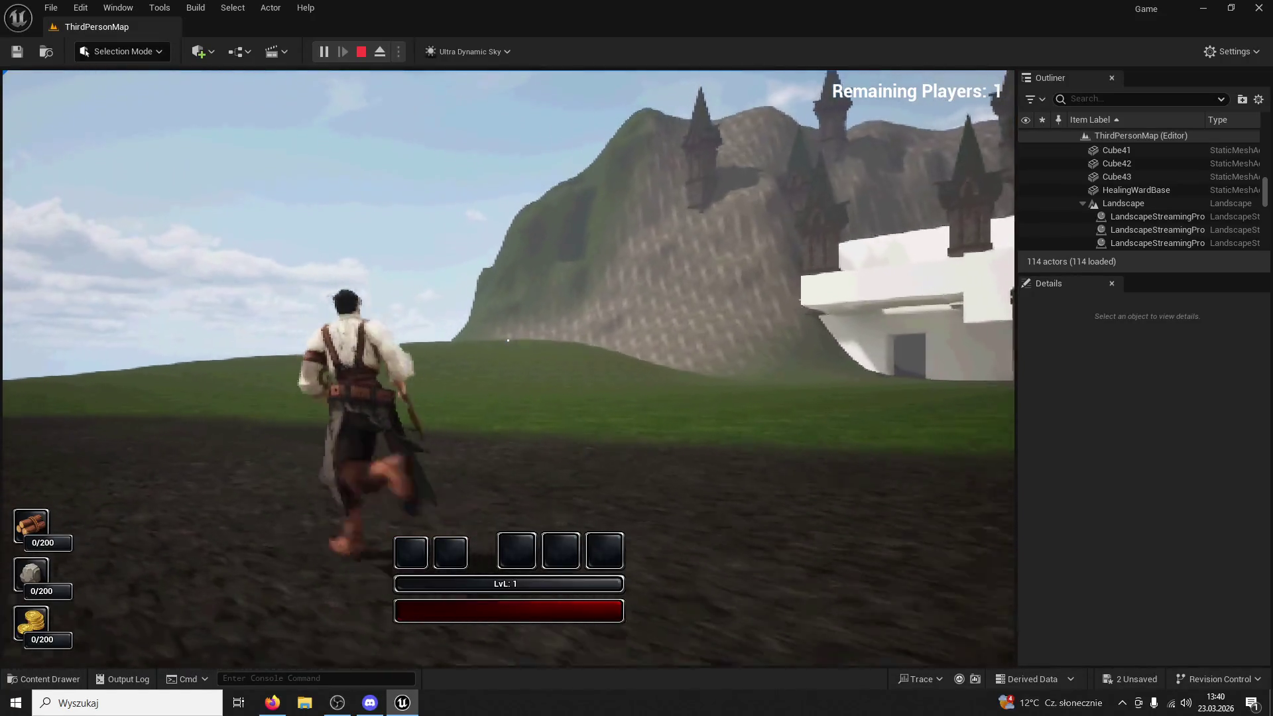
pyautogui.press('w')
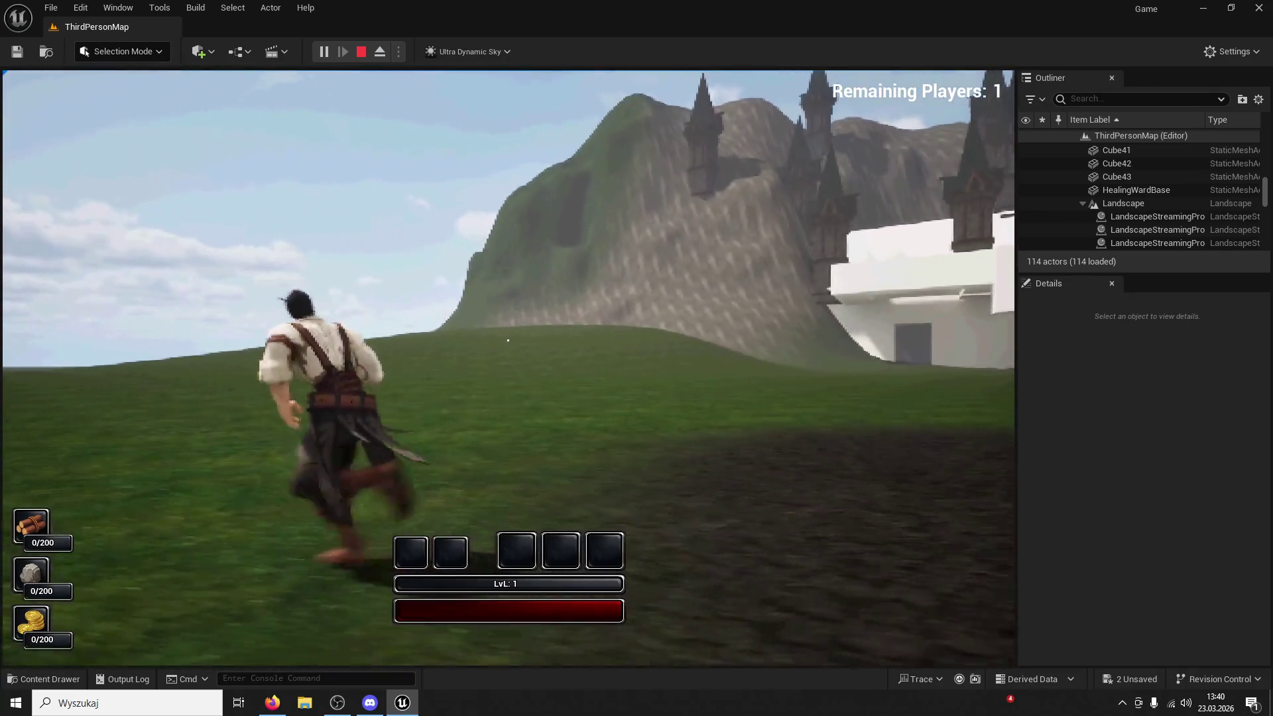
# Run up the grassy slope toward the castle spires
pyautogui.press('w')
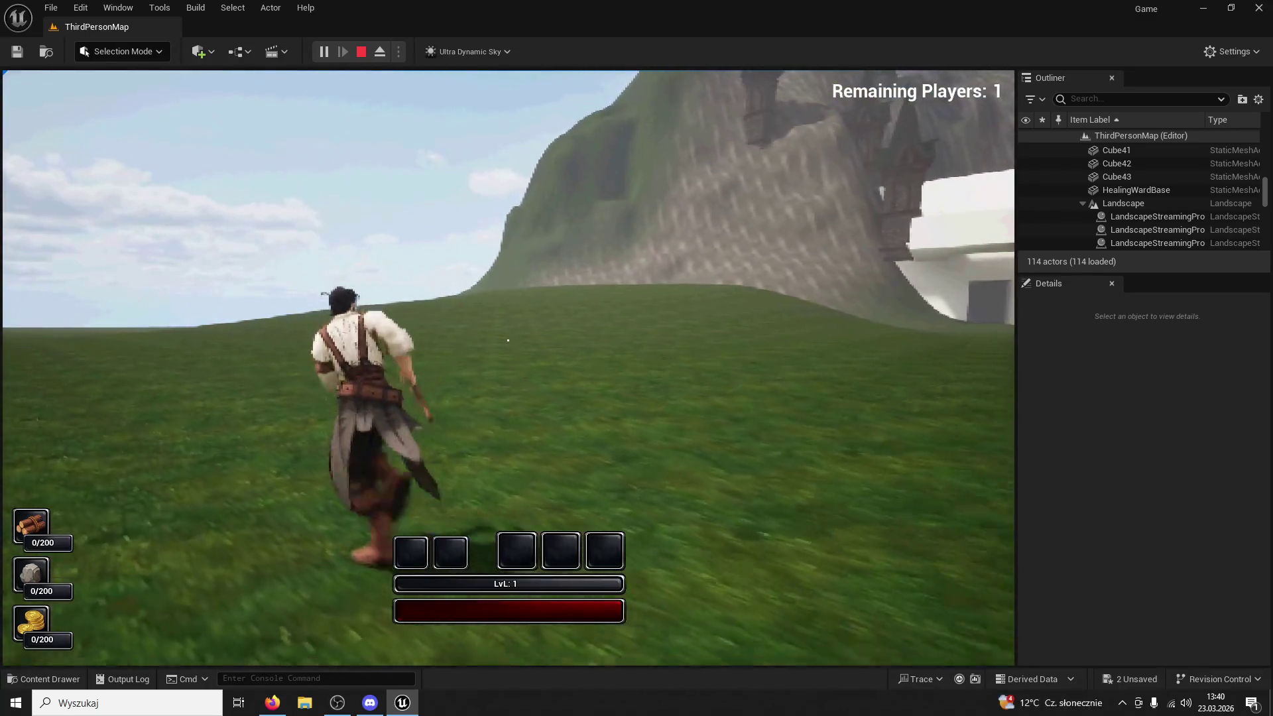
pyautogui.press('w')
pyautogui.press('w')
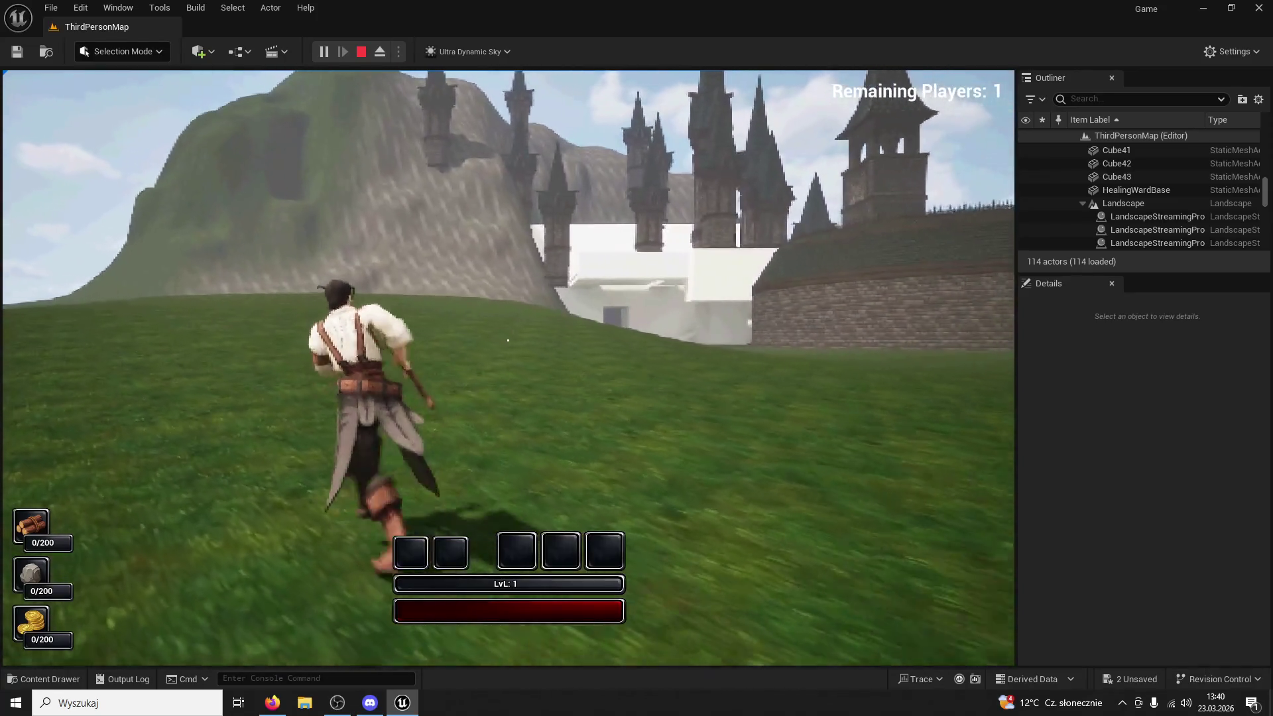
pyautogui.press('w')
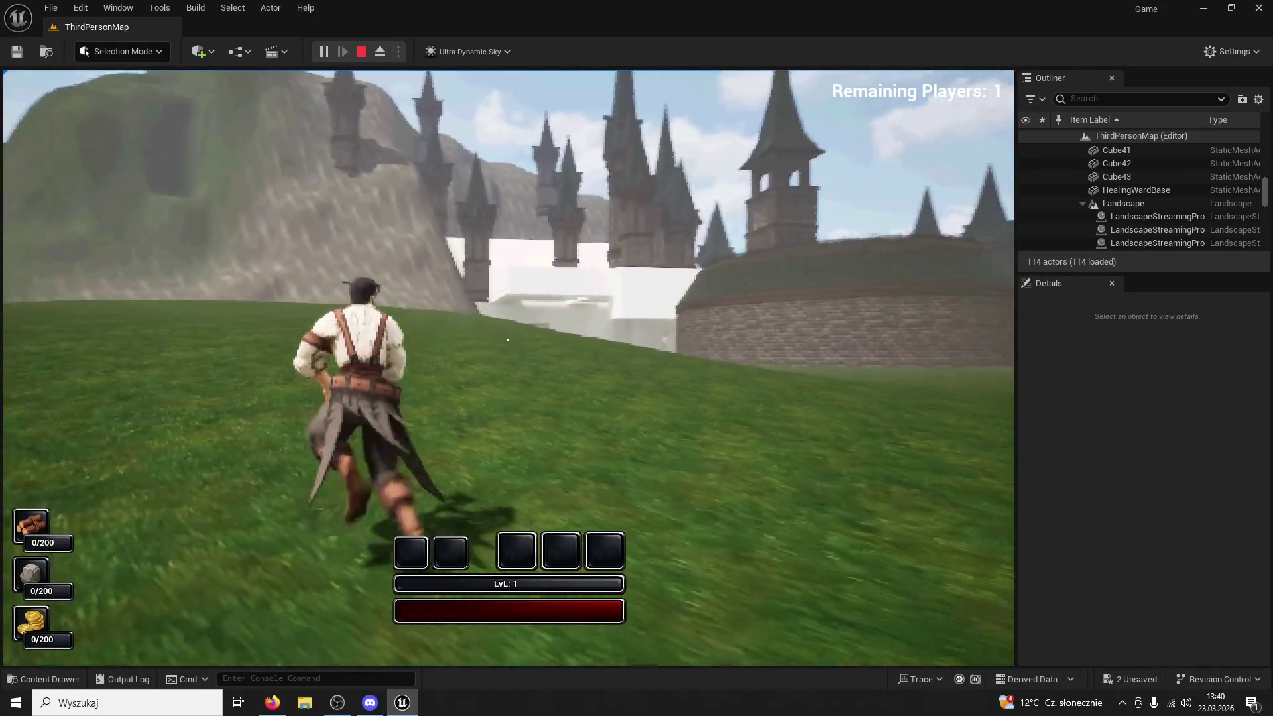
pyautogui.press('w')
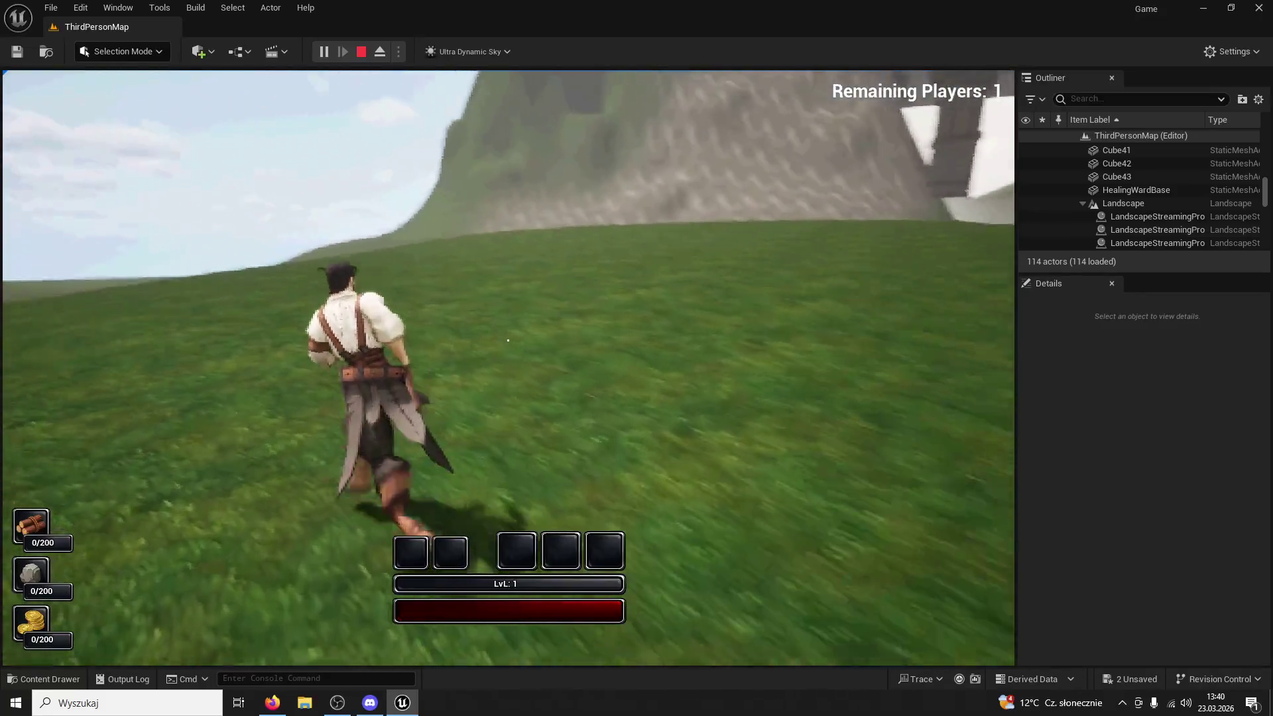
pyautogui.press('w')
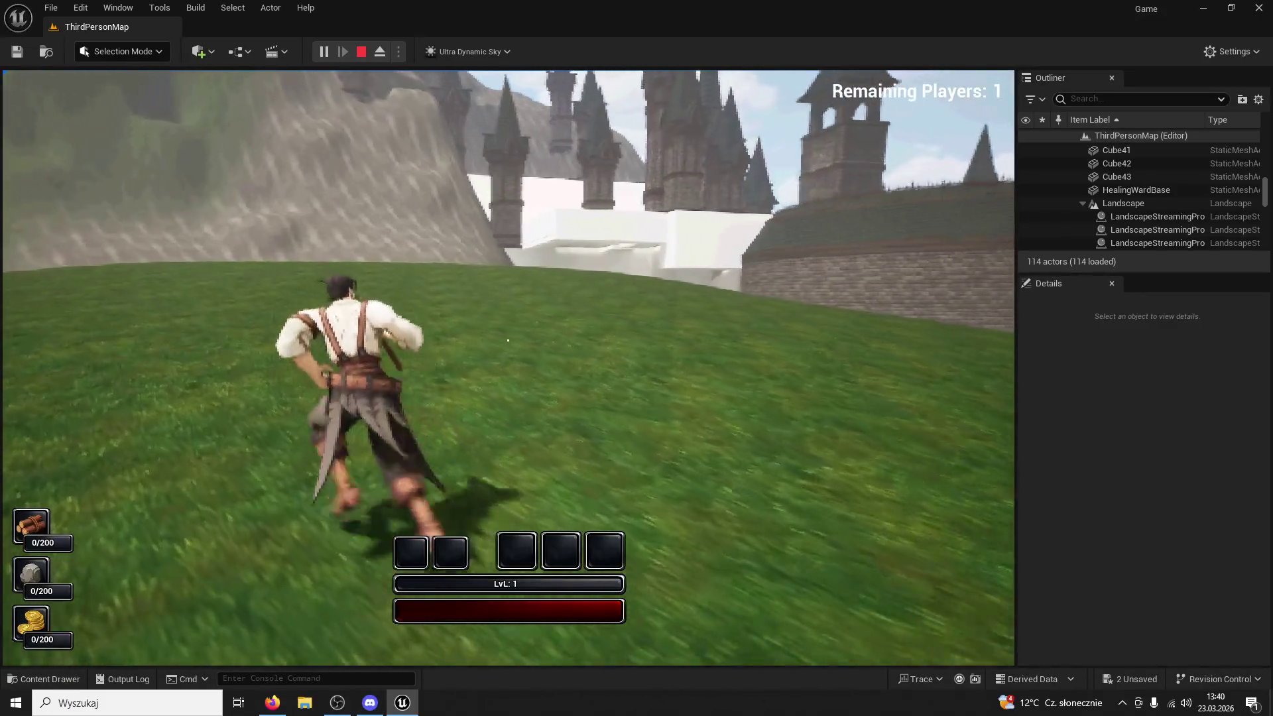
pyautogui.press('w')
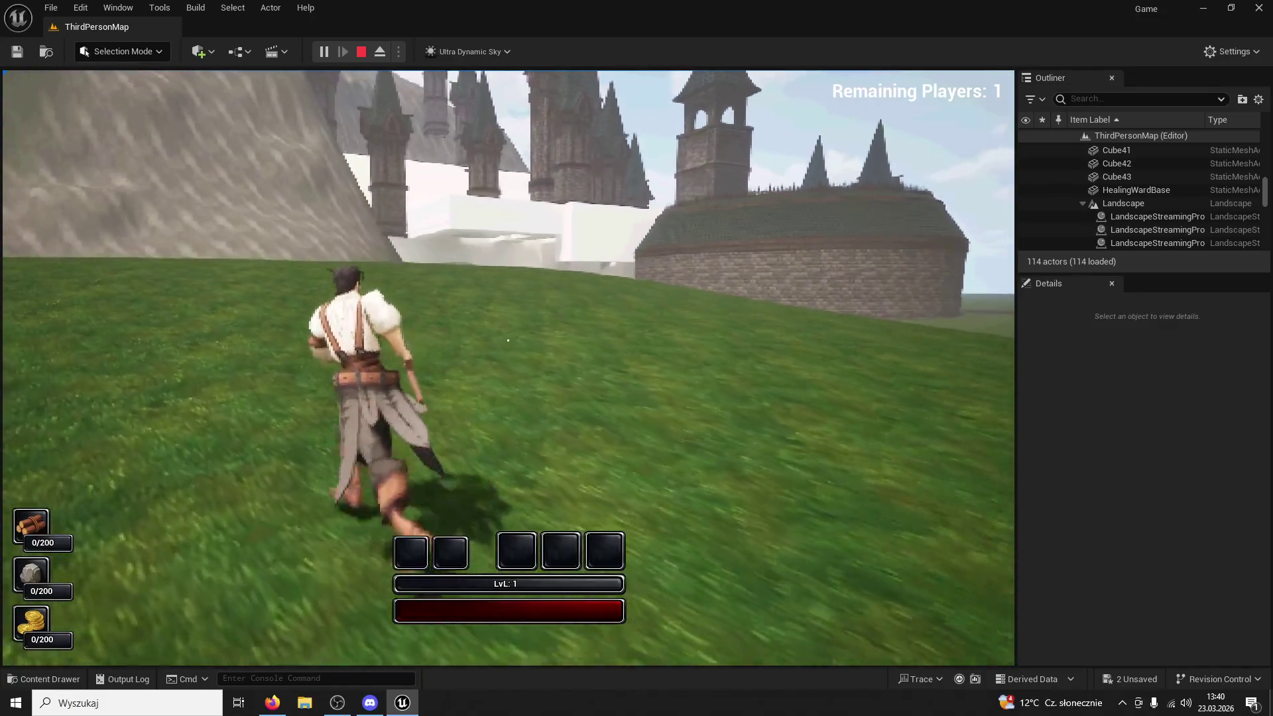
pyautogui.press('w')
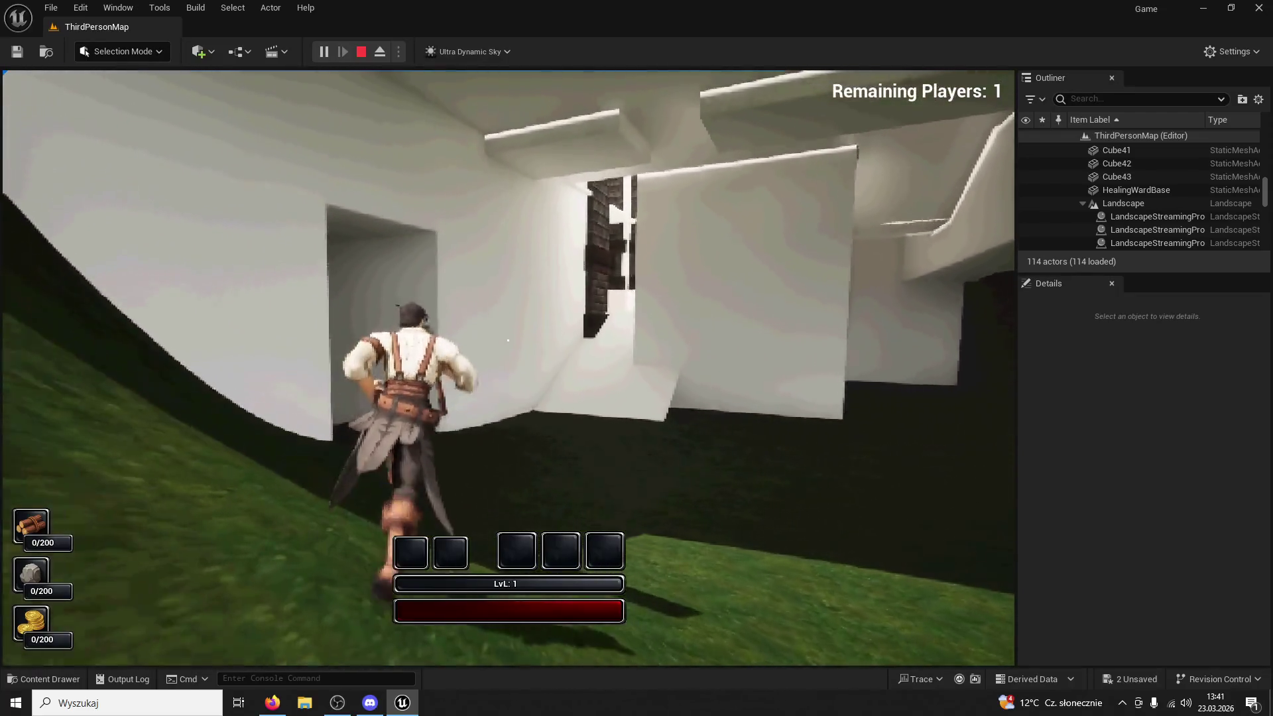
# Run into the gap between the white walls and down the white corridor
pyautogui.press('w')
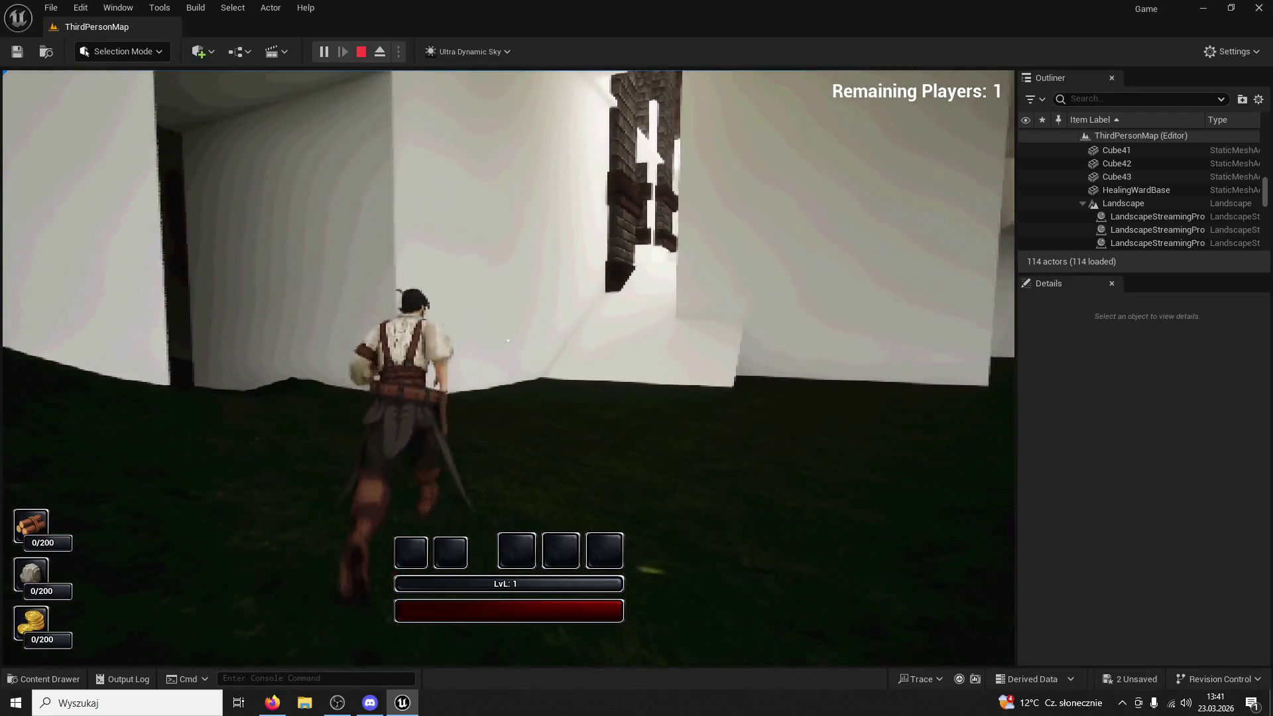
pyautogui.press('w')
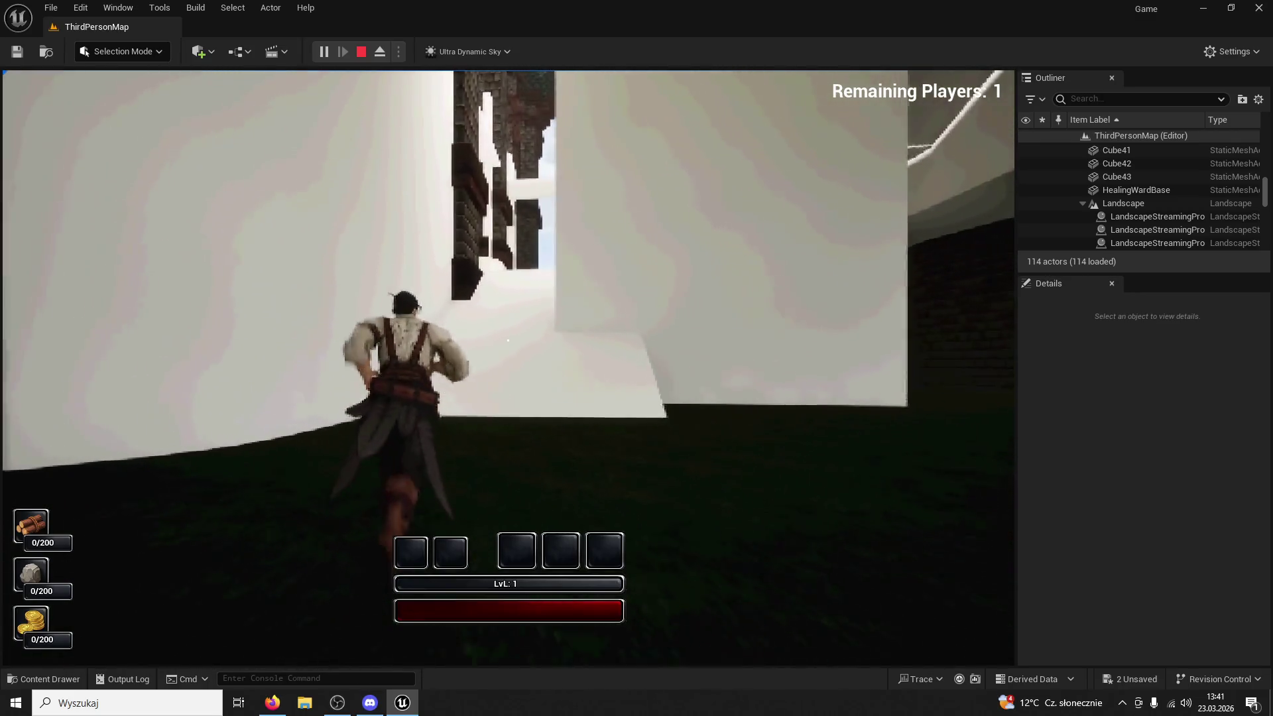
pyautogui.press('w')
pyautogui.press('w')
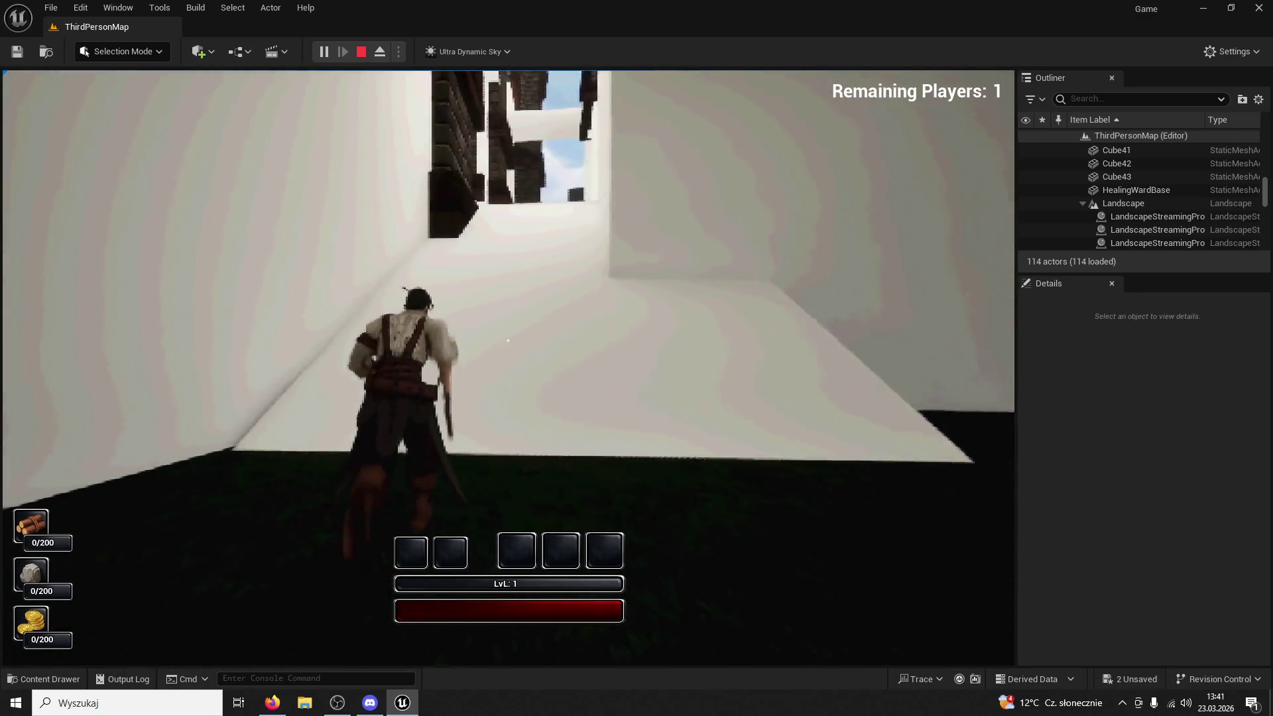
pyautogui.press('w')
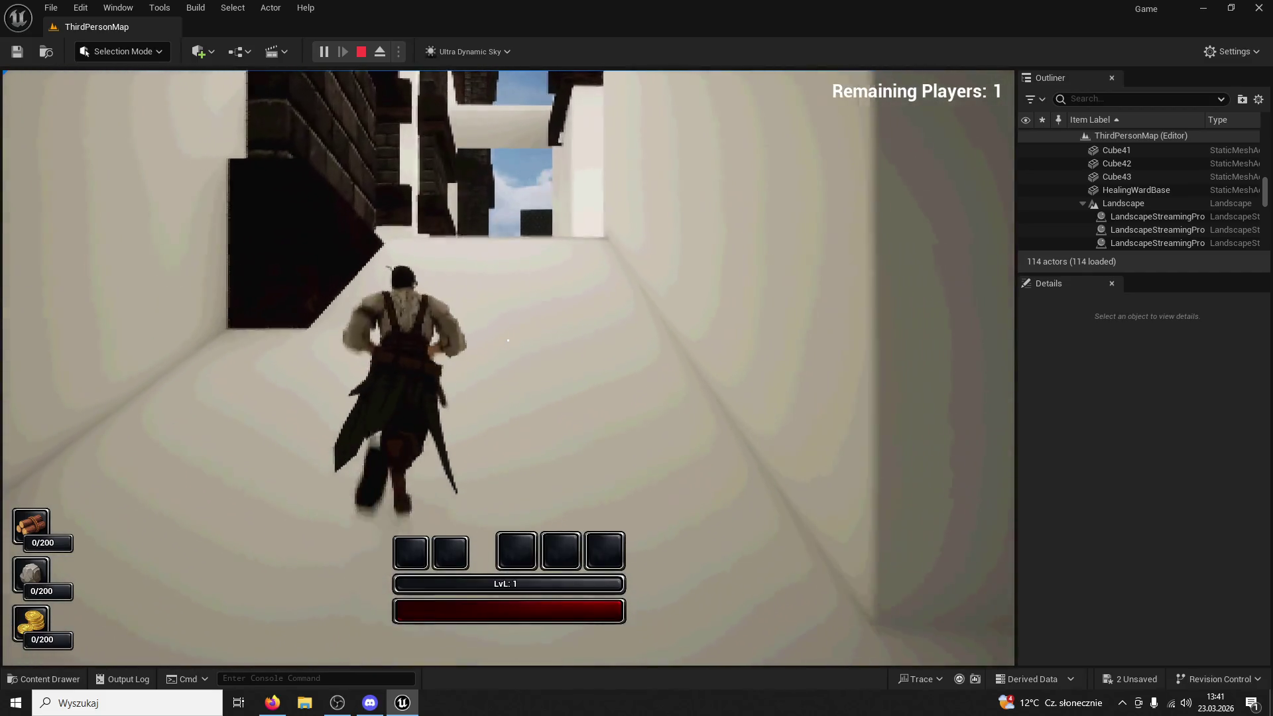
pyautogui.press('w')
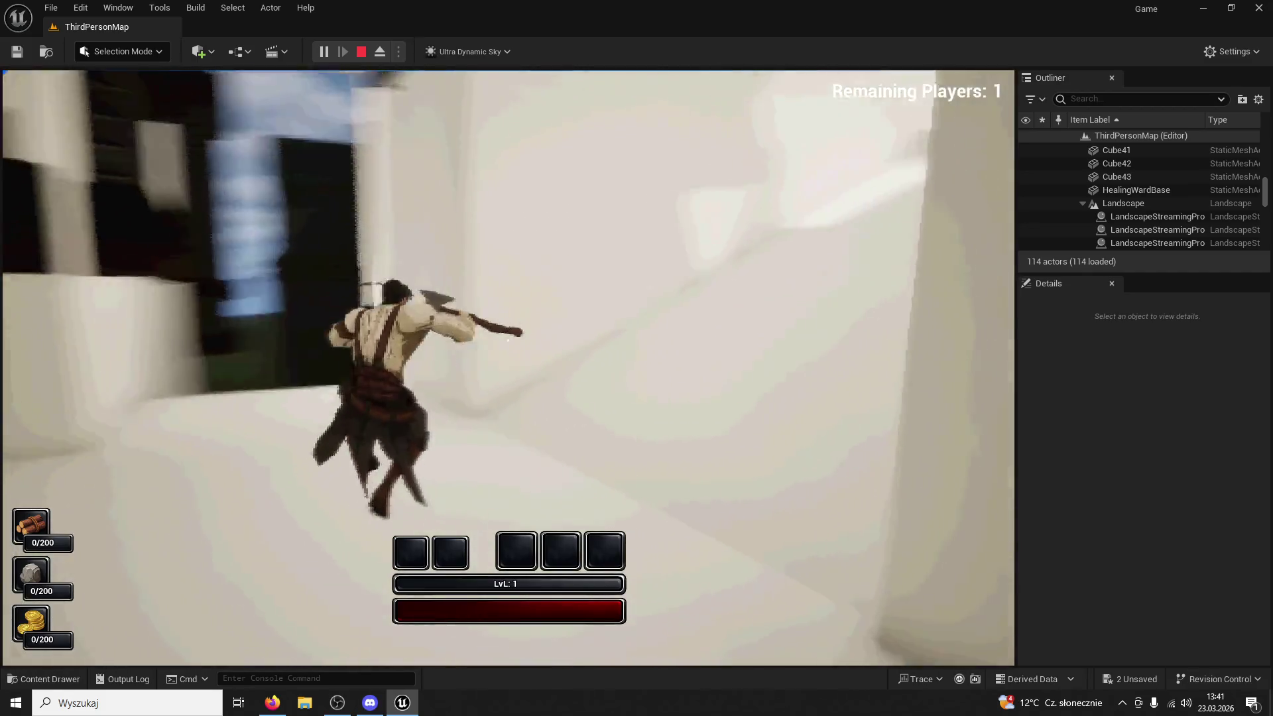
pyautogui.press('w')
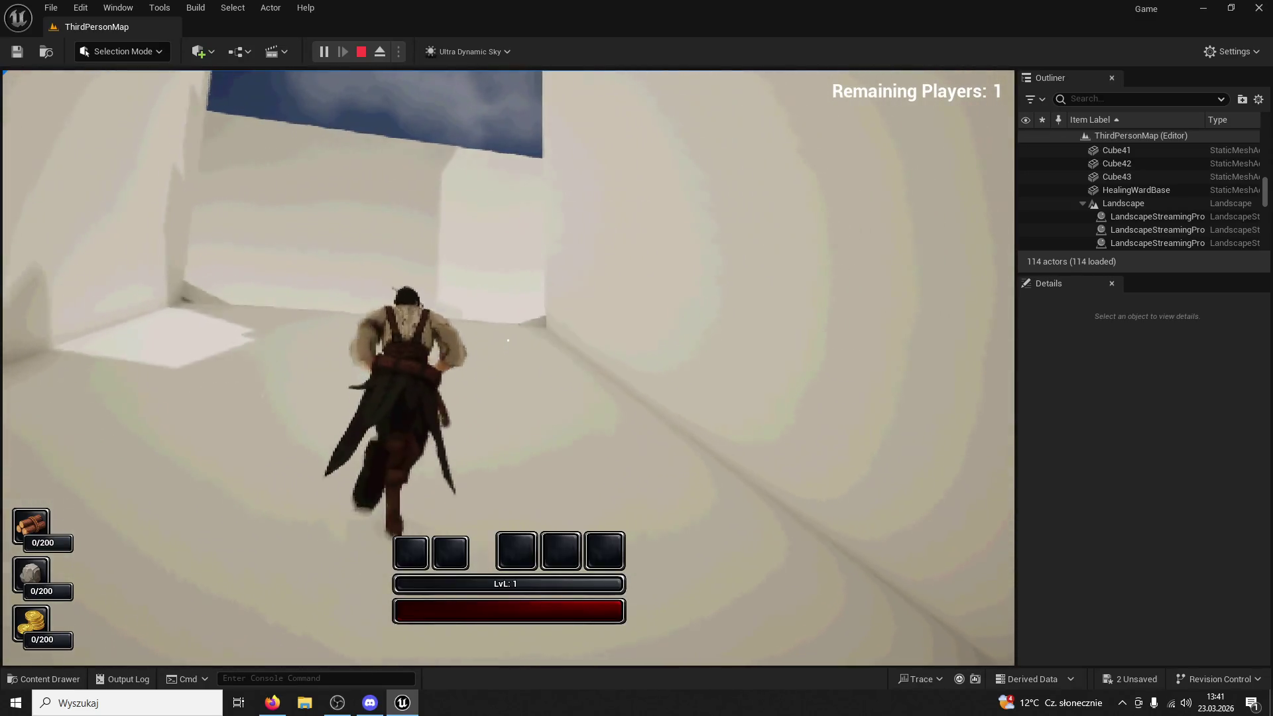
pyautogui.press('w')
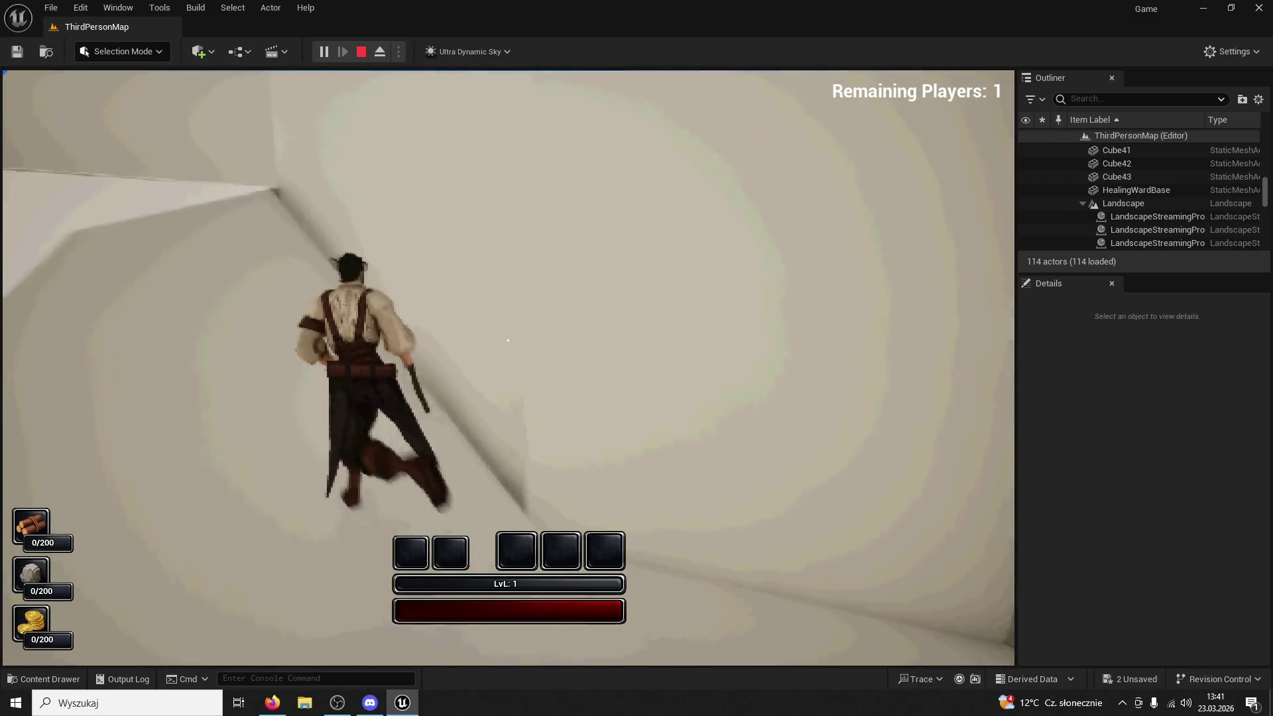
pyautogui.press('w')
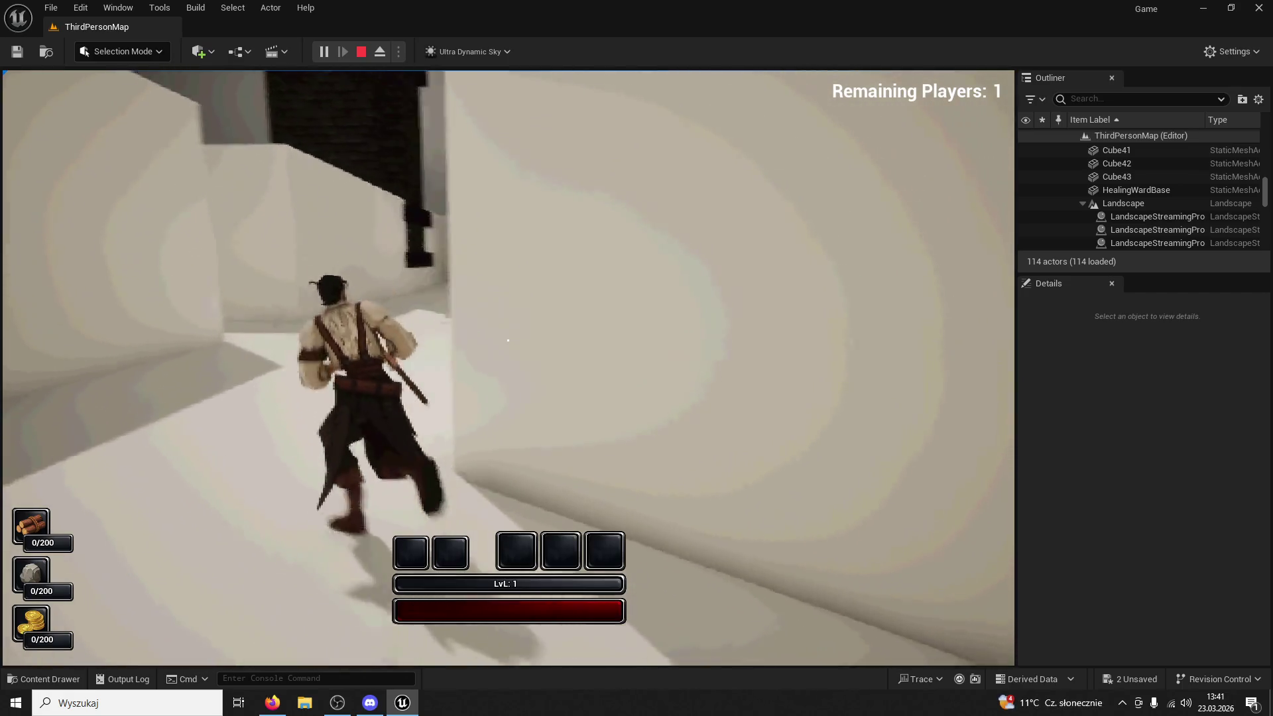
# Run past the bookshelves and through the doorway between the dark pillars
pyautogui.press('w')
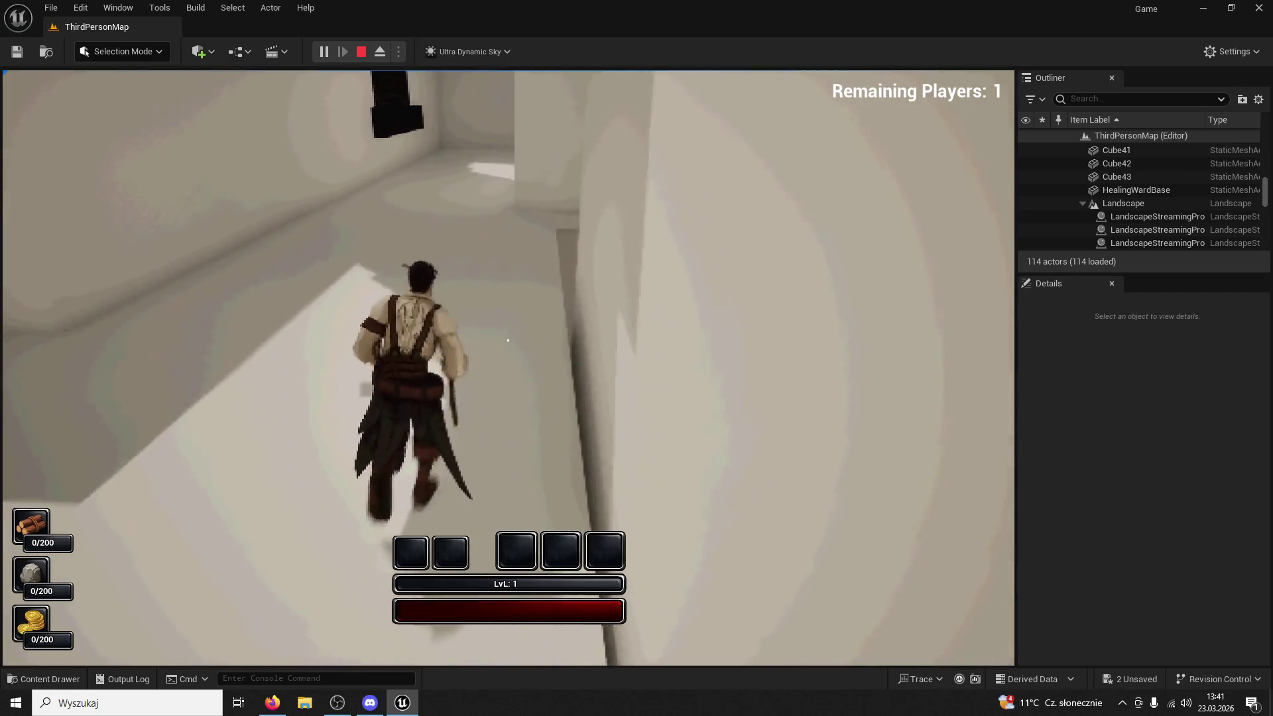
pyautogui.press('w')
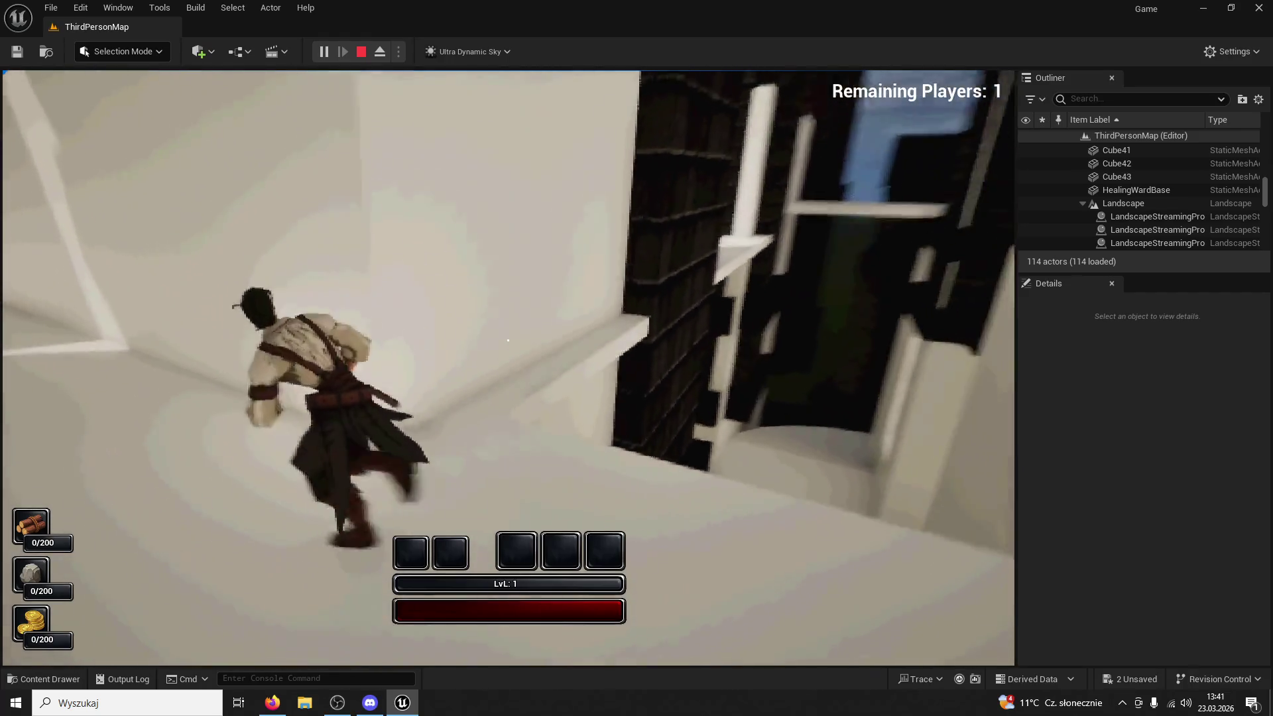
pyautogui.press('w')
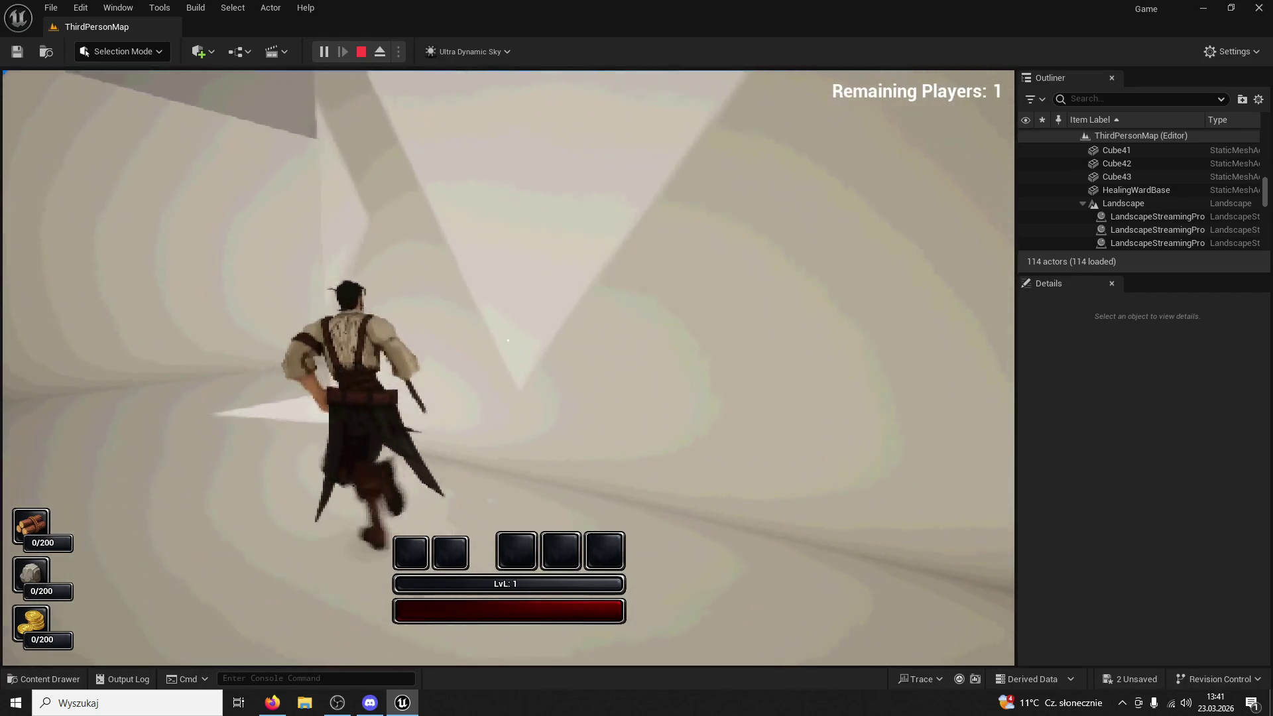
pyautogui.press('w')
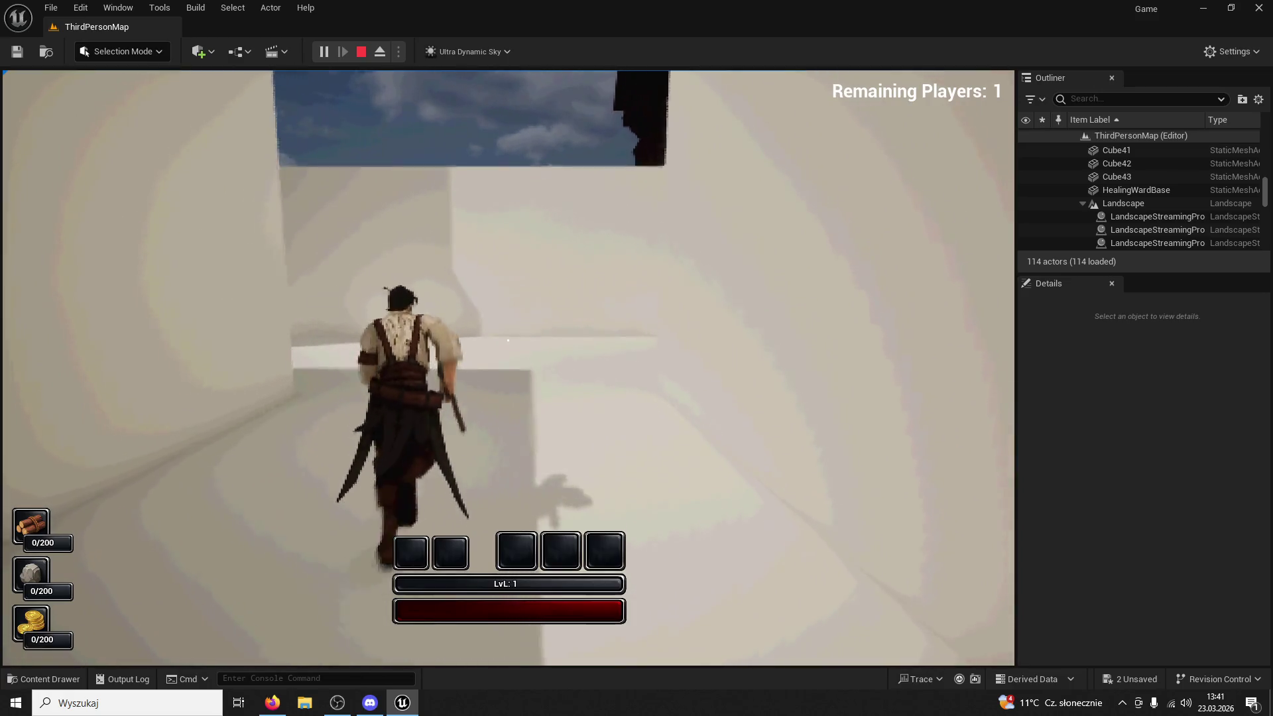
pyautogui.press('w')
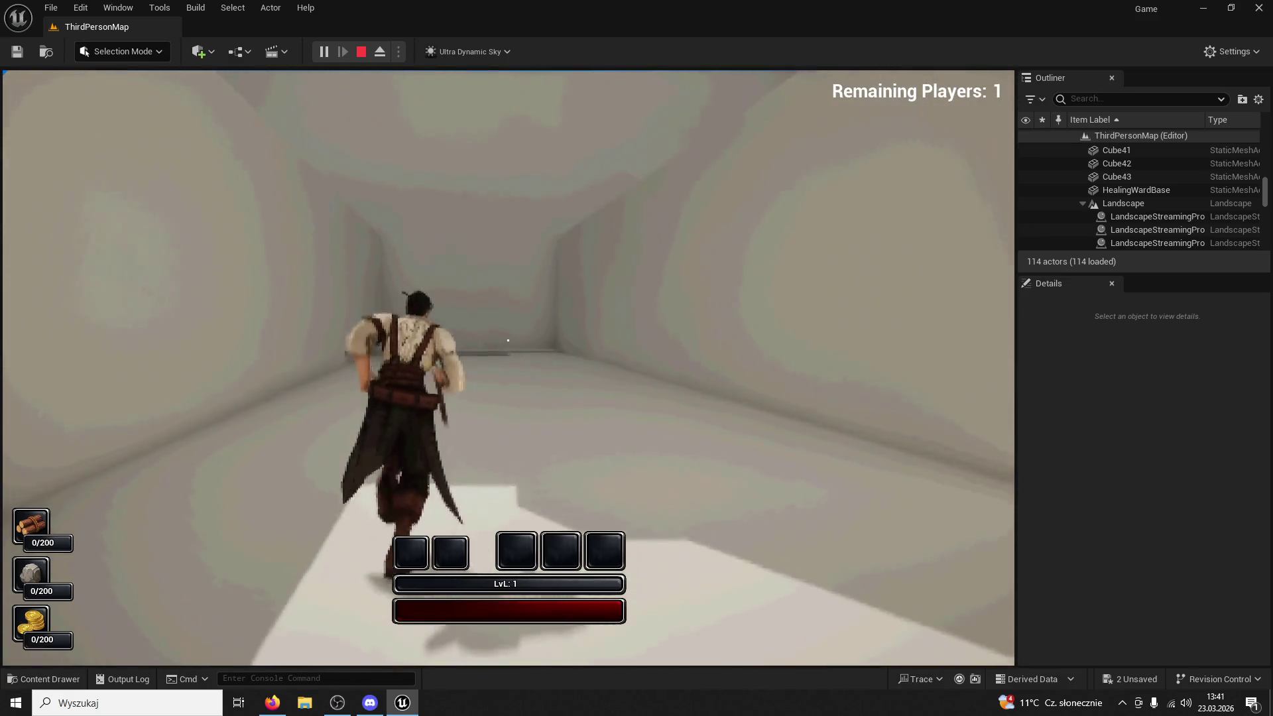
pyautogui.press('w')
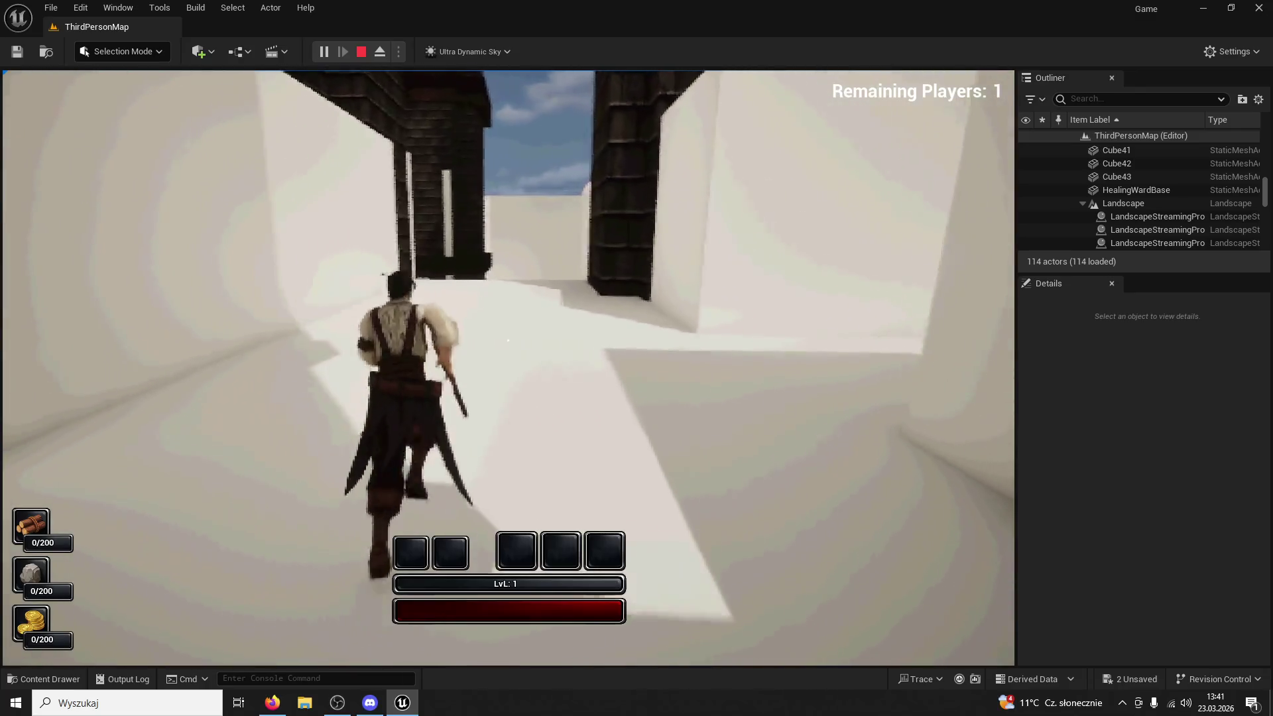
pyautogui.press('w')
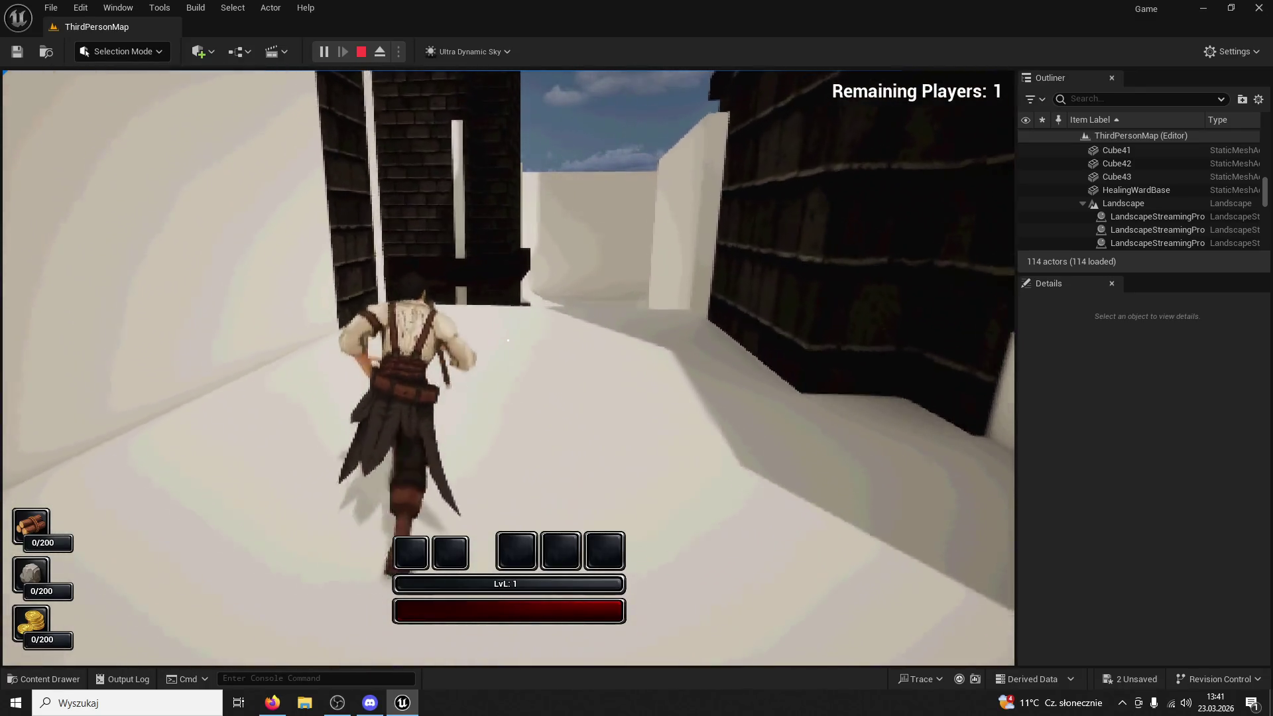
# Run down the next white corridor, swinging one melee attack, toward the exit
pyautogui.press('w')
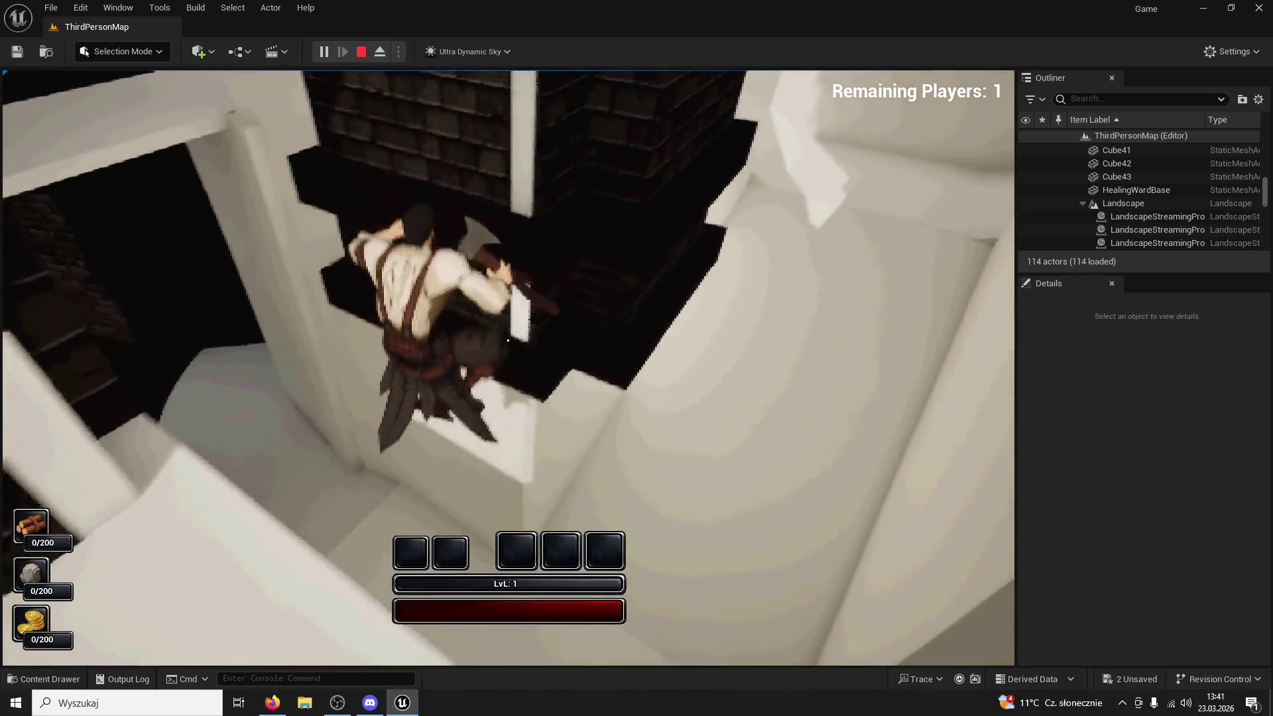
pyautogui.press('w')
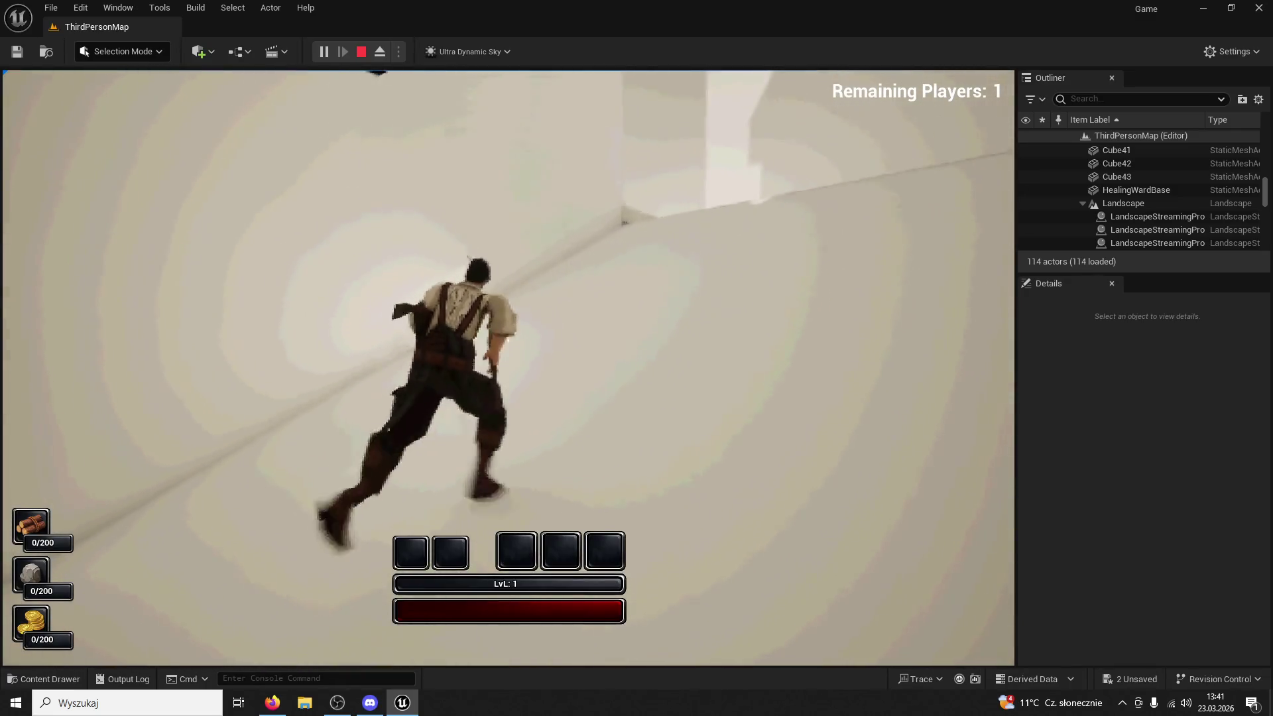
pyautogui.press('w')
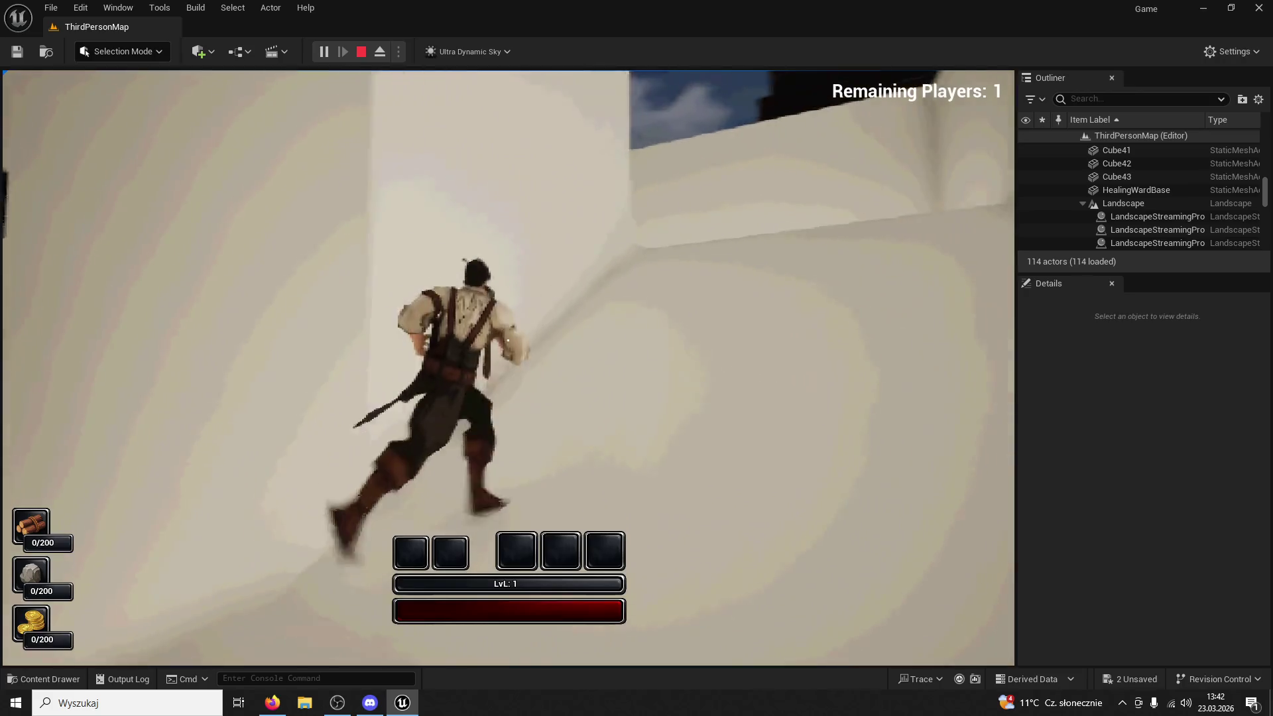
pyautogui.press('w')
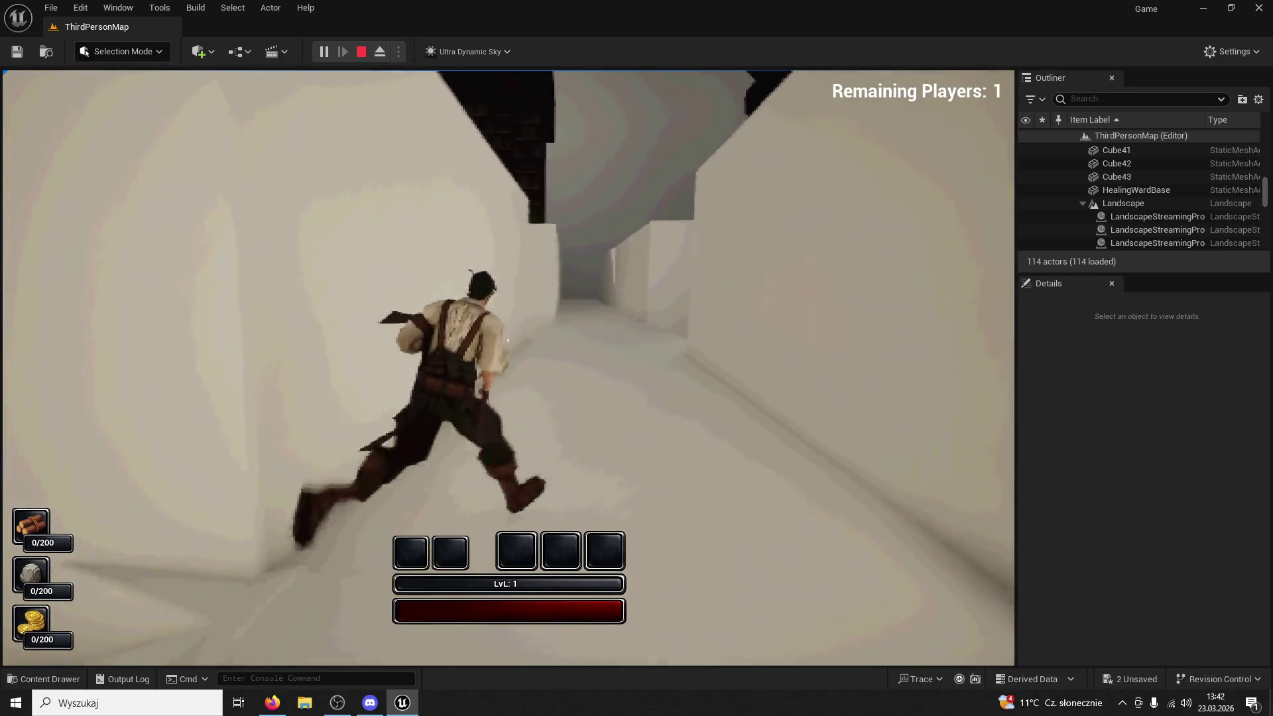
pyautogui.press('w')
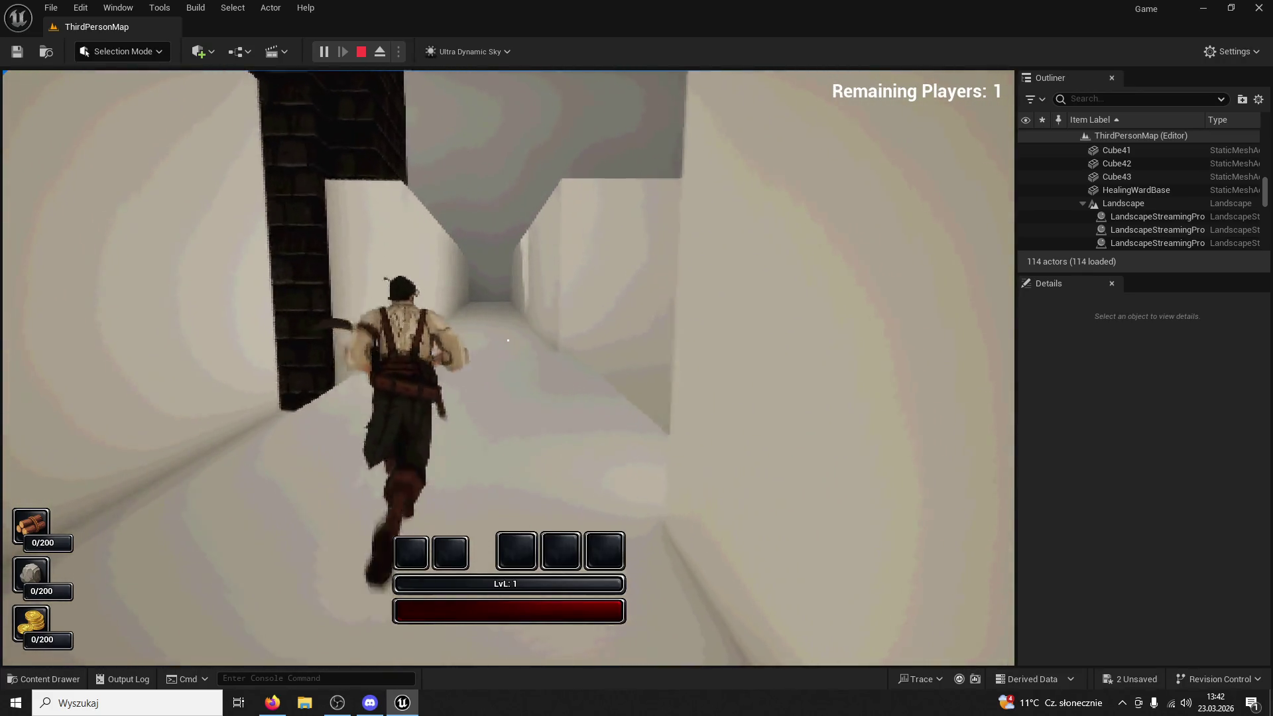
pyautogui.press('w')
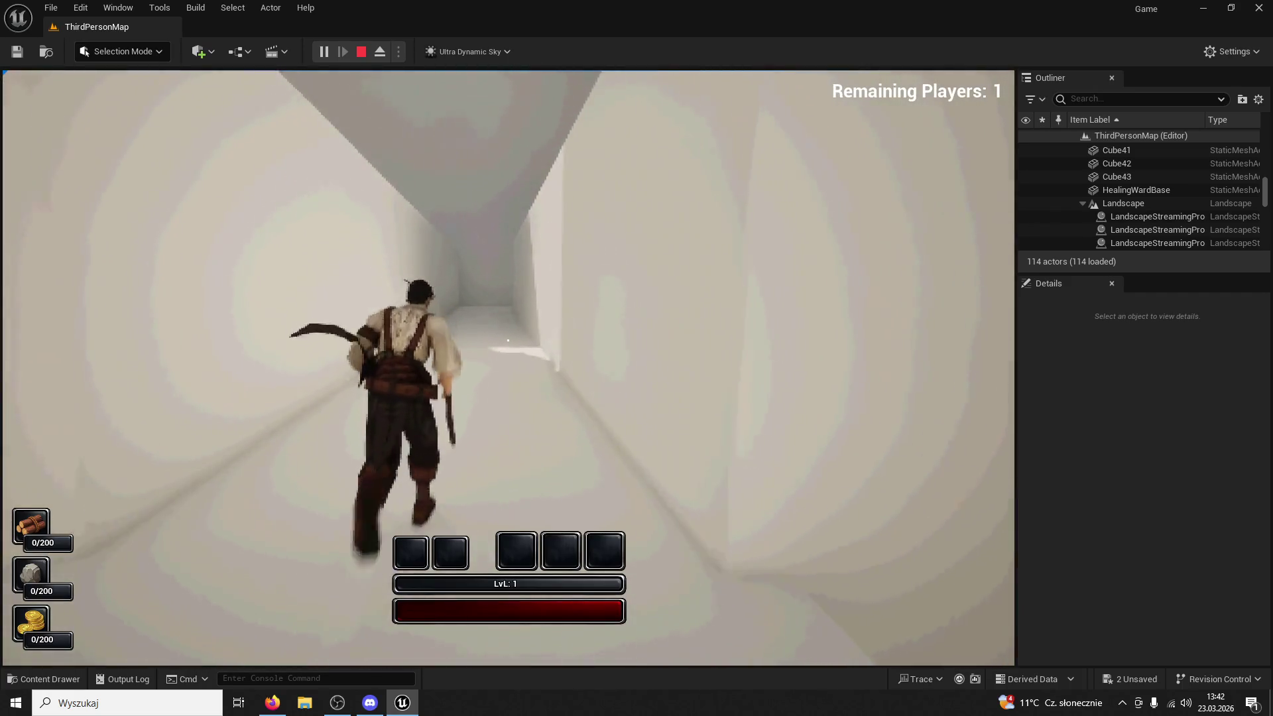
pyautogui.press('w')
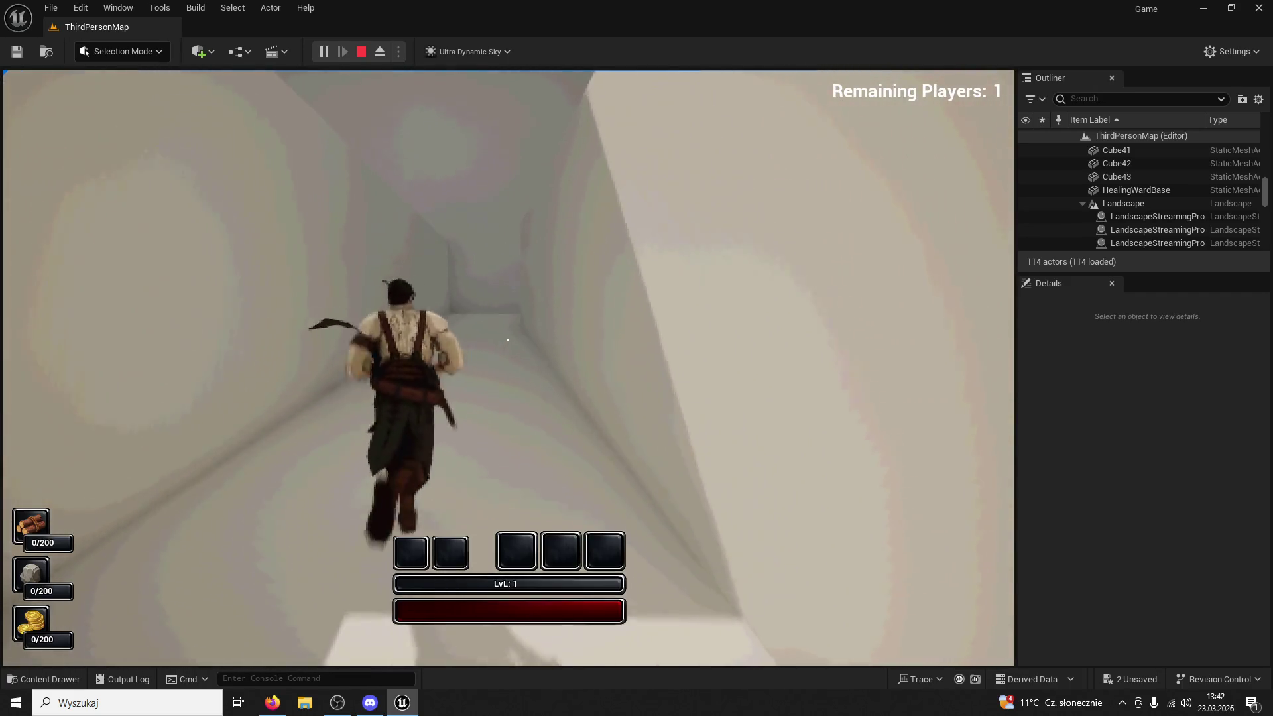
pyautogui.click(508, 340)
pyautogui.press('w')
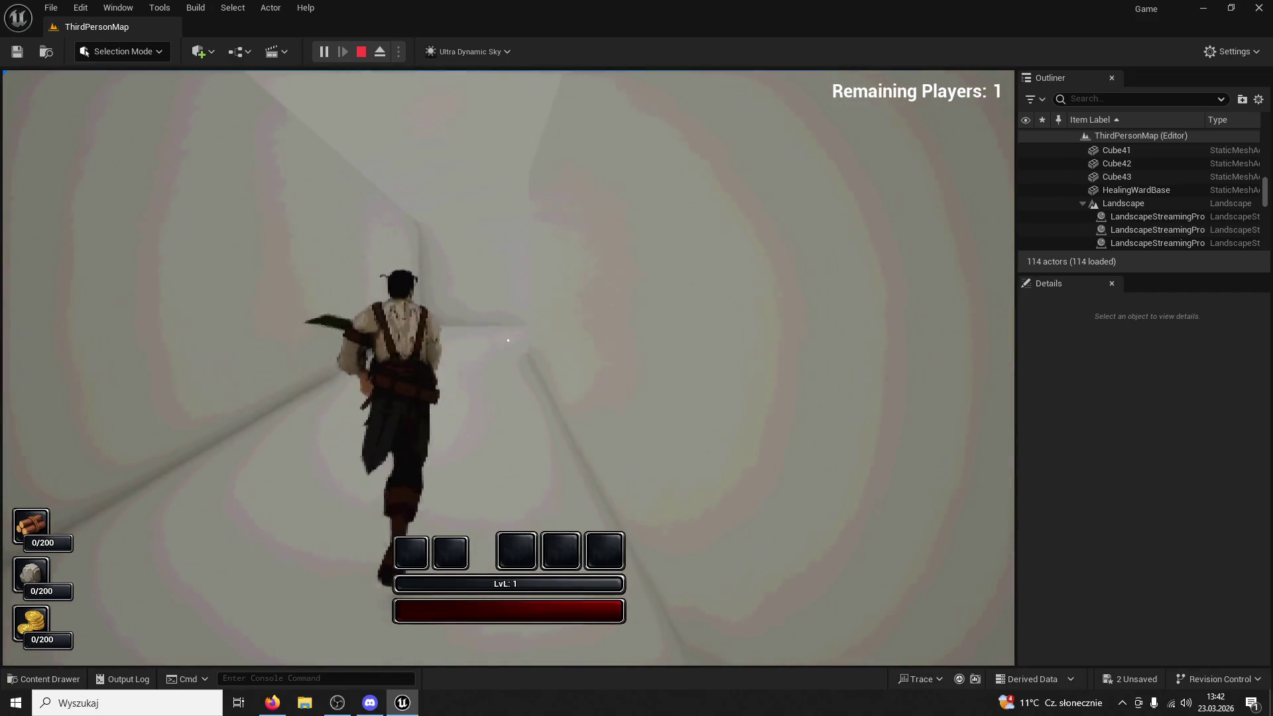
pyautogui.press('w')
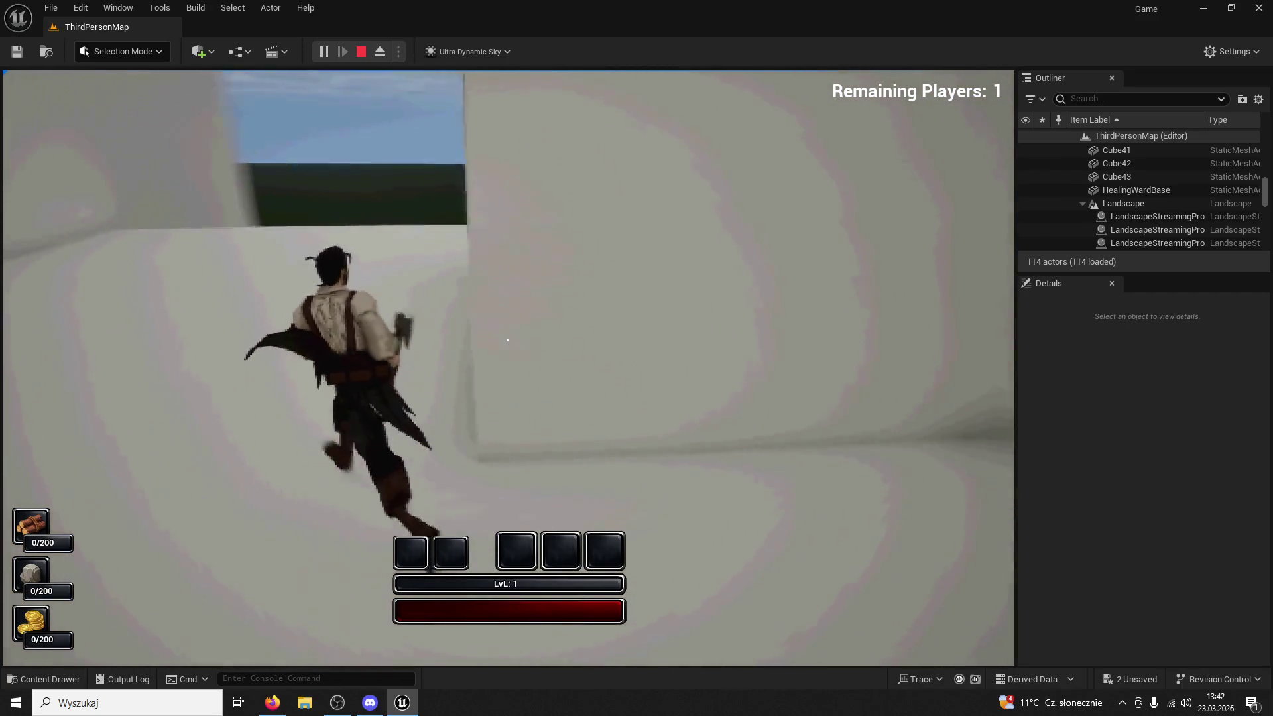
pyautogui.press('w')
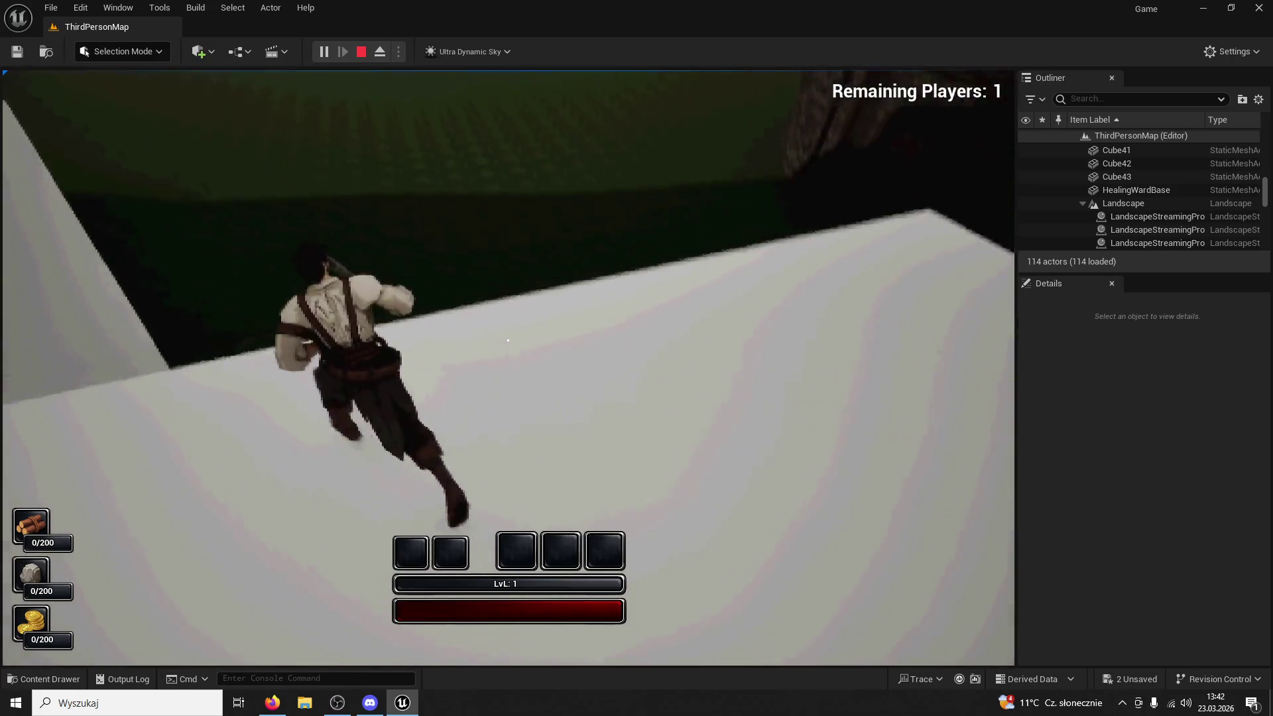
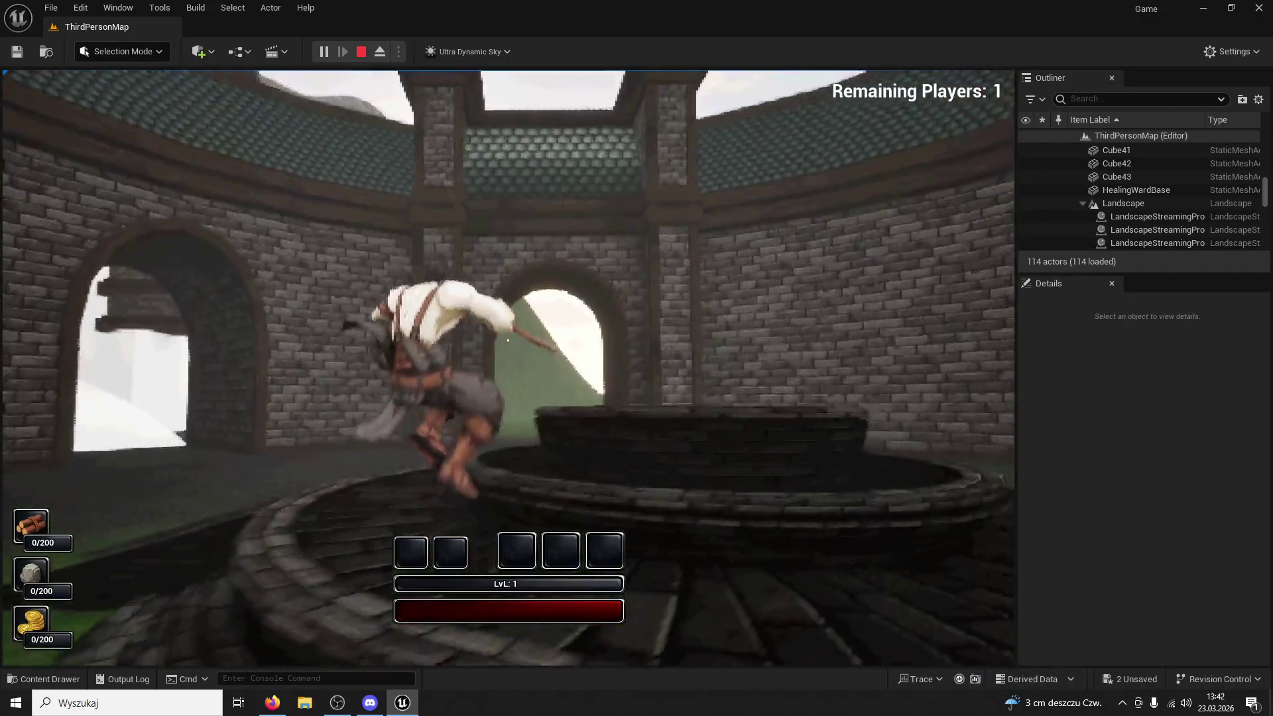
# Stop the playtest and fly the editor camera past the brick pillars toward the white walls
pyautogui.press('Escape')
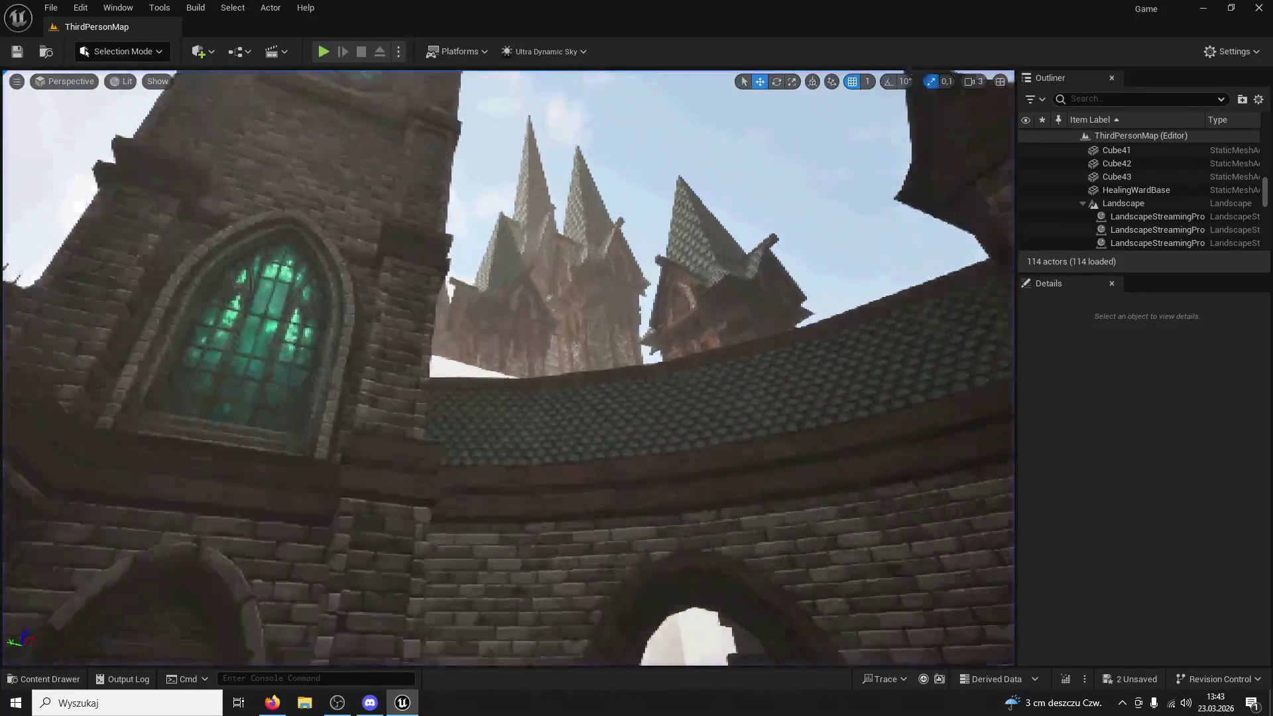
pyautogui.press('w')
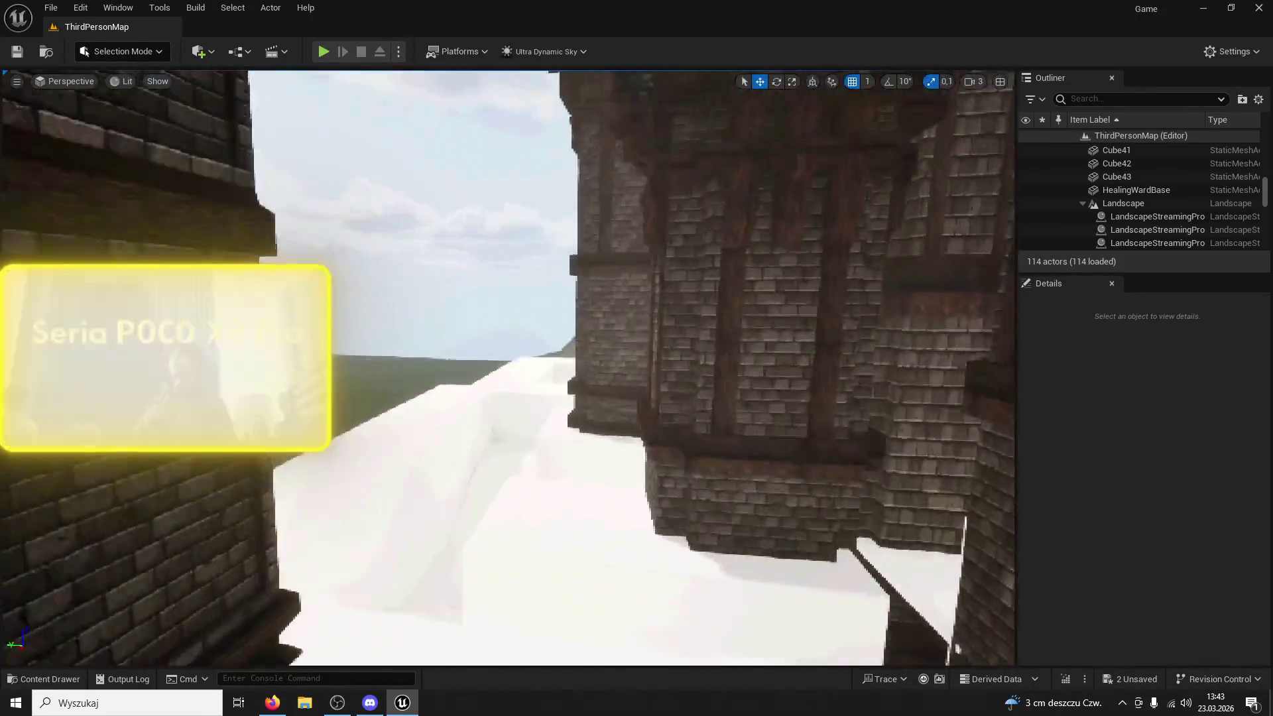
pyautogui.press('w')
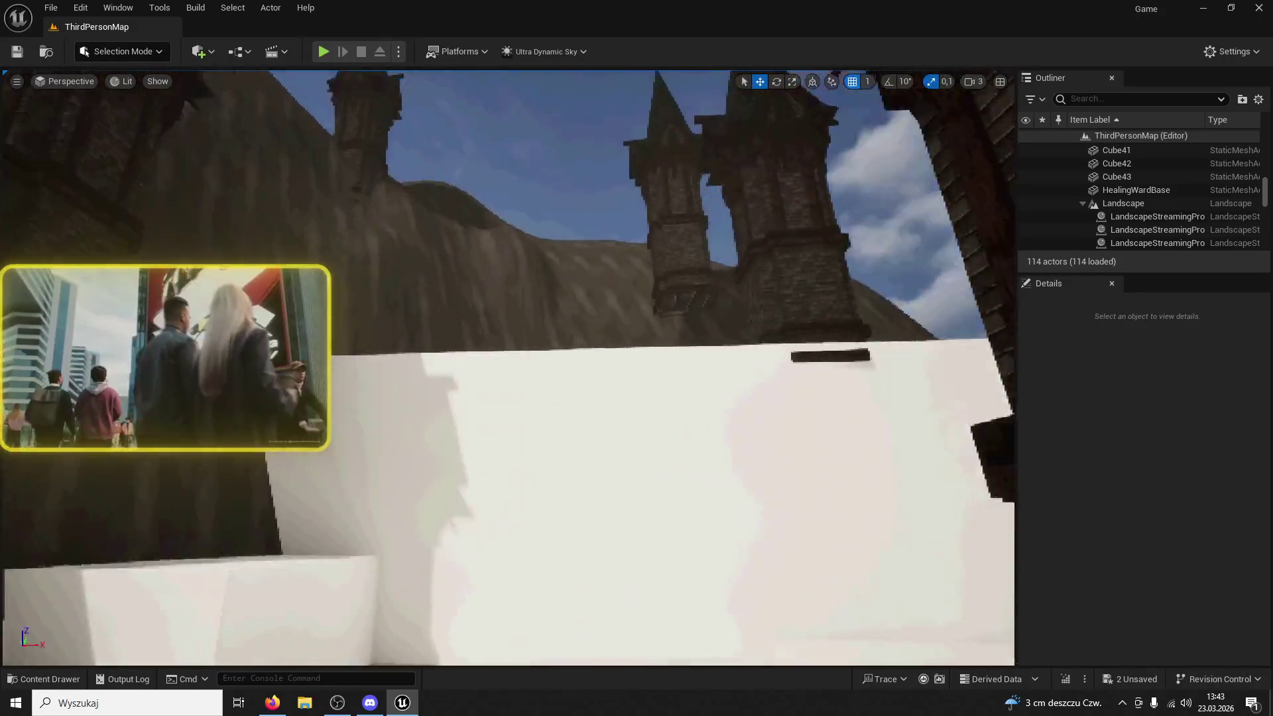
pyautogui.press('s')
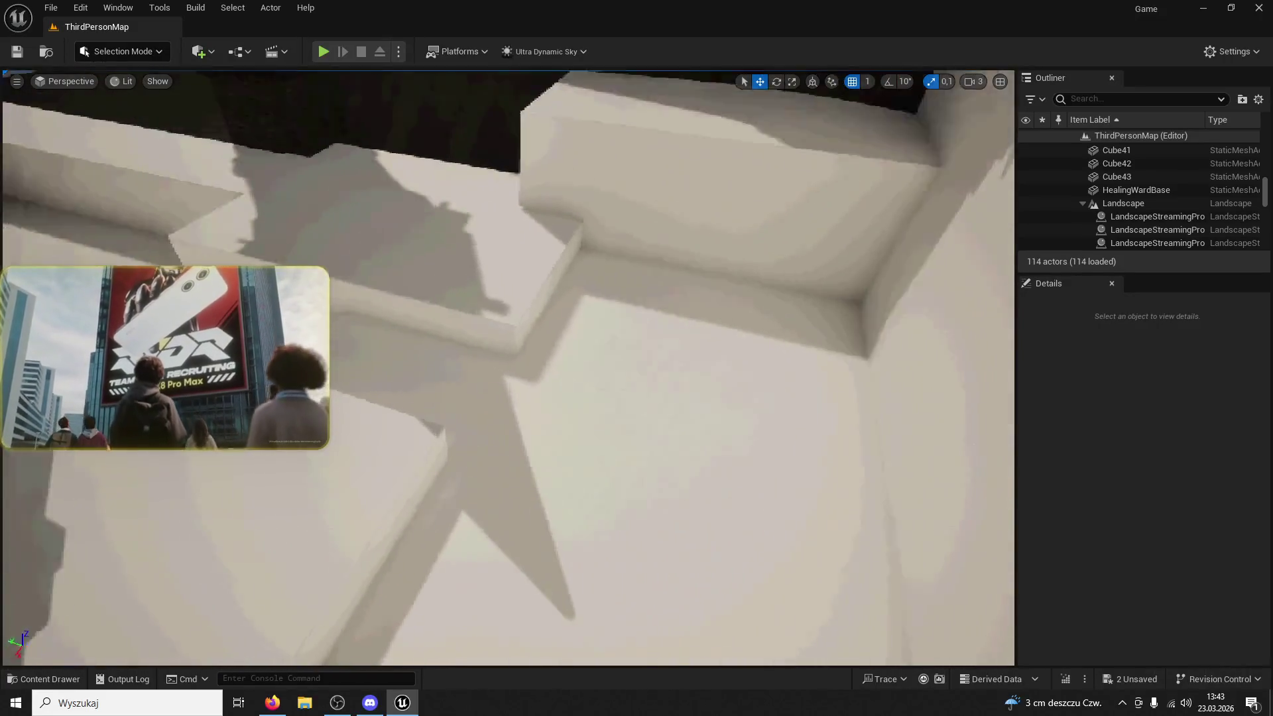
pyautogui.press('w')
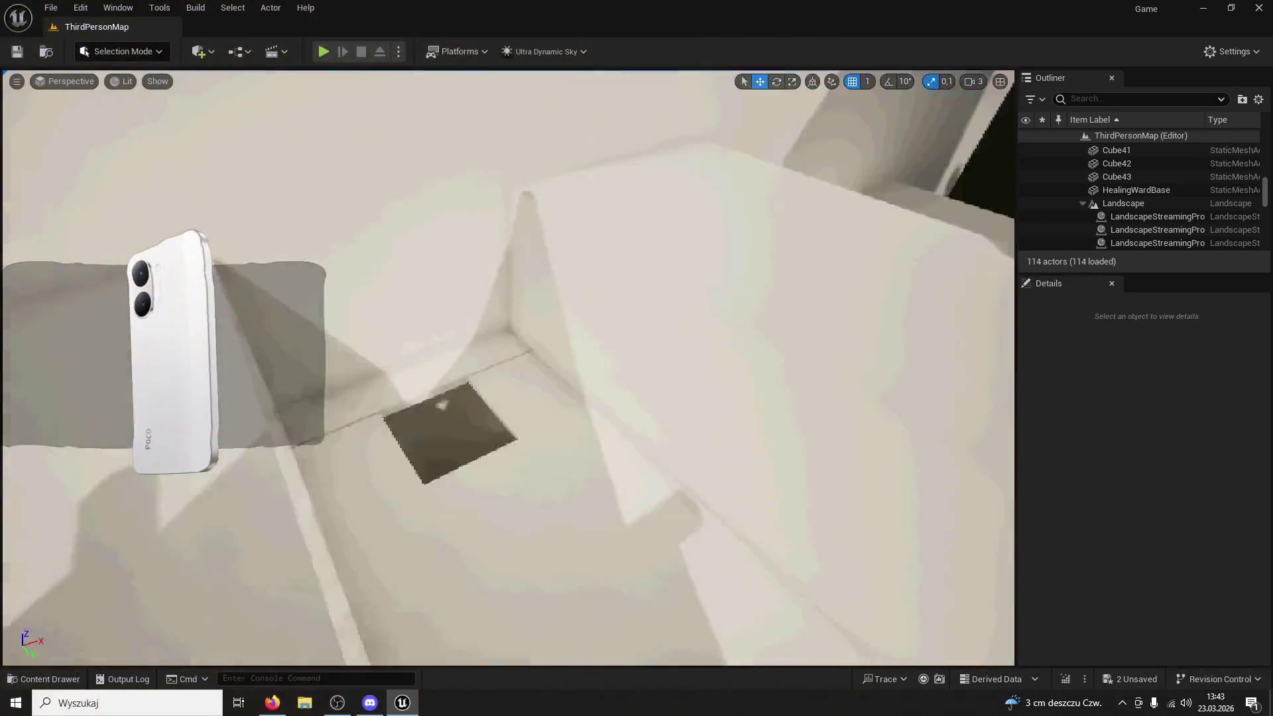
pyautogui.press('s')
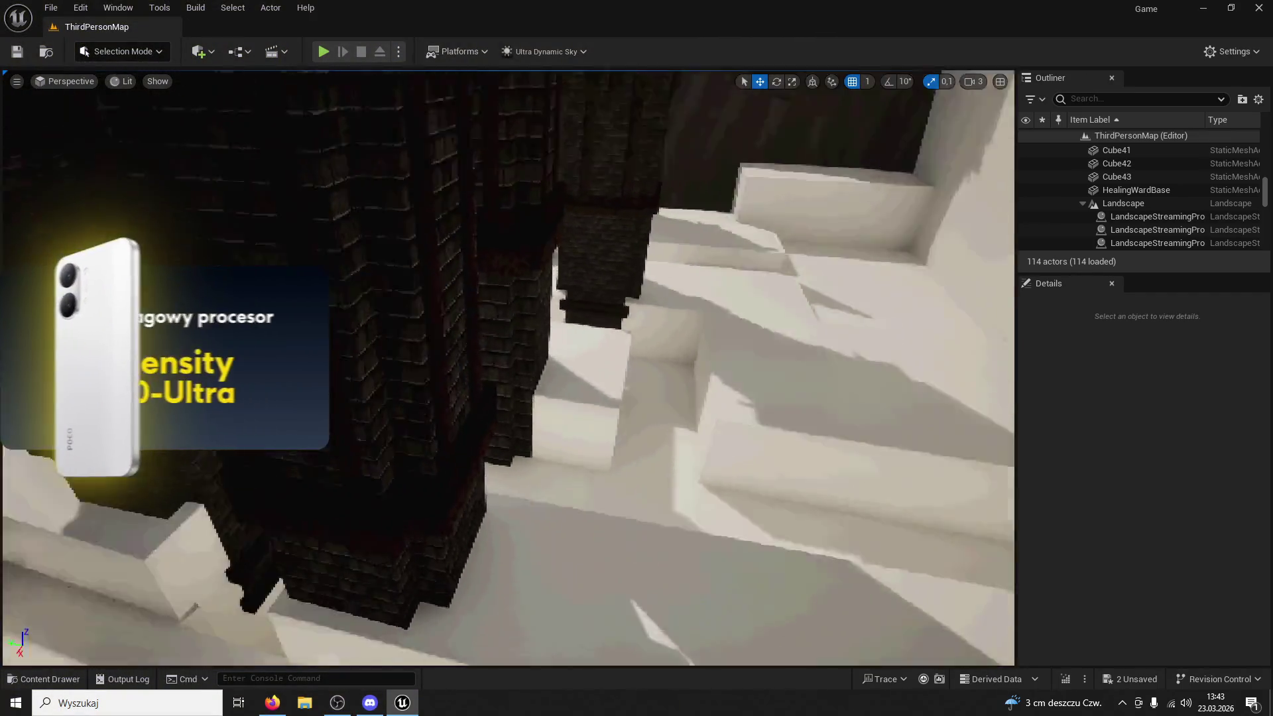
pyautogui.press('w')
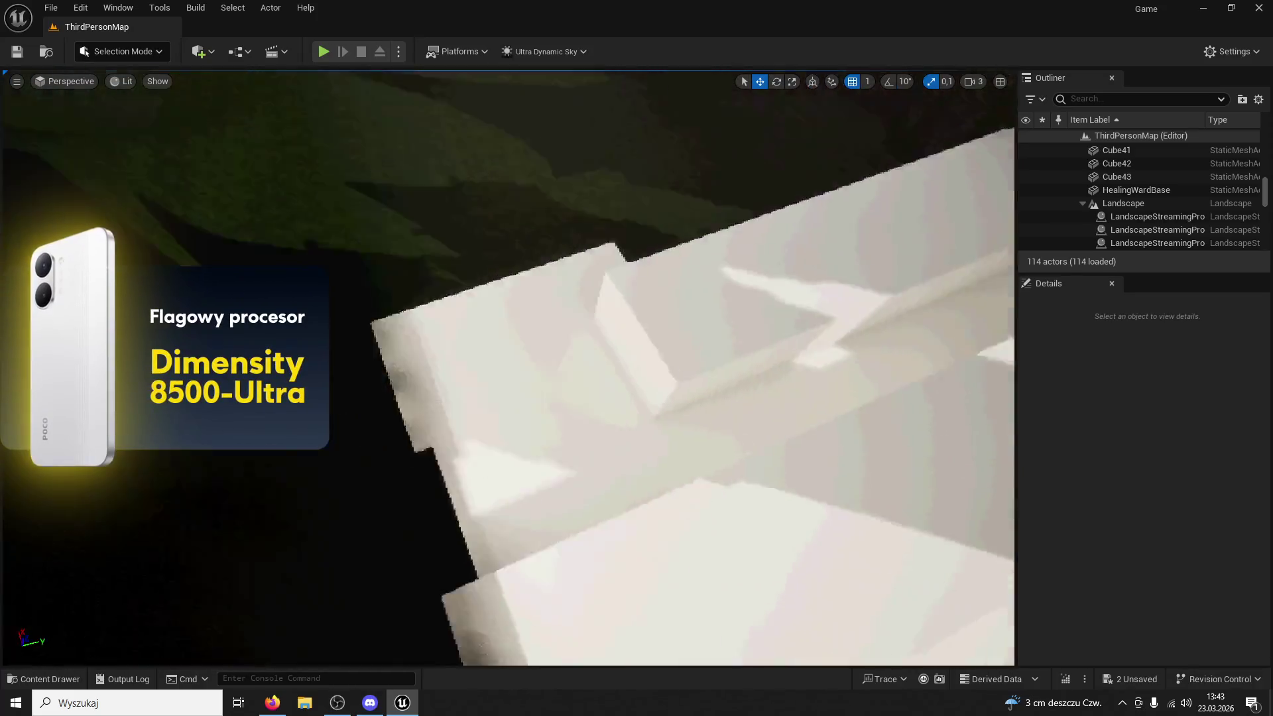
pyautogui.press('w')
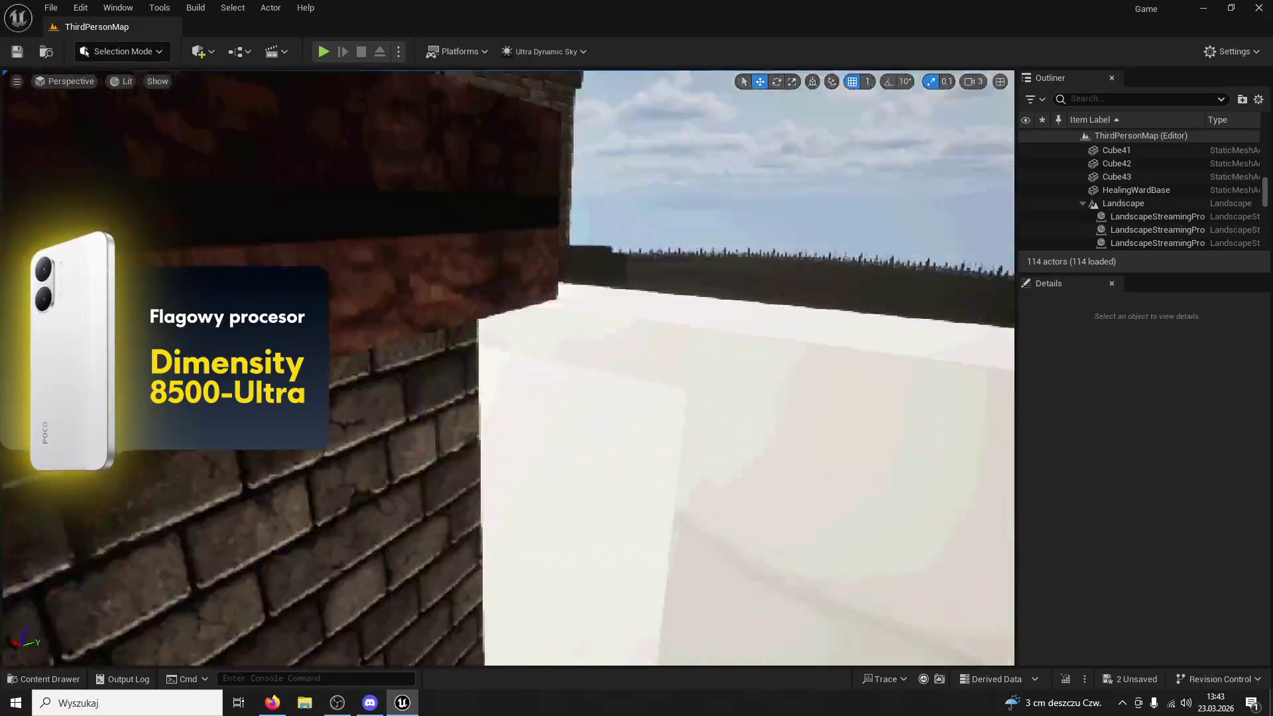
pyautogui.press('s')
# Fly low over the white blocks toward the brick towers, the white steps and the grass
pyautogui.press('w')
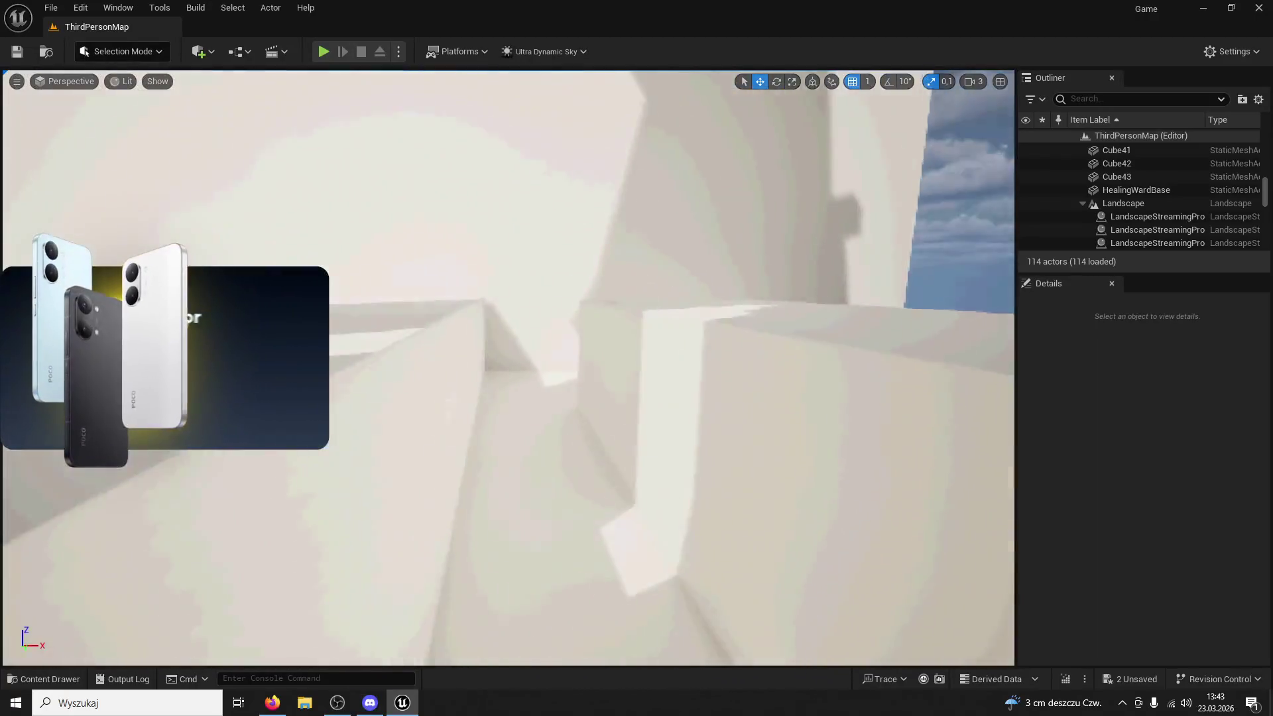
pyautogui.press('w')
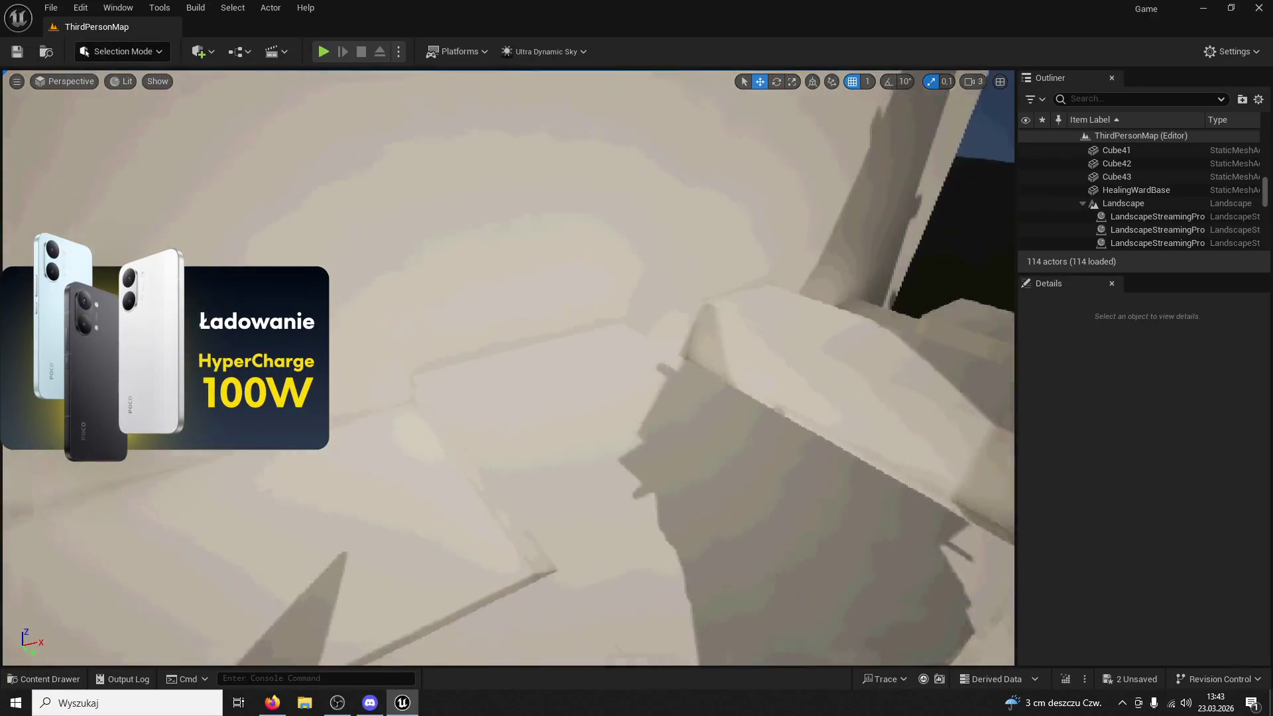
pyautogui.press('s')
pyautogui.press('w')
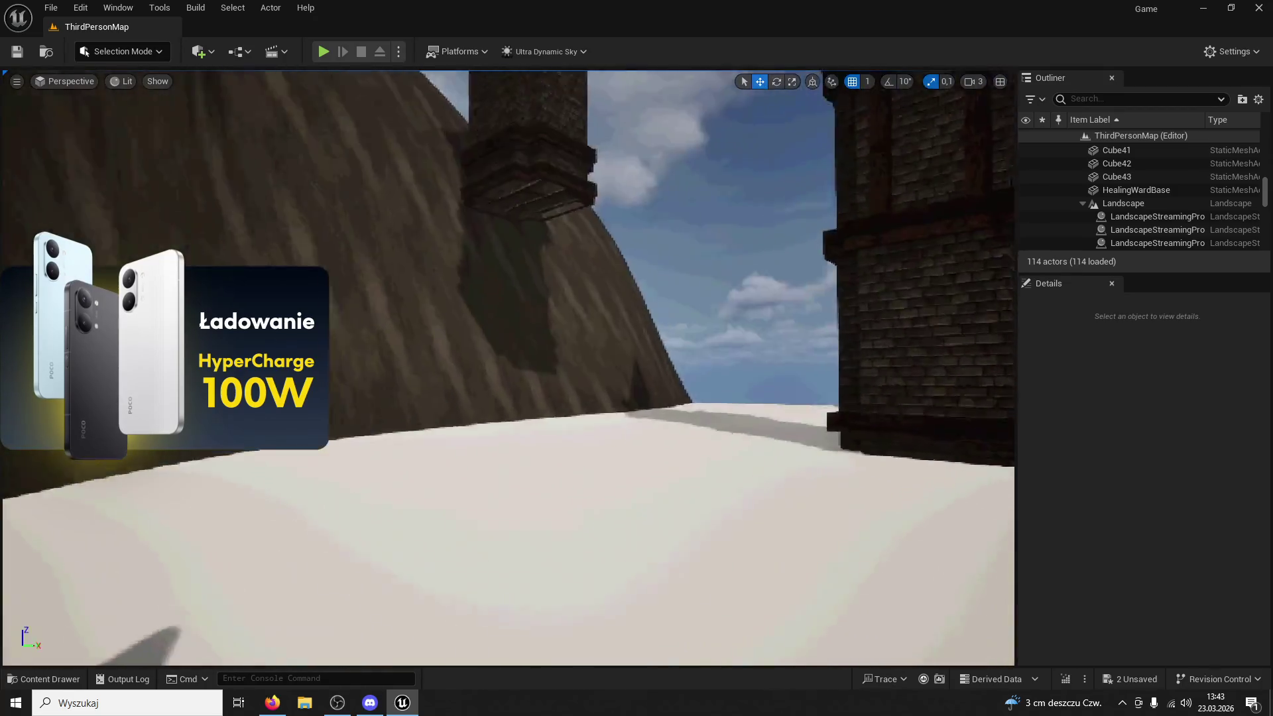
pyautogui.press('w')
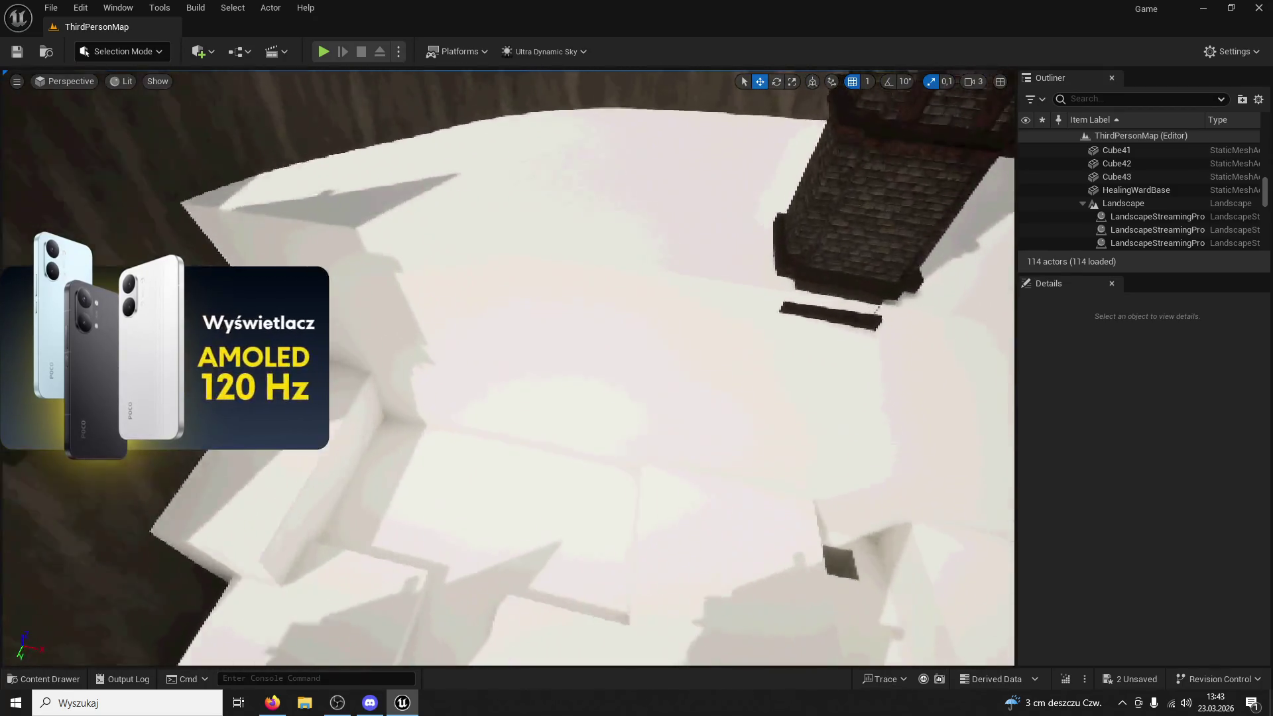
pyautogui.press('w')
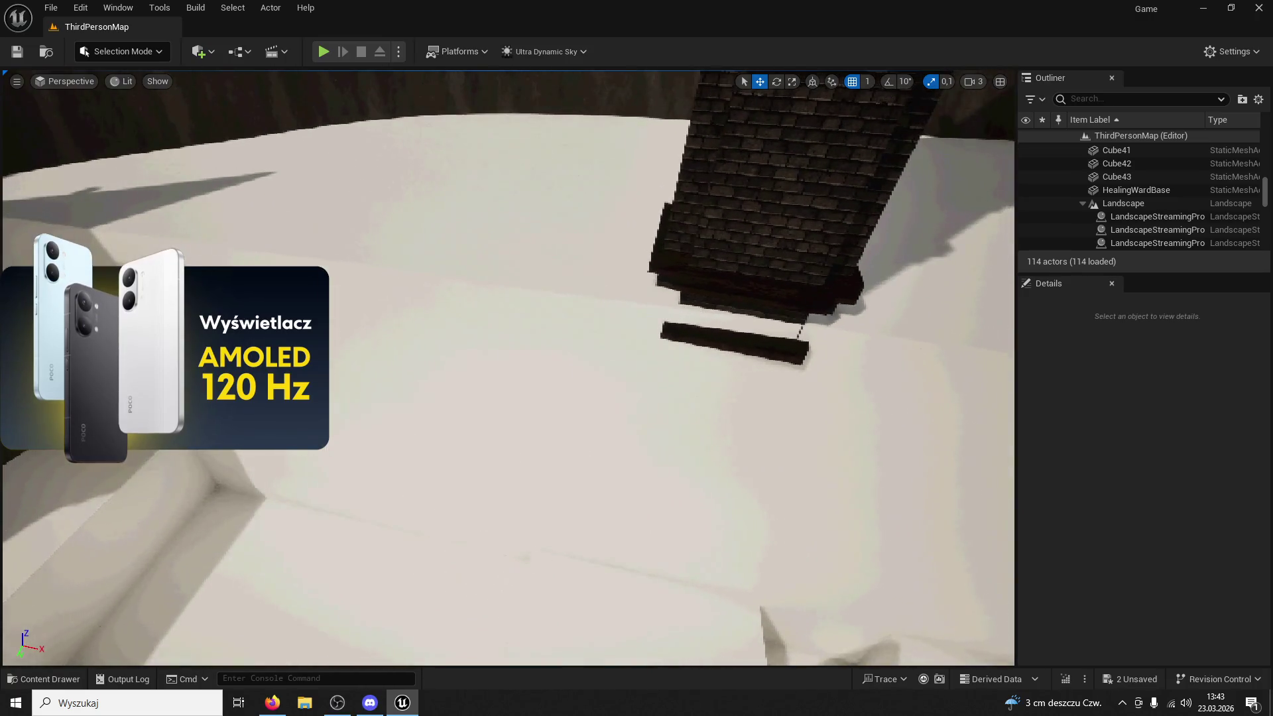
pyautogui.press('s')
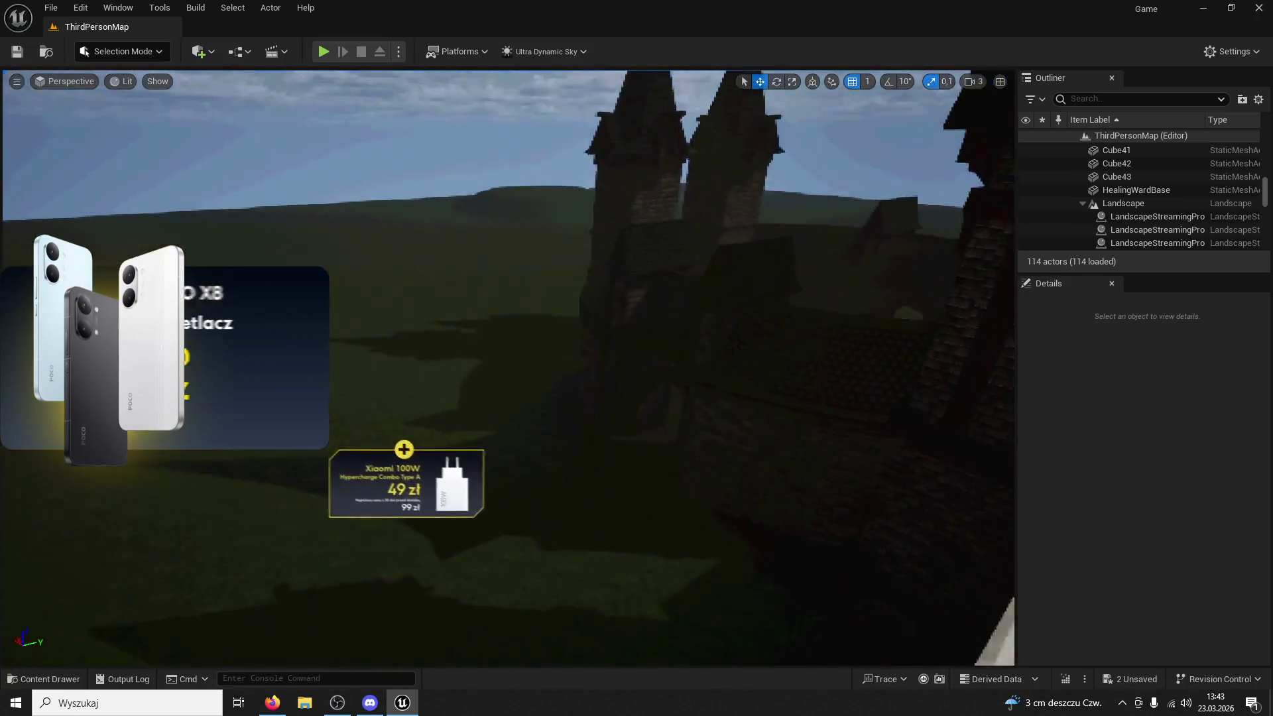
pyautogui.press('w')
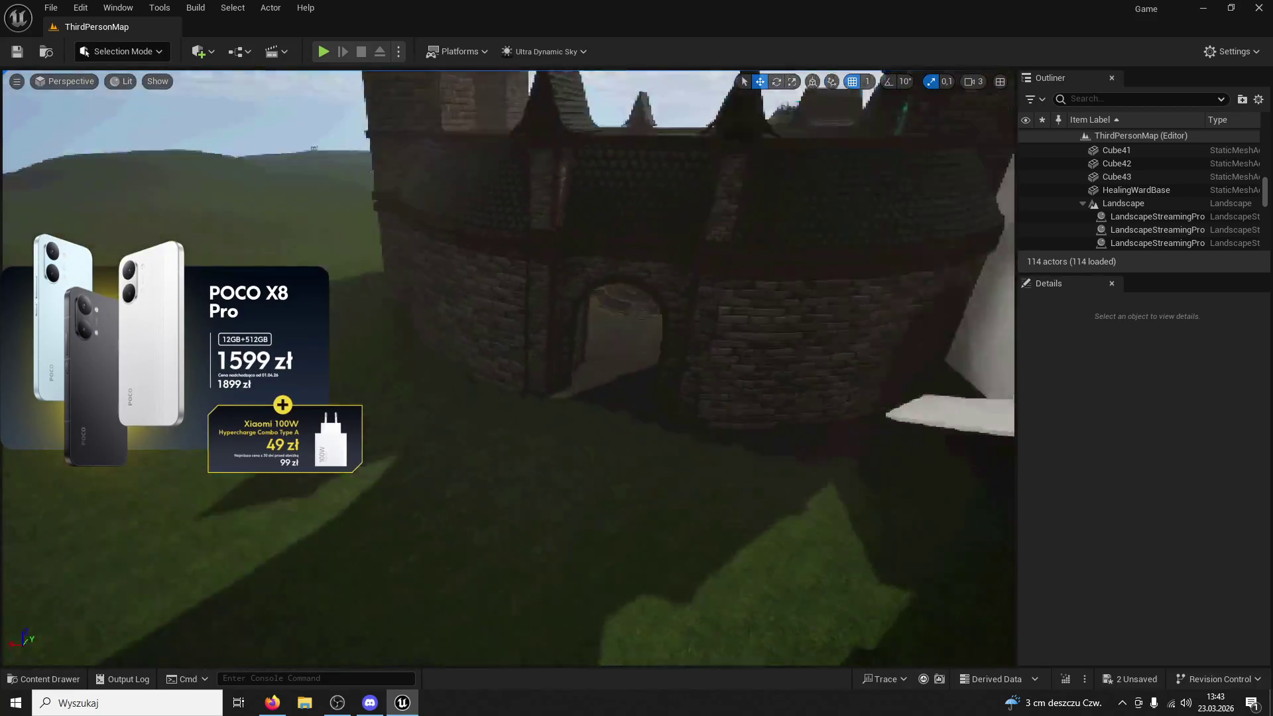
pyautogui.press('w')
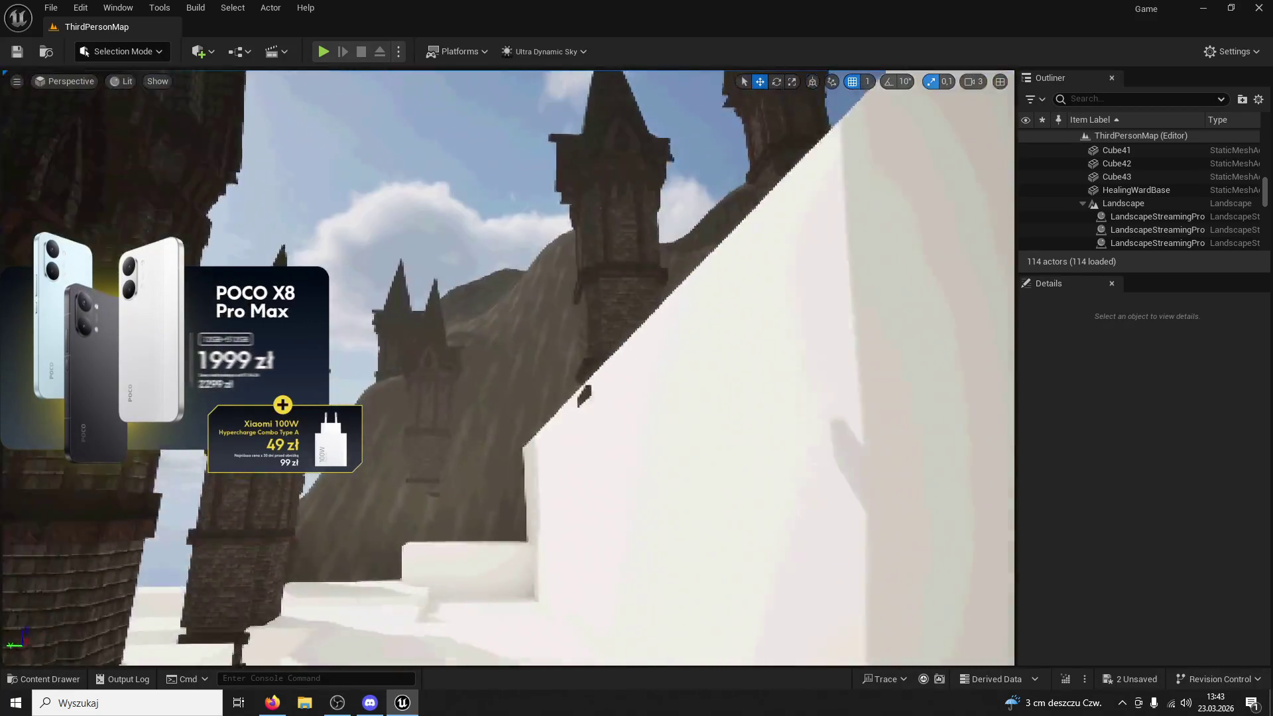
pyautogui.press('s')
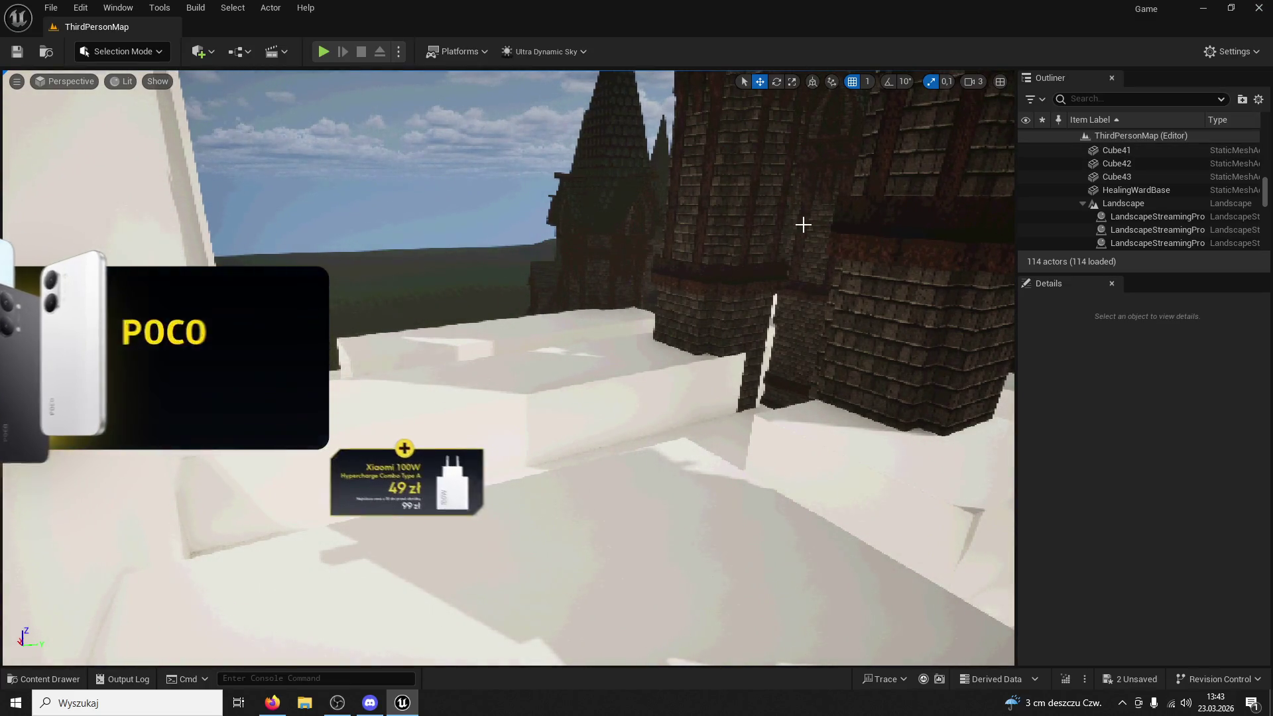
# Orbit across the white platform and towers to the green stained-glass window, then start a playtest
pyautogui.moveTo(767, 249)
pyautogui.mouseDown()
pyautogui.moveTo(663, 259)
pyautogui.moveTo(689, 238)
pyautogui.moveTo(643, 258)
pyautogui.moveTo(550, 262)
pyautogui.moveTo(677, 260)
pyautogui.mouseUp()
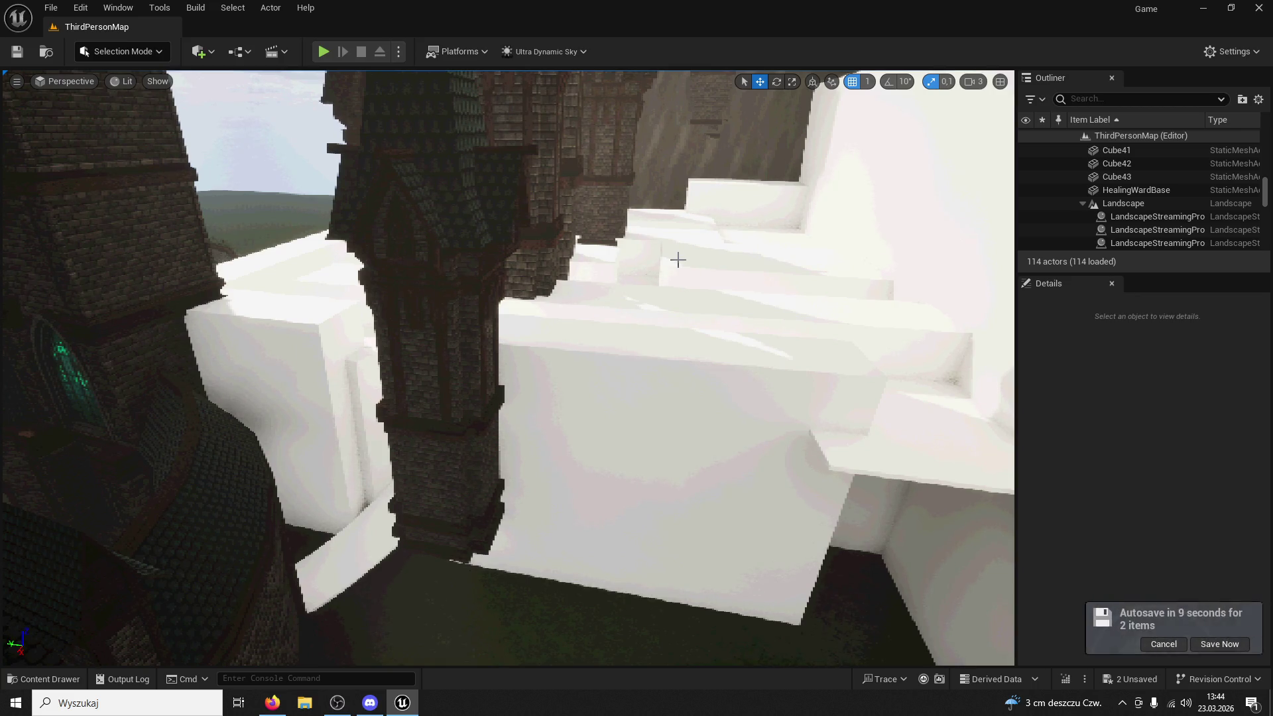
pyautogui.moveTo(678, 259)
pyautogui.mouseDown()
pyautogui.moveTo(597, 279)
pyautogui.moveTo(531, 265)
pyautogui.moveTo(564, 252)
pyautogui.moveTo(630, 298)
pyautogui.moveTo(504, 285)
pyautogui.moveTo(637, 279)
pyautogui.mouseUp()
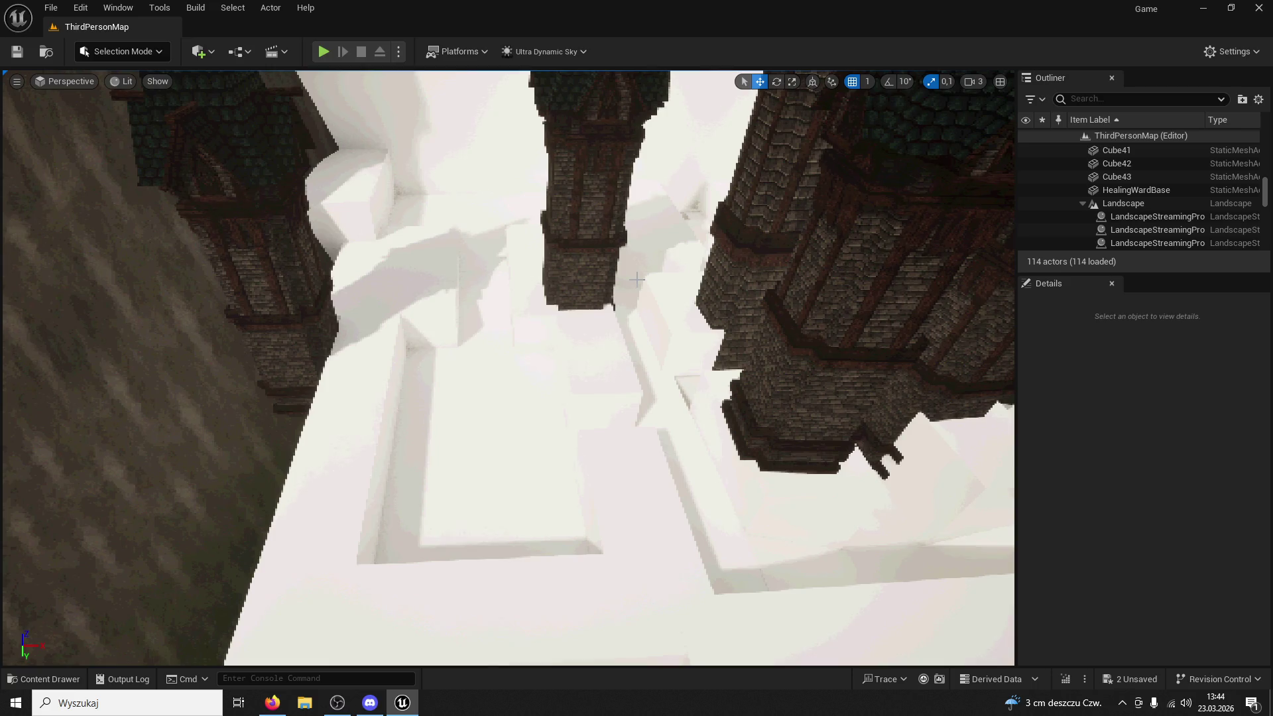
pyautogui.moveTo(636, 280)
pyautogui.mouseDown()
pyautogui.moveTo(530, 199)
pyautogui.moveTo(391, 129)
pyautogui.moveTo(375, 487)
pyautogui.moveTo(376, 252)
pyautogui.moveTo(365, 398)
pyautogui.moveTo(352, 358)
pyautogui.moveTo(285, 364)
pyautogui.moveTo(383, 482)
pyautogui.moveTo(421, 468)
pyautogui.moveTo(420, 437)
pyautogui.moveTo(444, 464)
pyautogui.moveTo(397, 438)
pyautogui.mouseUp()
pyautogui.moveTo(421, 478)
pyautogui.mouseDown()
pyautogui.moveTo(418, 497)
pyautogui.moveTo(428, 460)
pyautogui.moveTo(421, 479)
pyautogui.mouseUp()
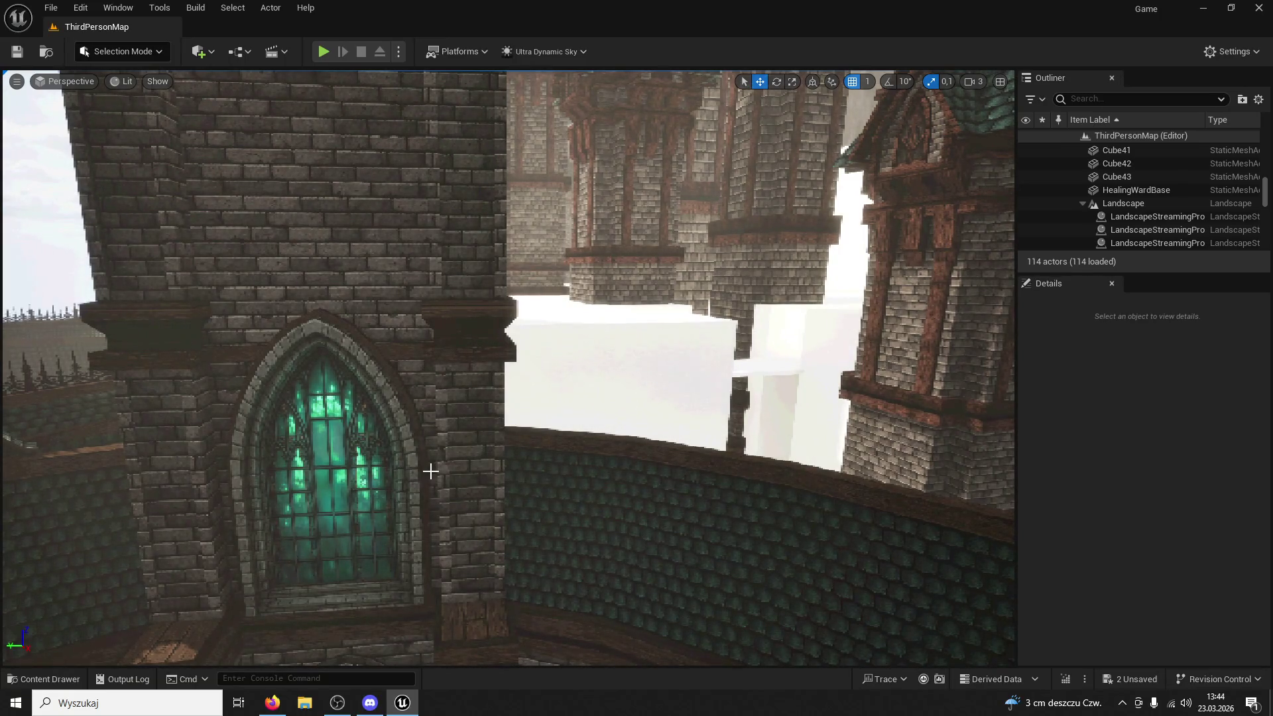
pyautogui.click(324, 52)
# Refocus the running game and run the character forward through the courtyard
pyautogui.press('super')
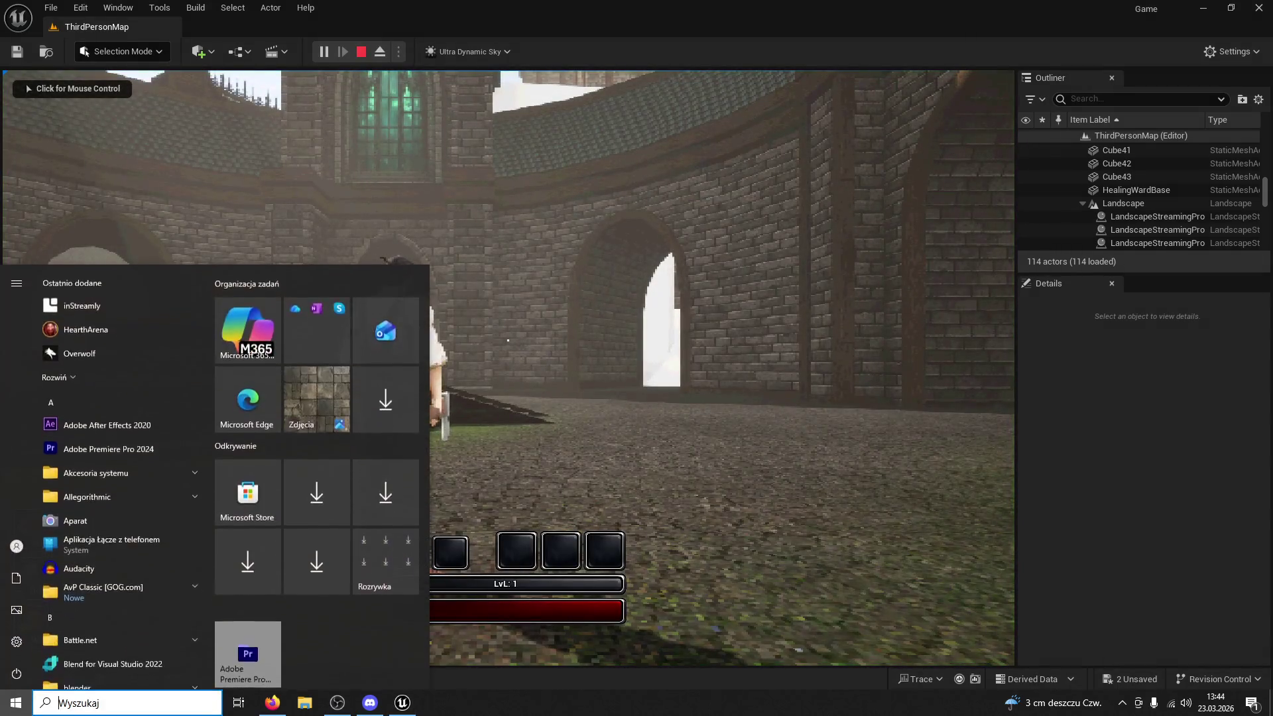
pyautogui.click(272, 703)
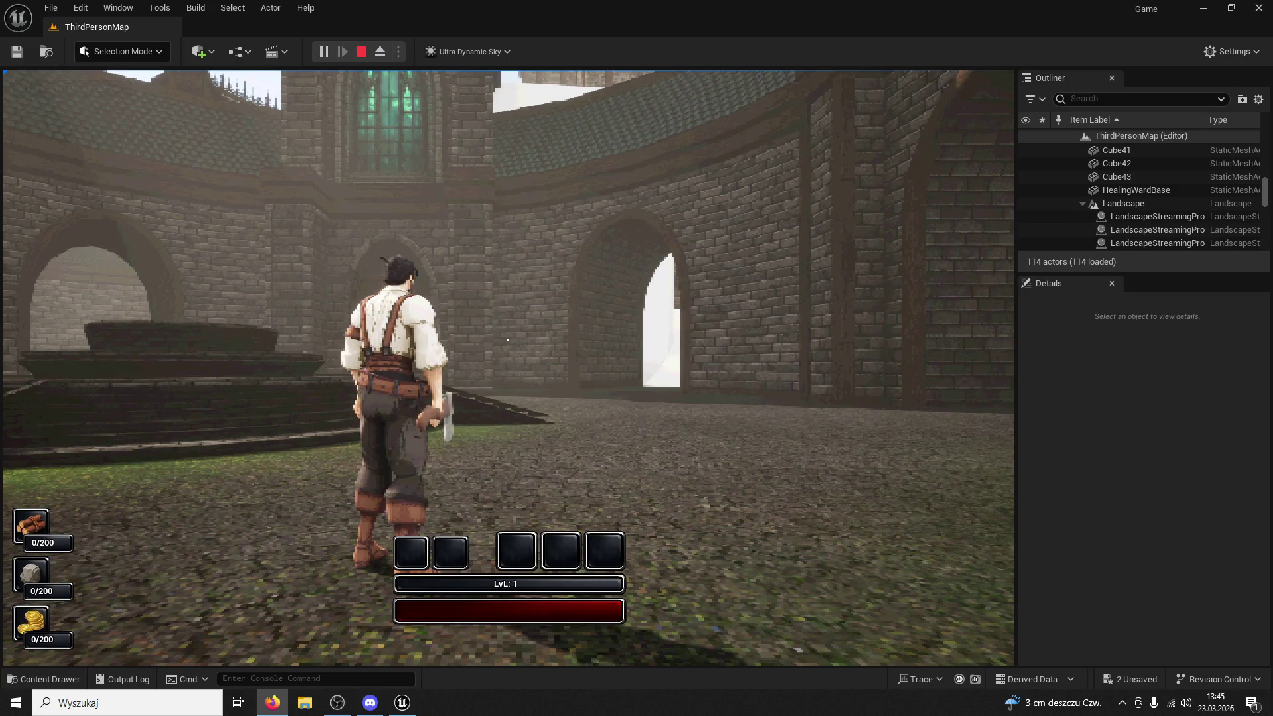
pyautogui.click(826, 190)
pyautogui.press('w')
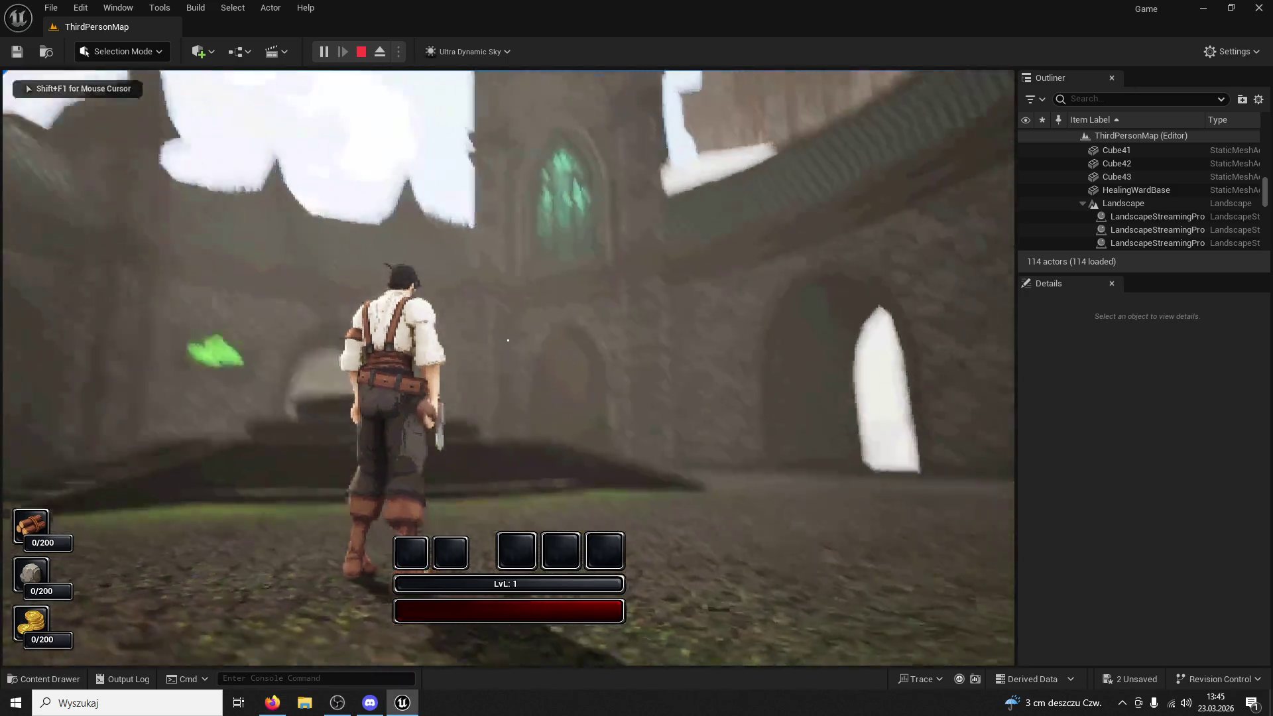
pyautogui.press('w')
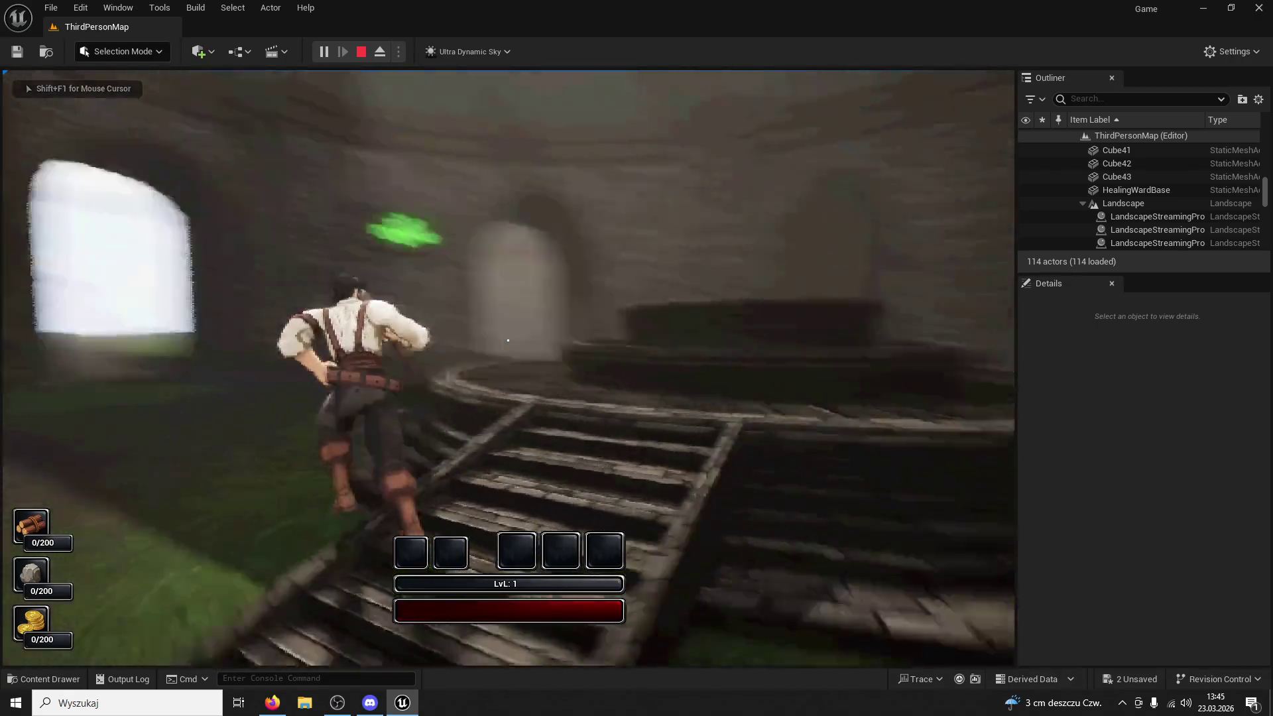
# Run up onto the round stone platform, jump off, and head down the stone corridor
pyautogui.press('w')
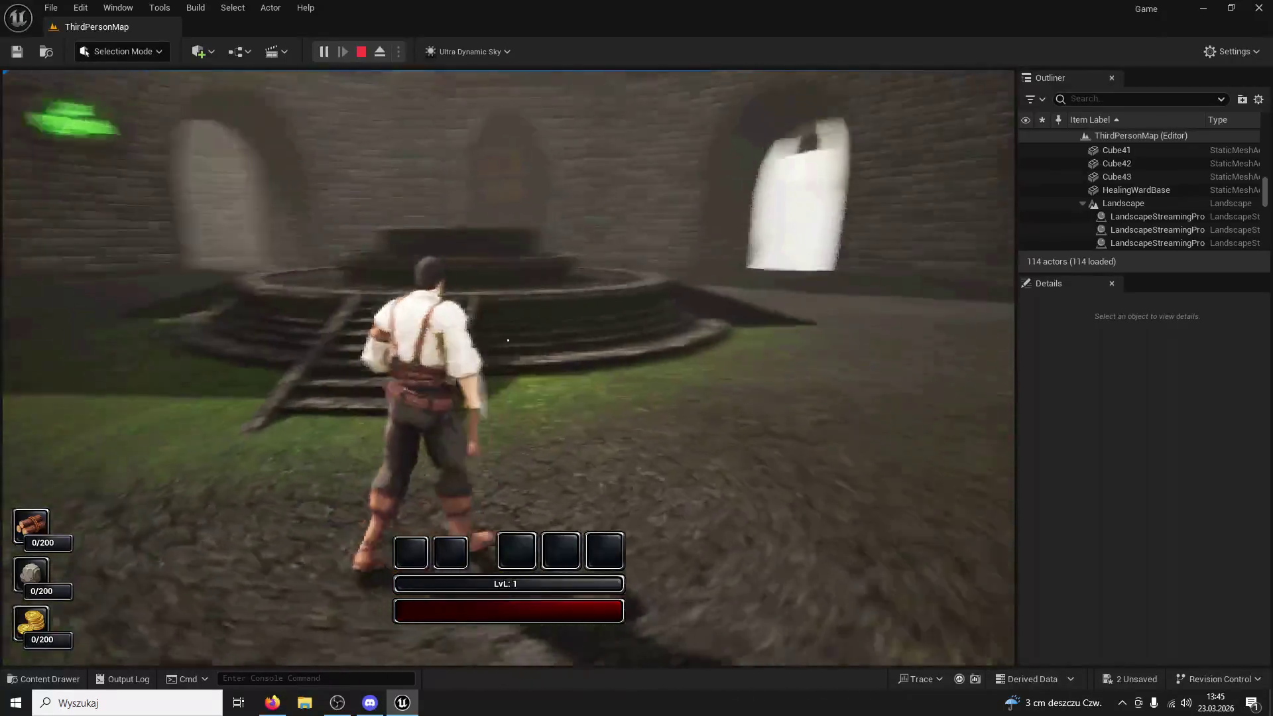
pyautogui.press('w')
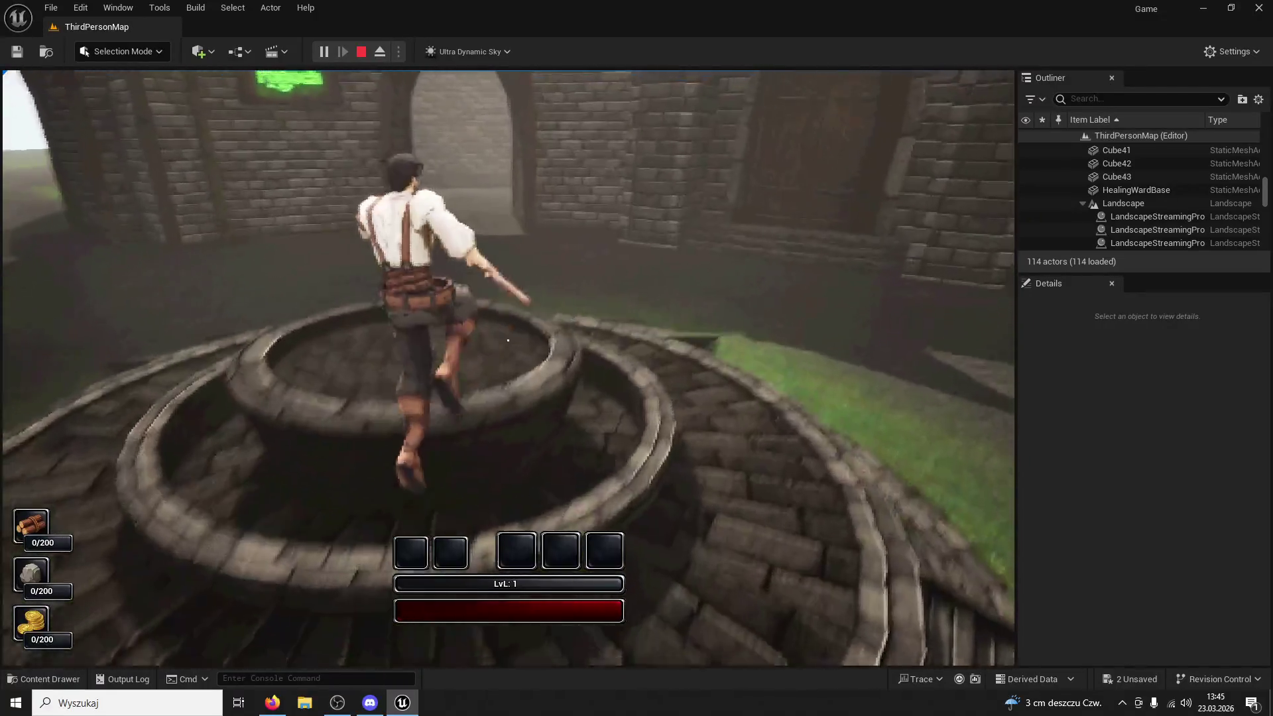
pyautogui.press('w')
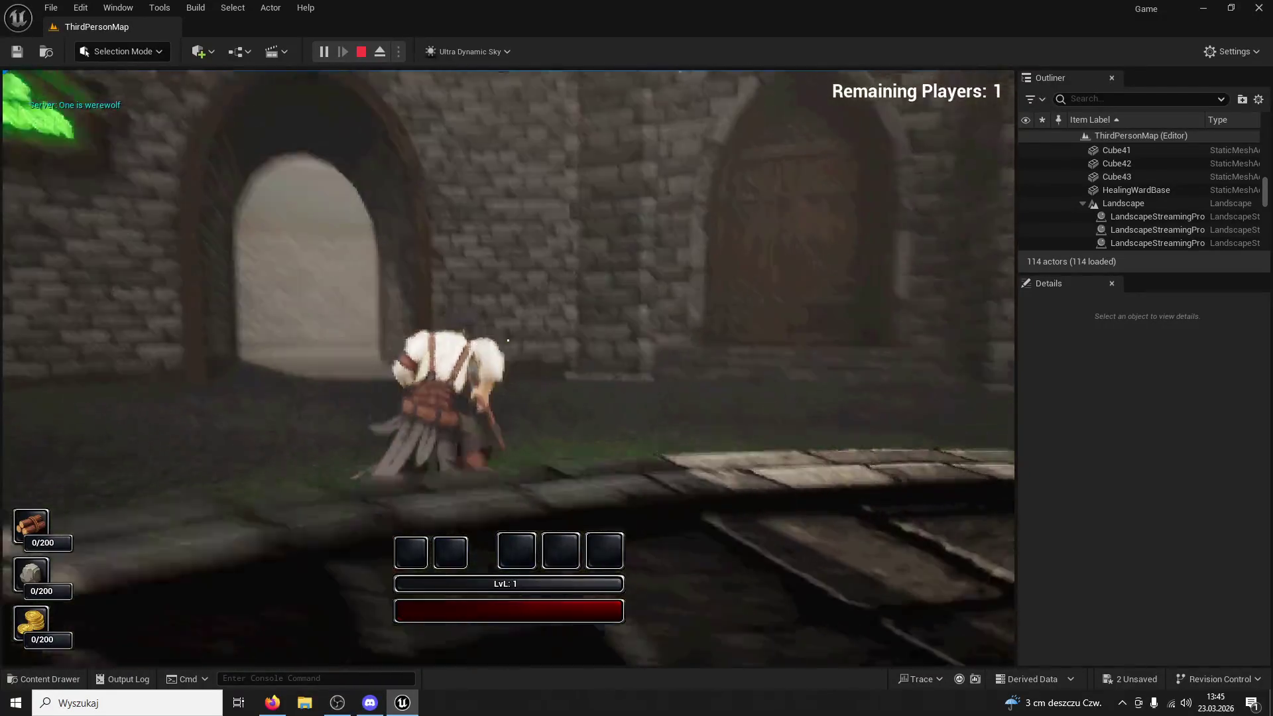
pyautogui.press('w')
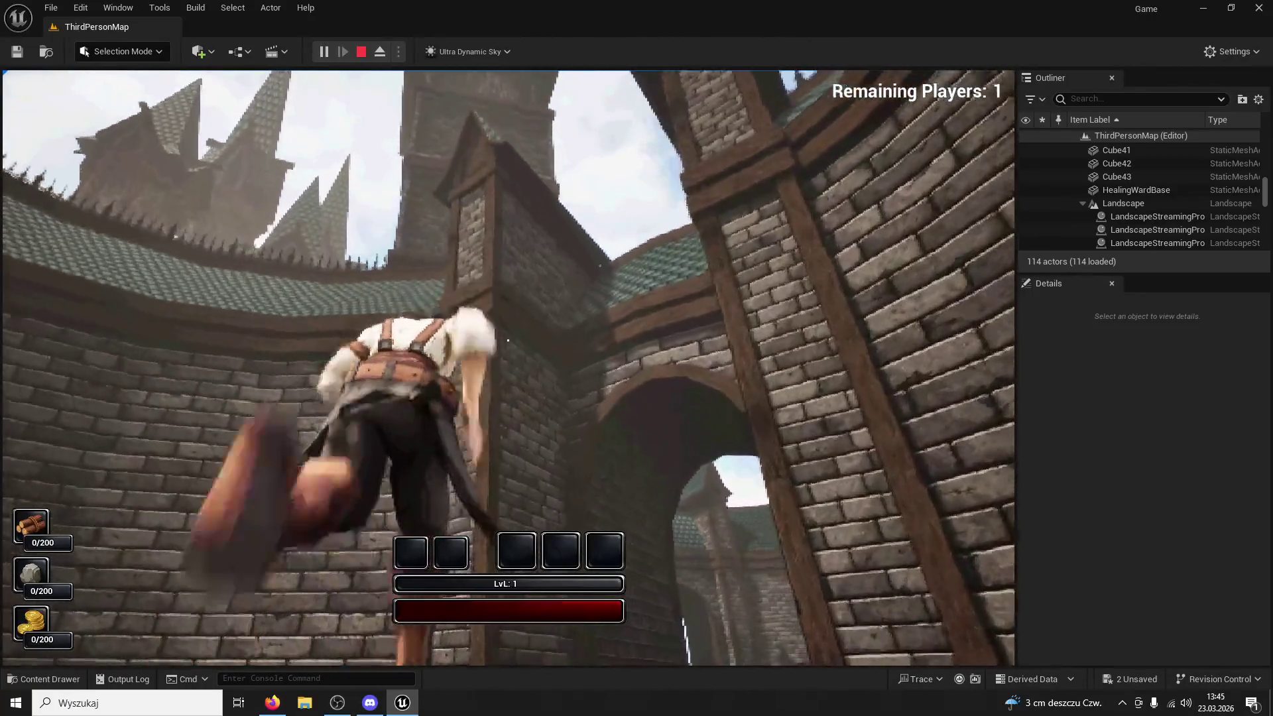
pyautogui.press('w')
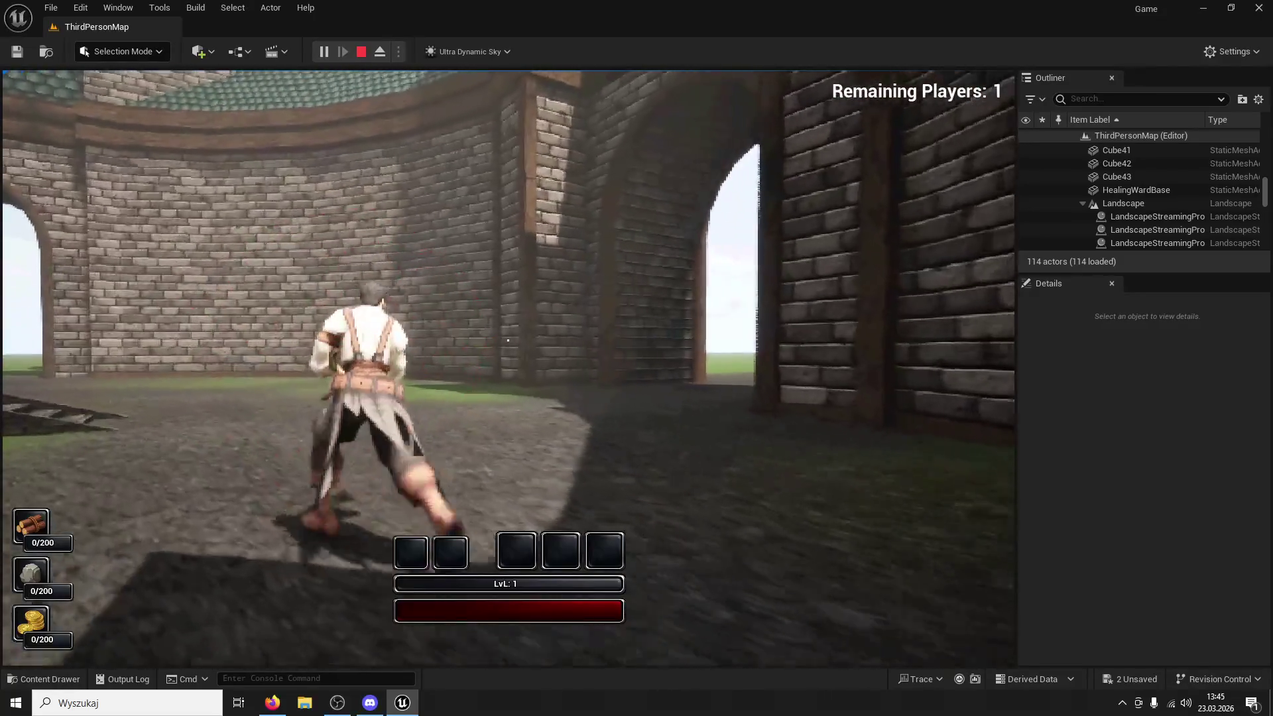
pyautogui.press('w')
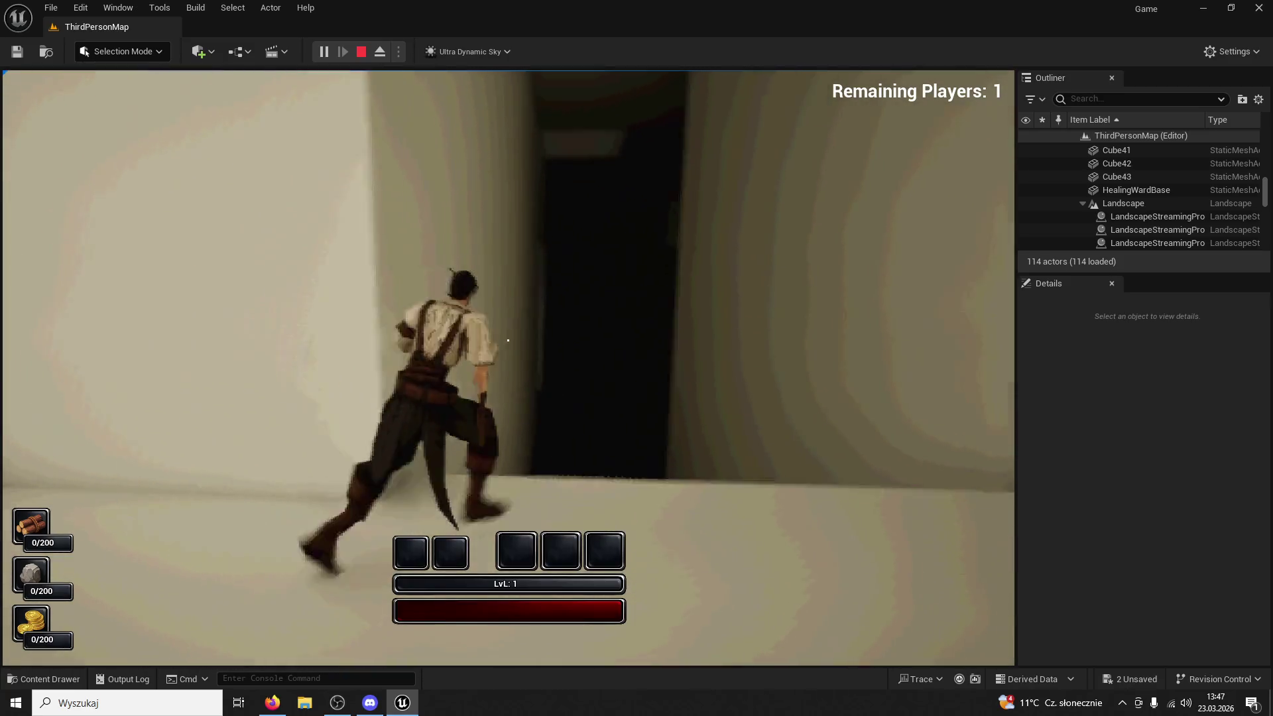
# Run into the dark corner, turn back, swing the axe and run along the brick wall
pyautogui.press('w')
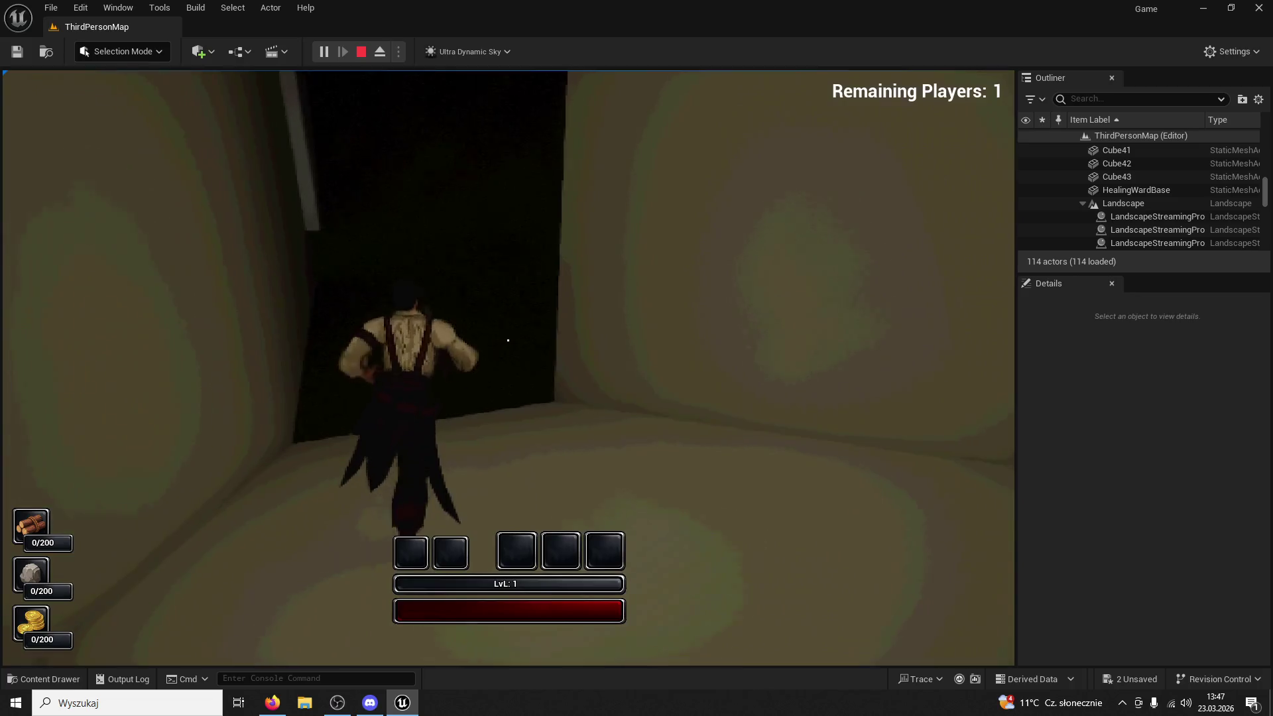
pyautogui.press('w')
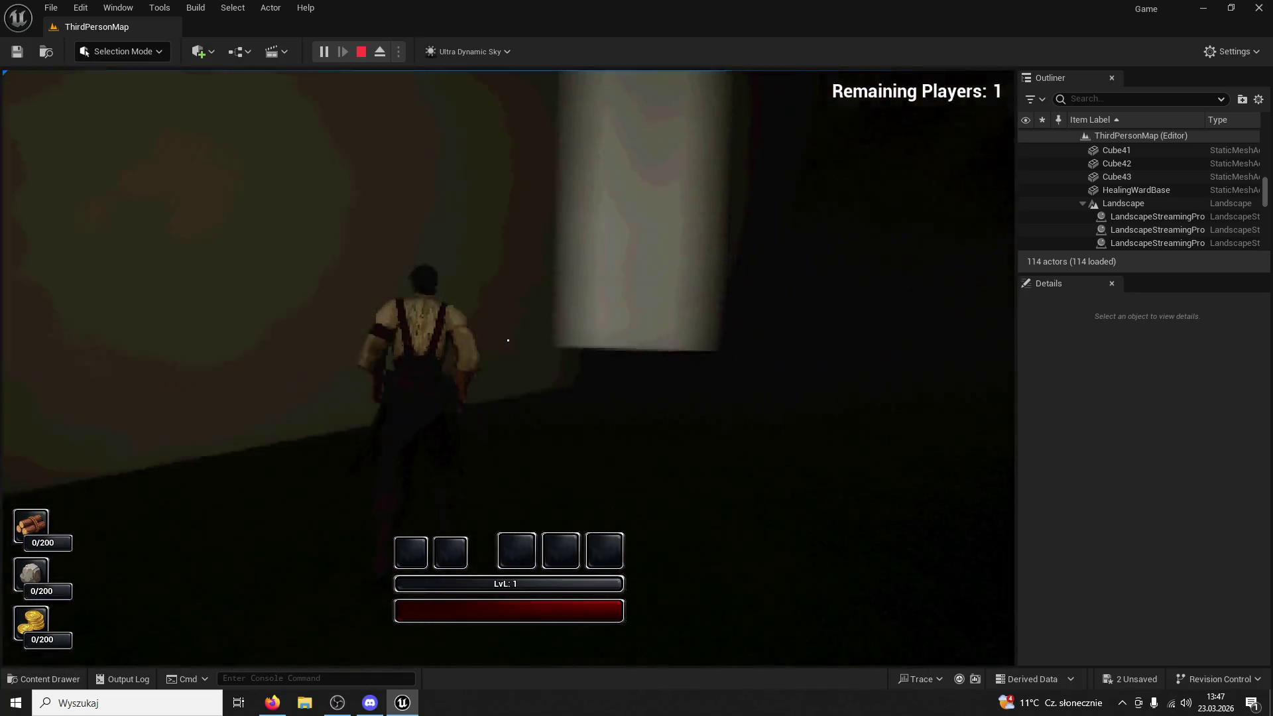
pyautogui.press('s')
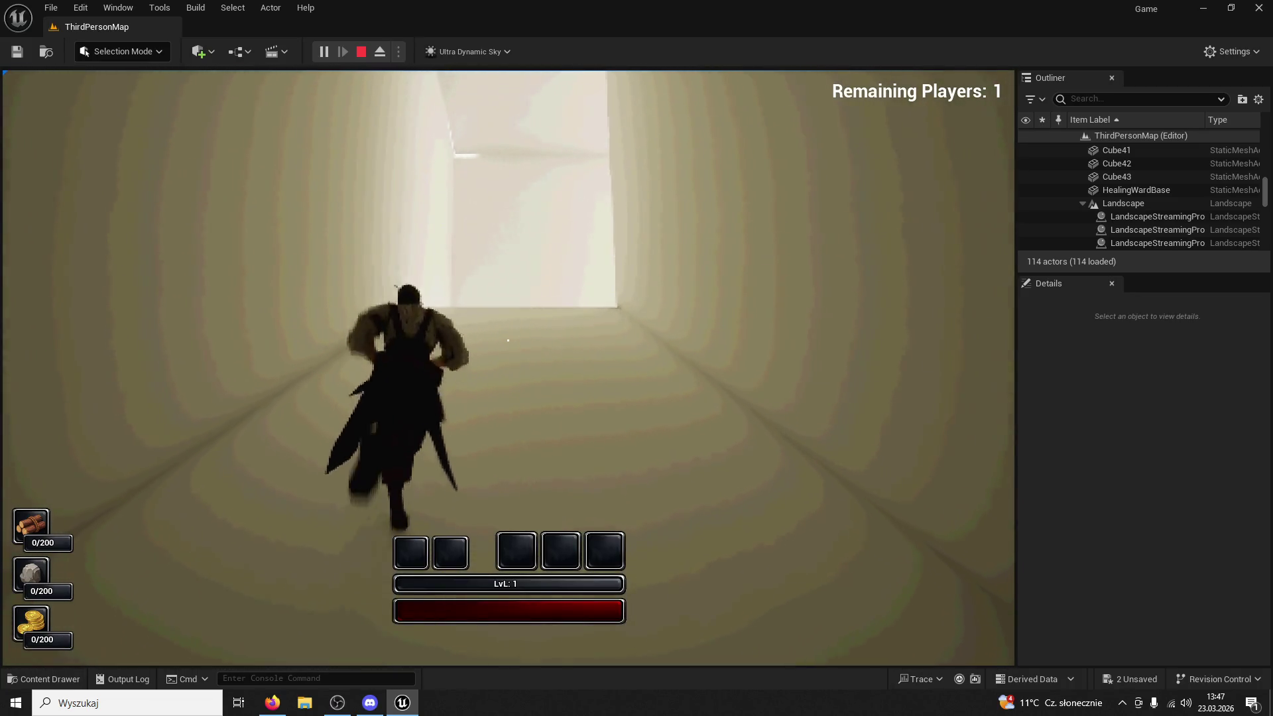
pyautogui.press('w')
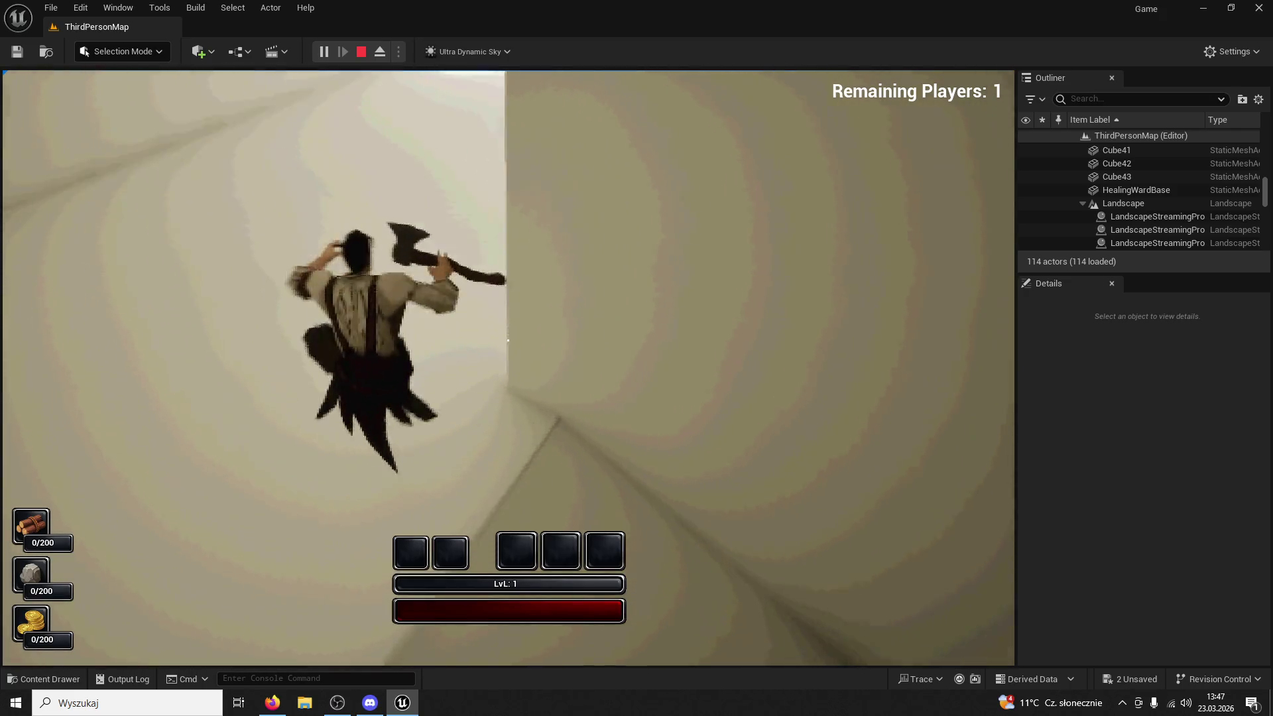
pyautogui.press('w')
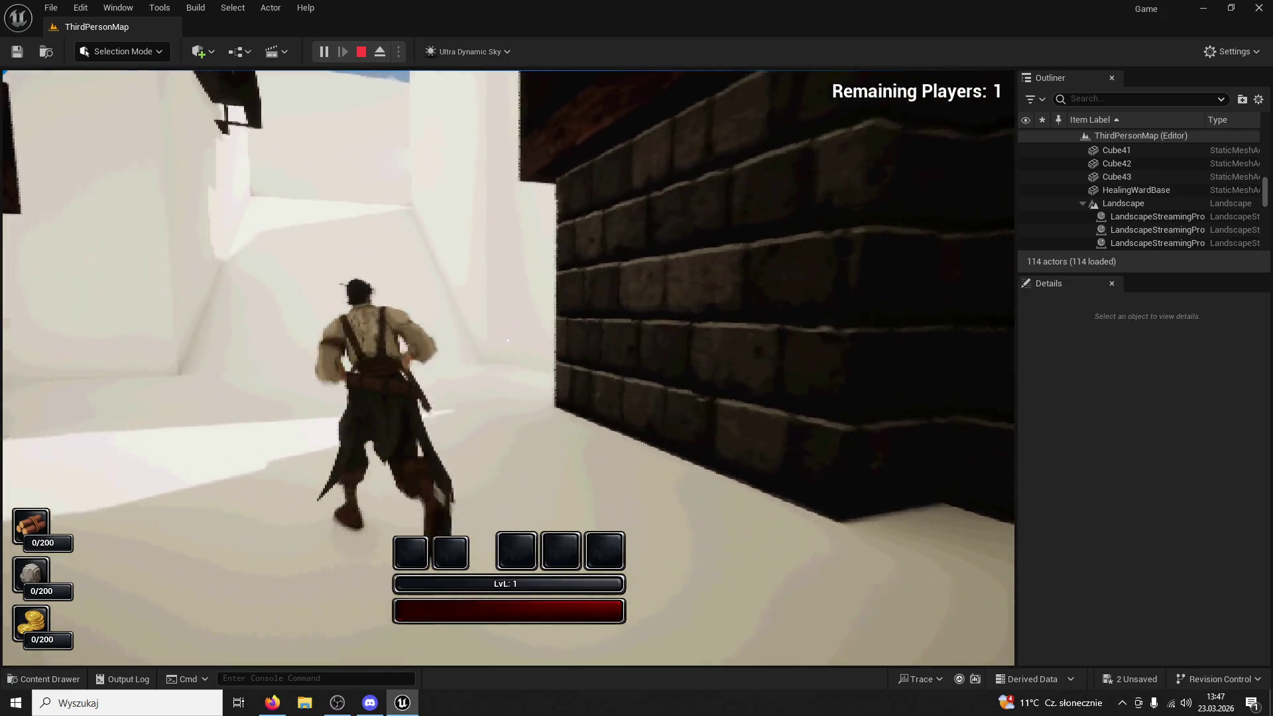
pyautogui.press('w')
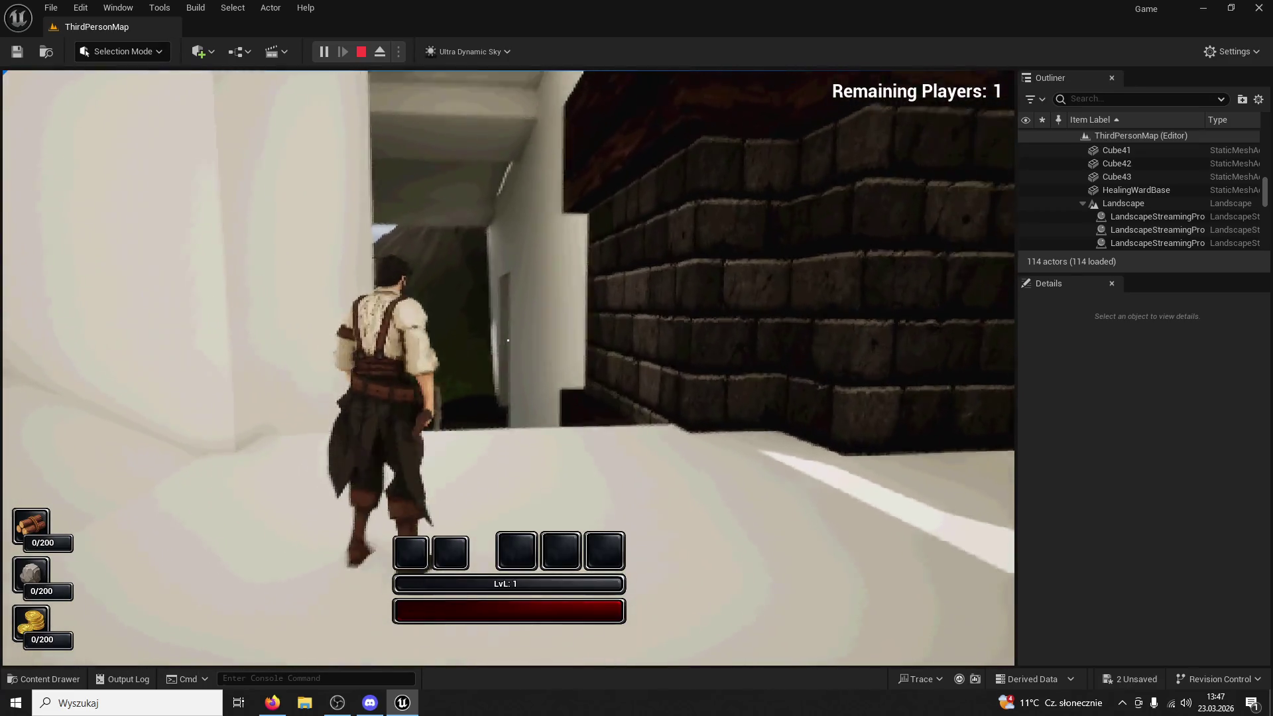
pyautogui.press('w')
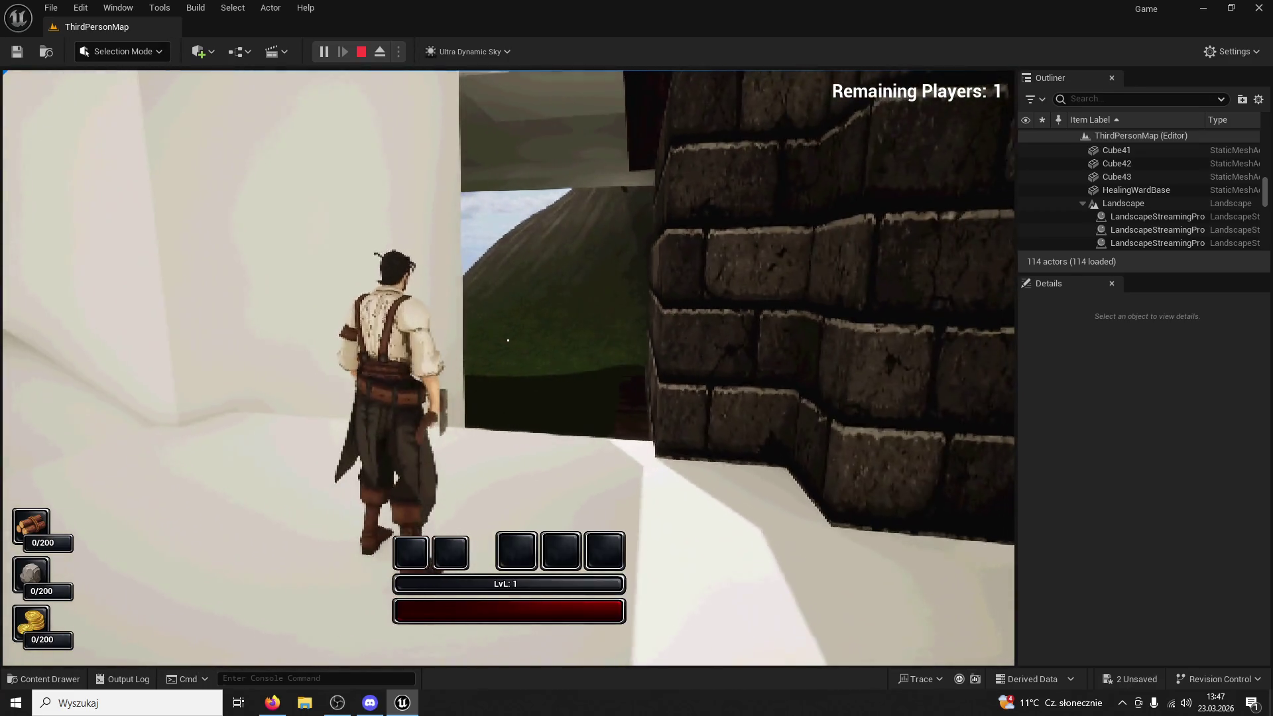
pyautogui.press('w')
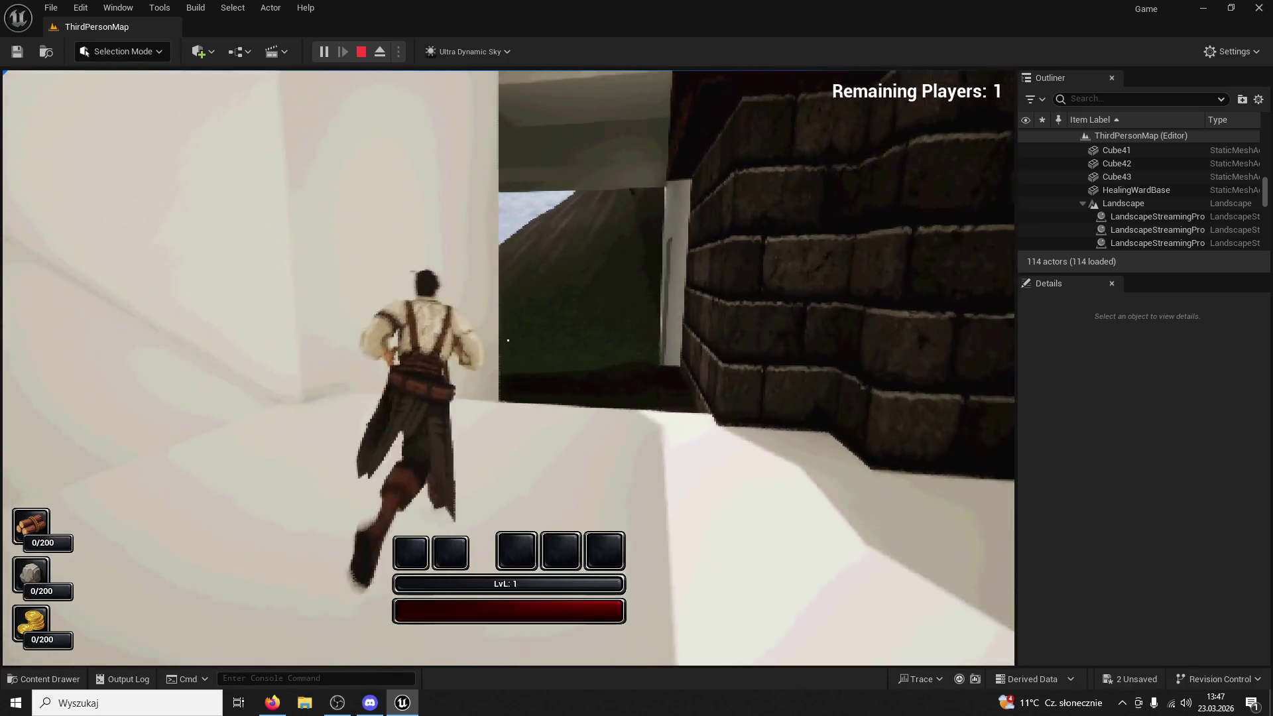
# Run out onto the grass along the white wall, past the brick building, into a narrow corridor
pyautogui.press('w')
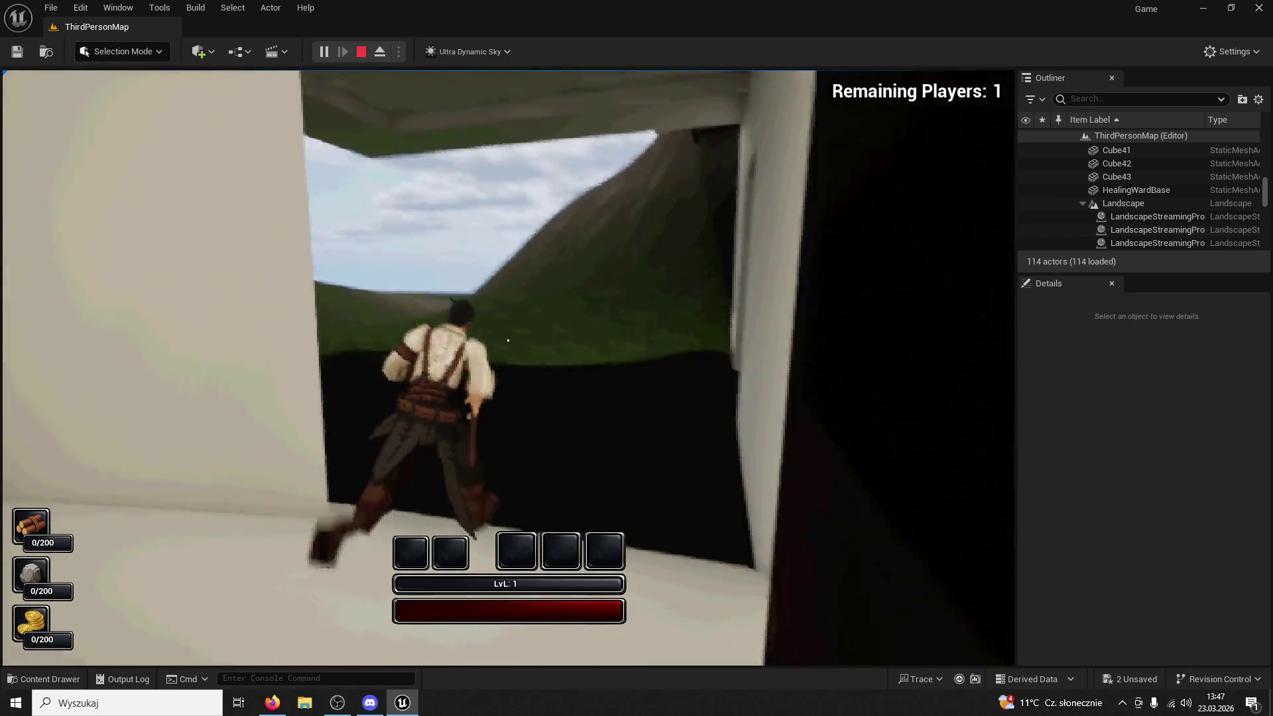
pyautogui.press('w')
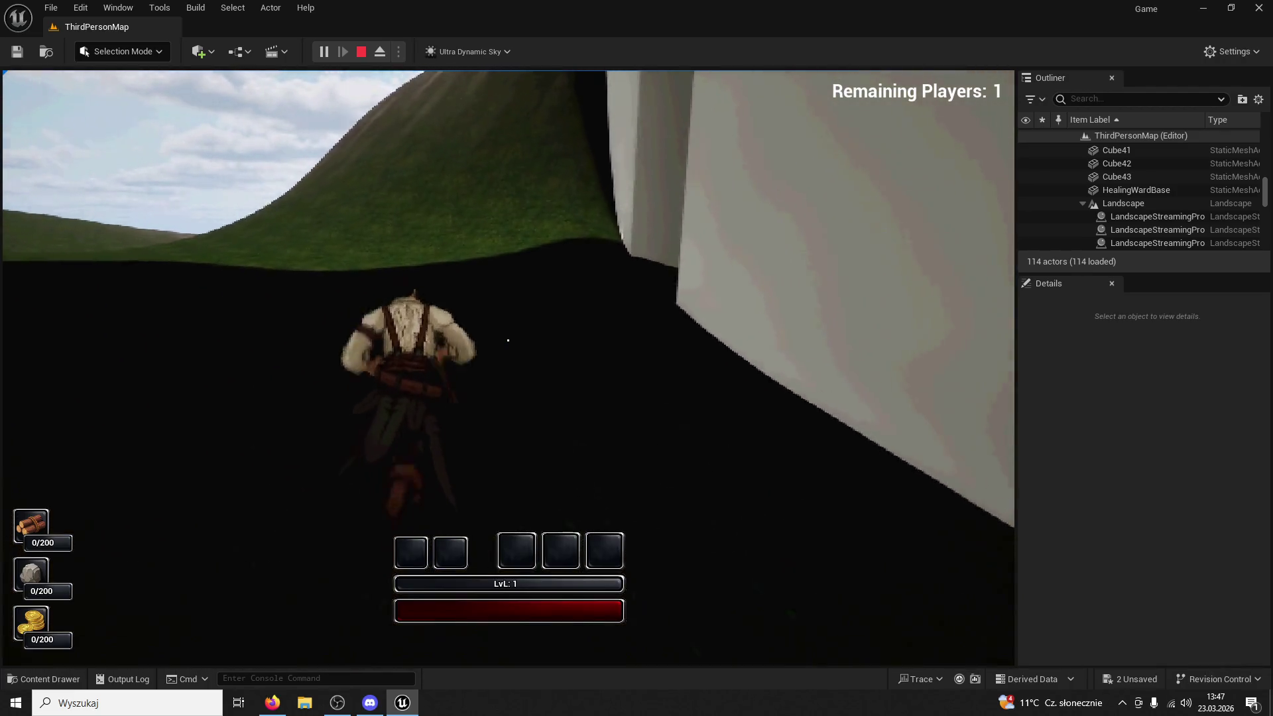
pyautogui.press('w')
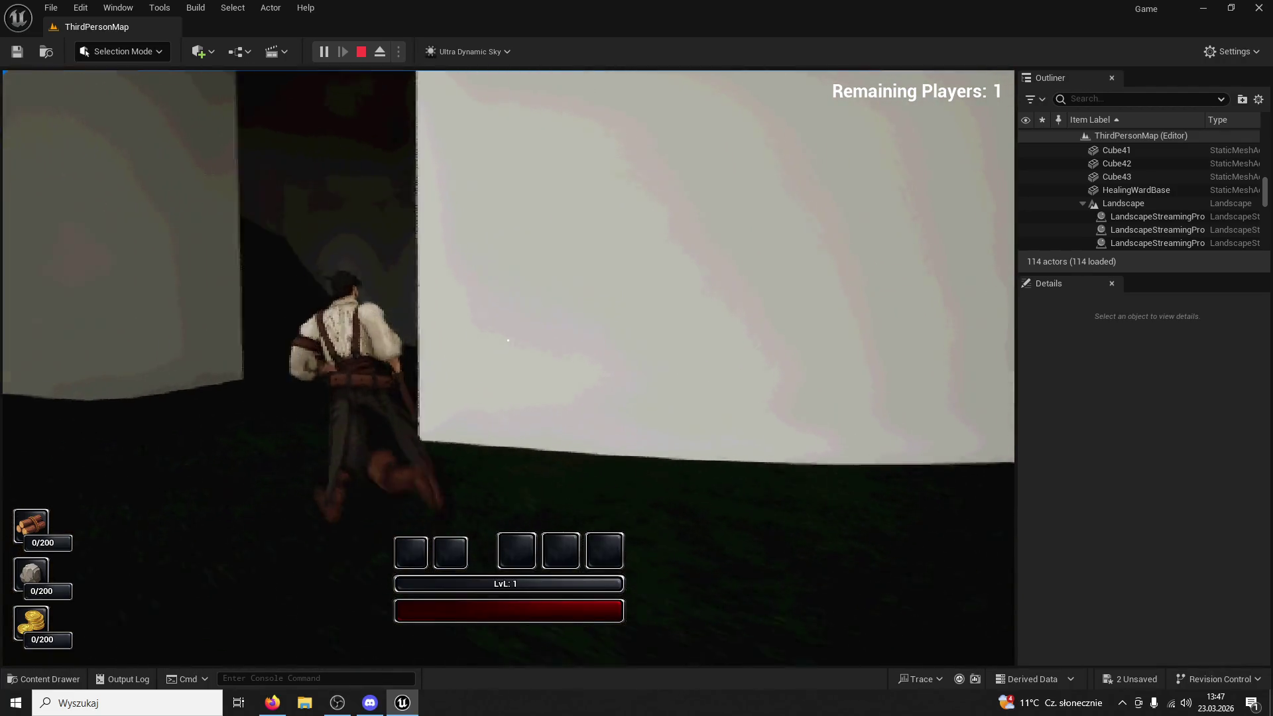
pyautogui.press('w')
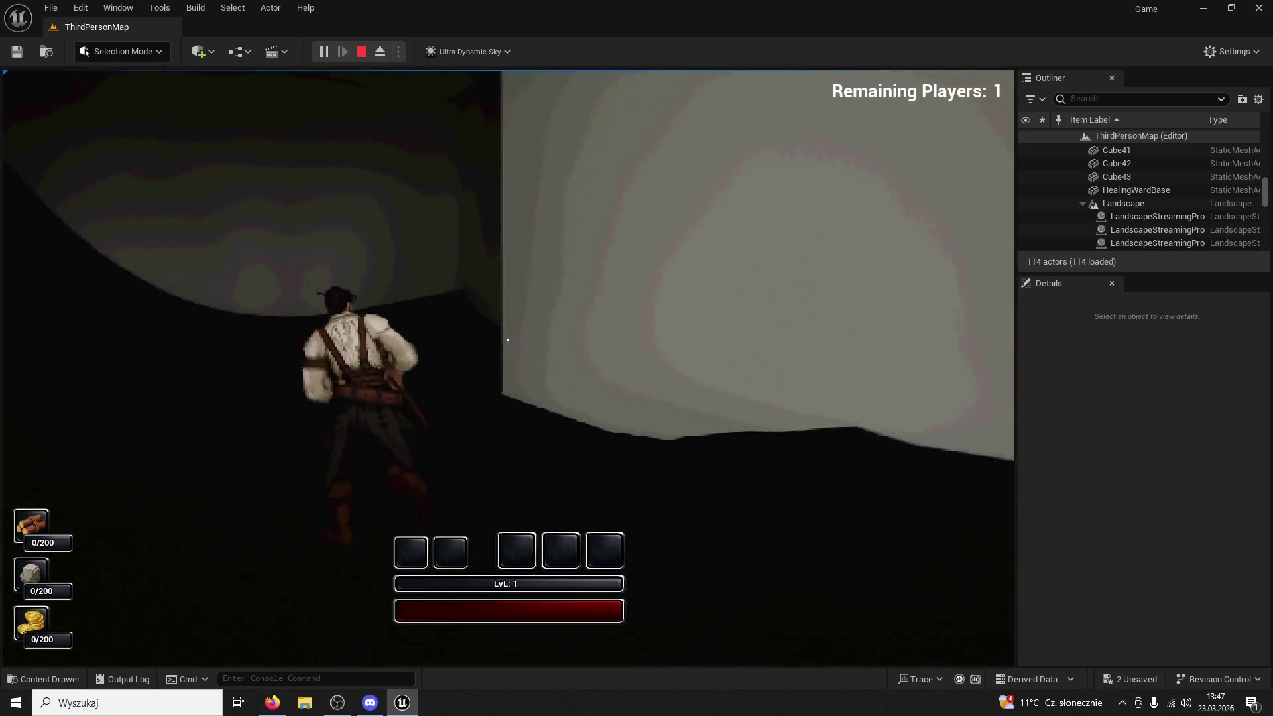
pyautogui.press('w')
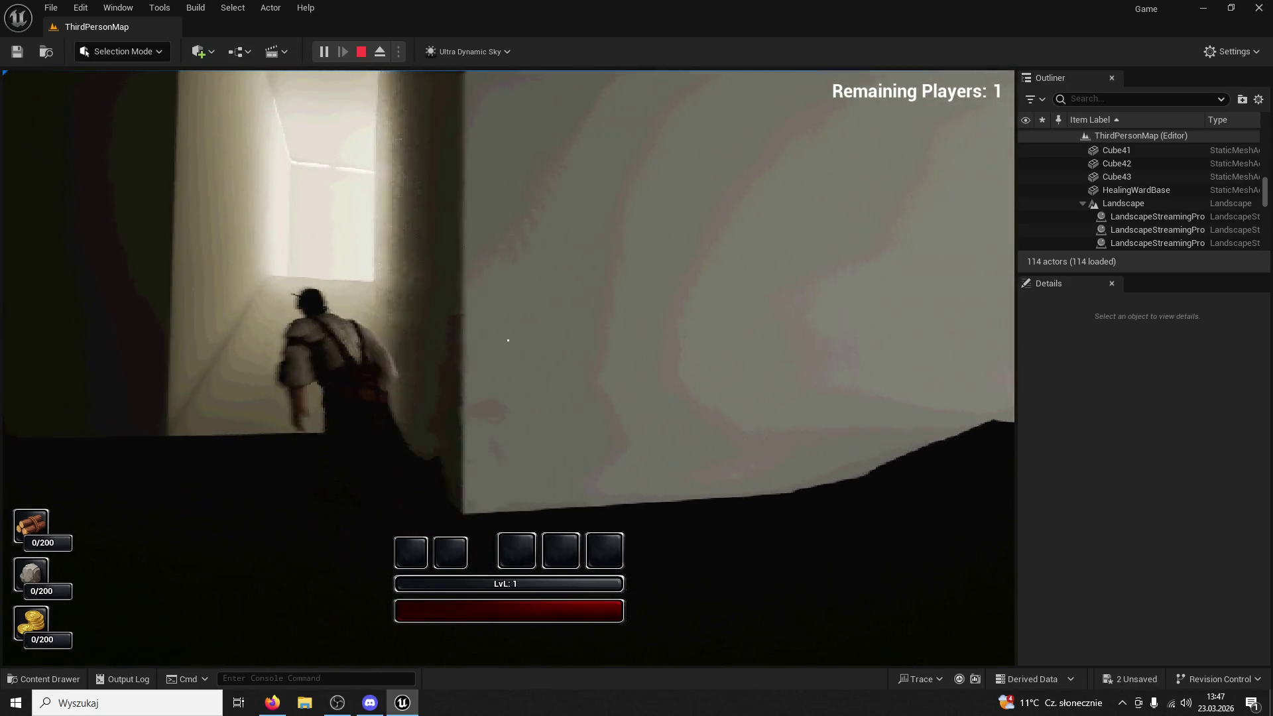
pyautogui.press('w')
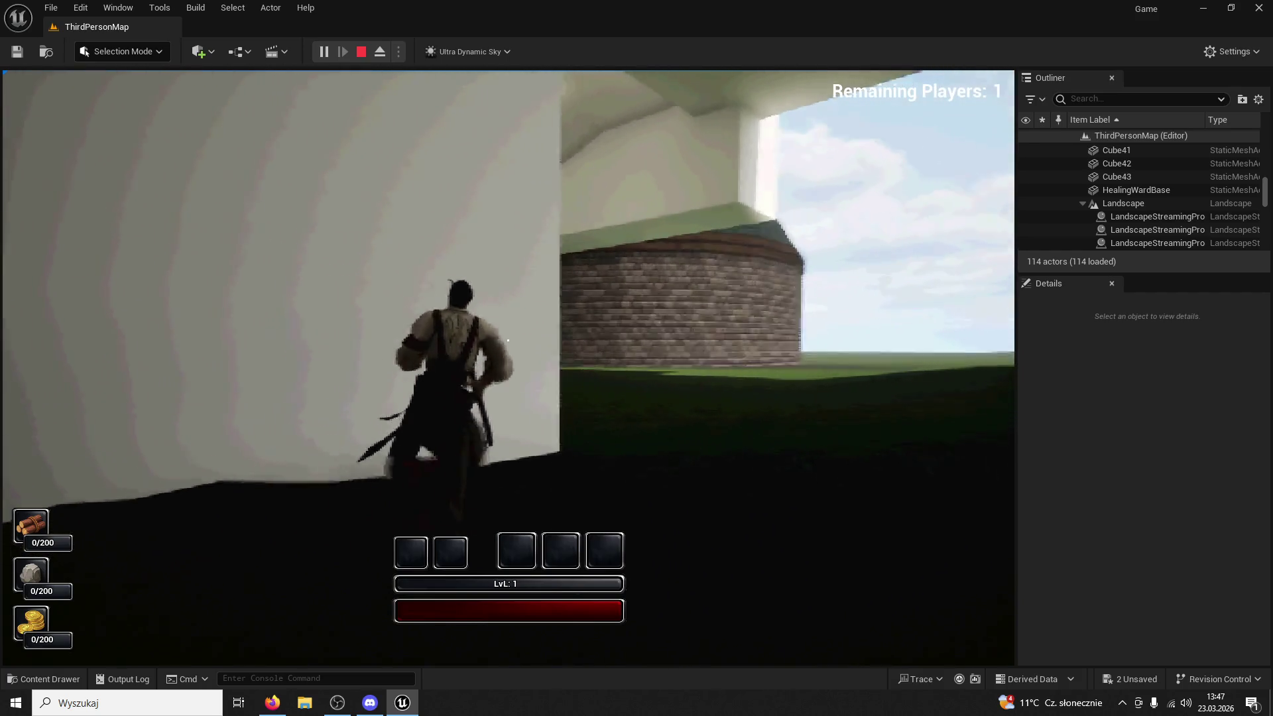
pyautogui.press('w')
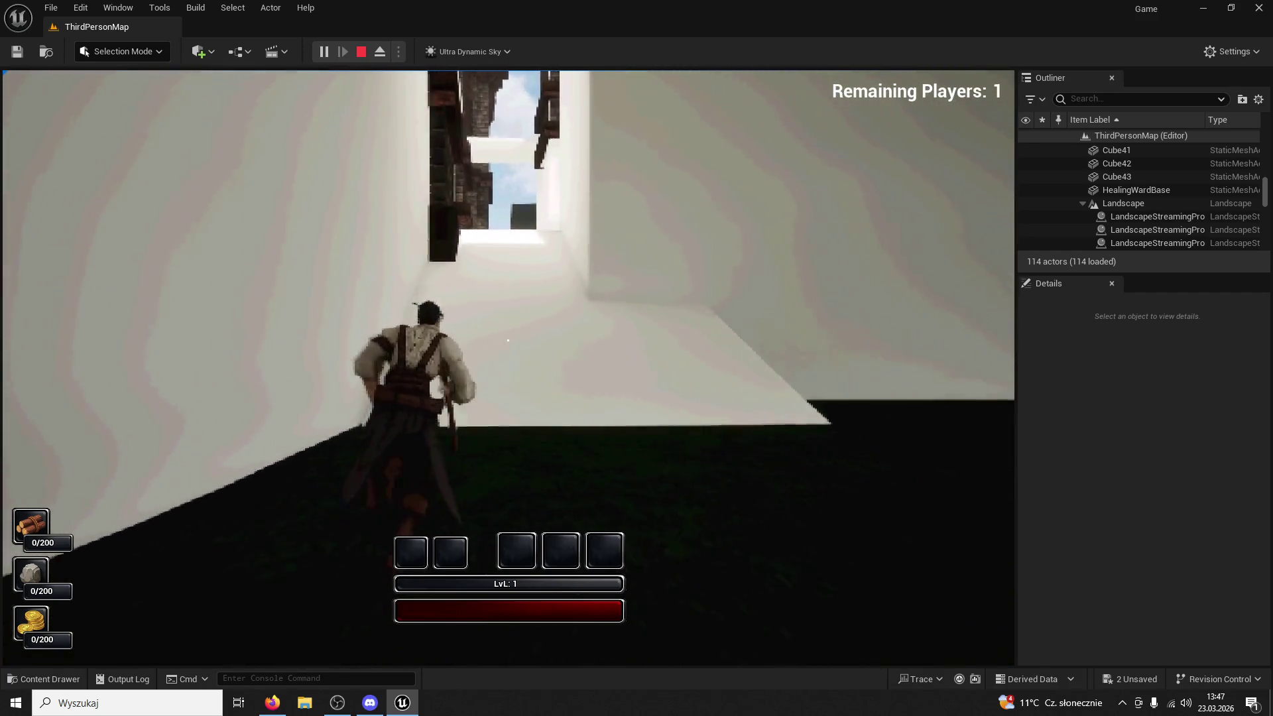
pyautogui.press('w')
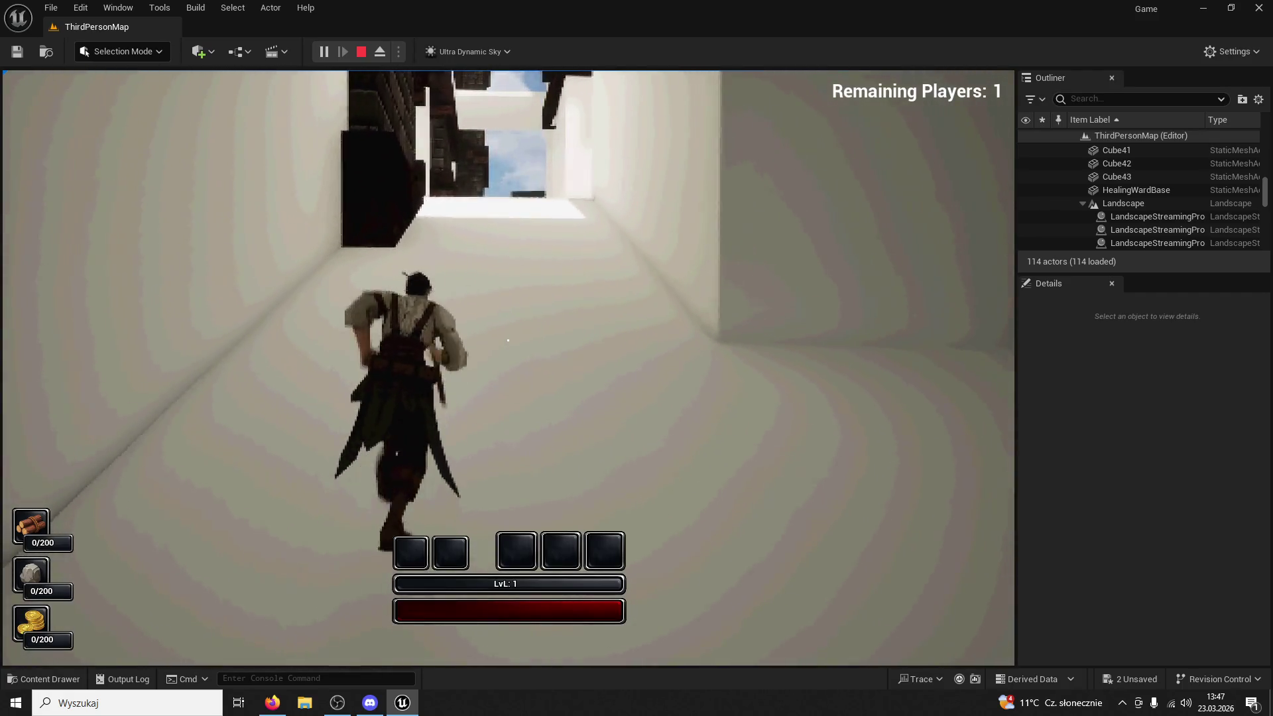
# Run through the next white corridors, turning right then left, up to the dark doorway
pyautogui.press('w')
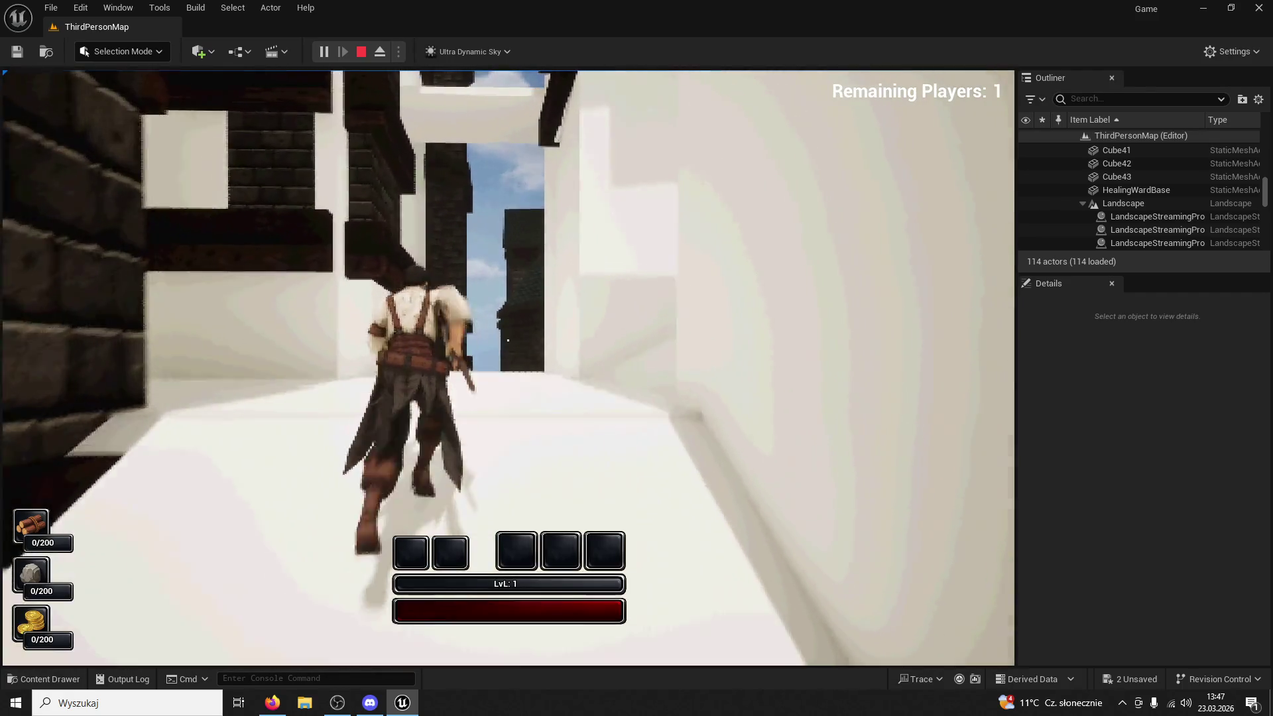
pyautogui.press('w')
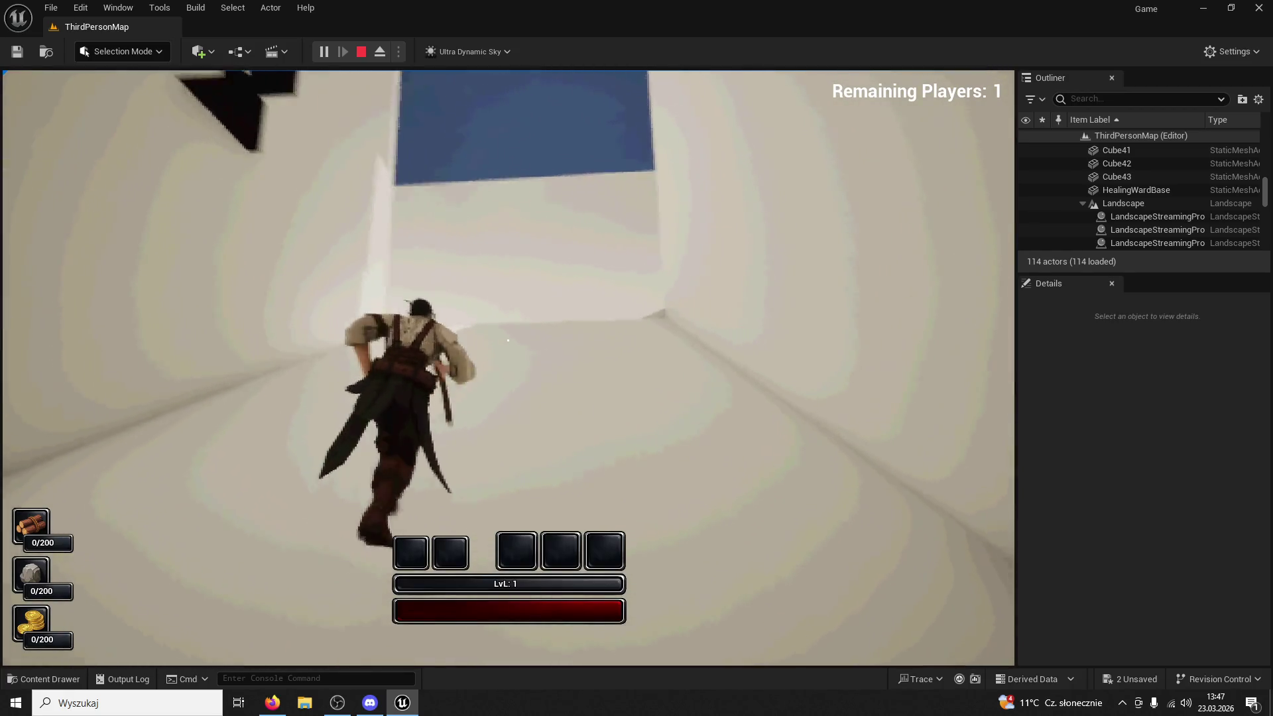
pyautogui.press('w')
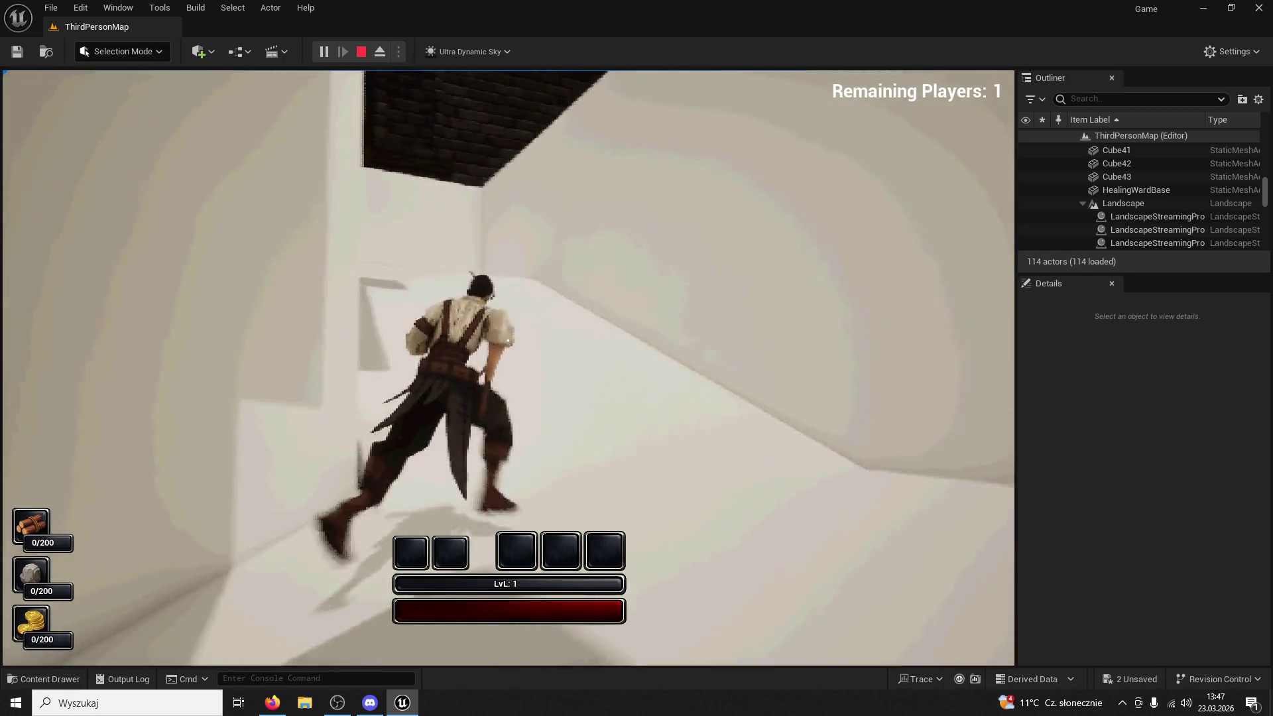
pyautogui.press('w')
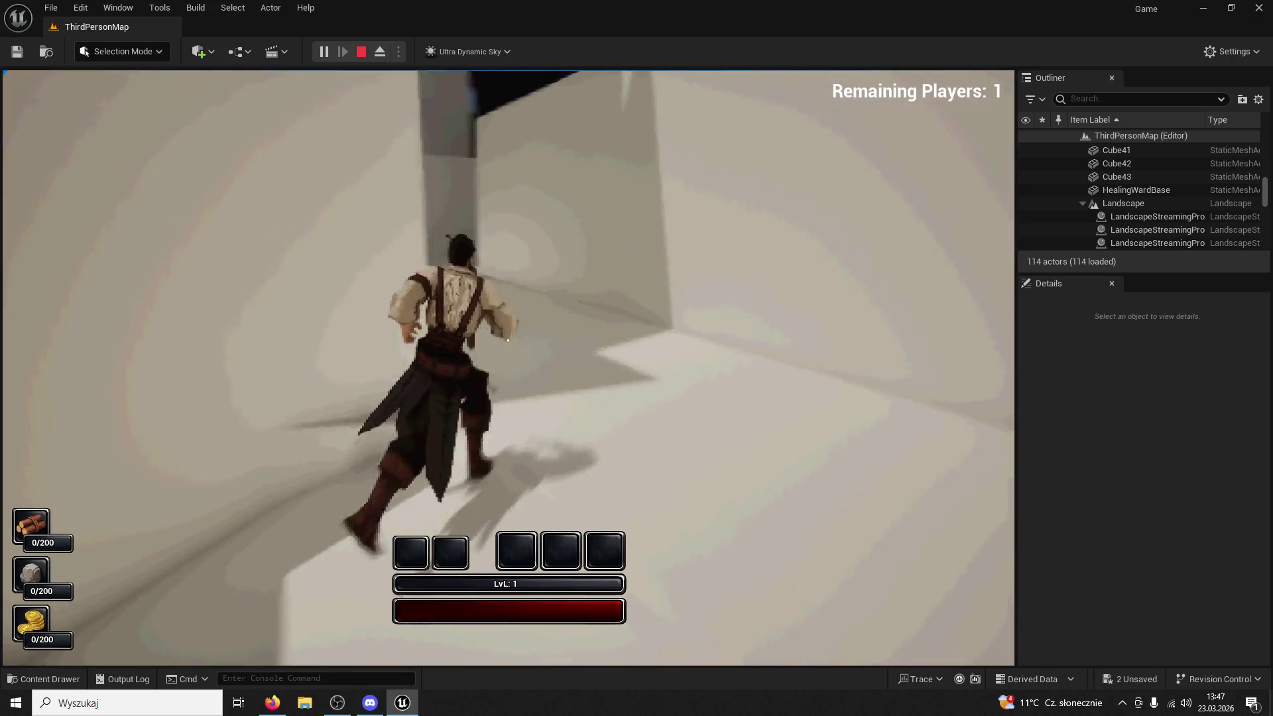
pyautogui.press('w')
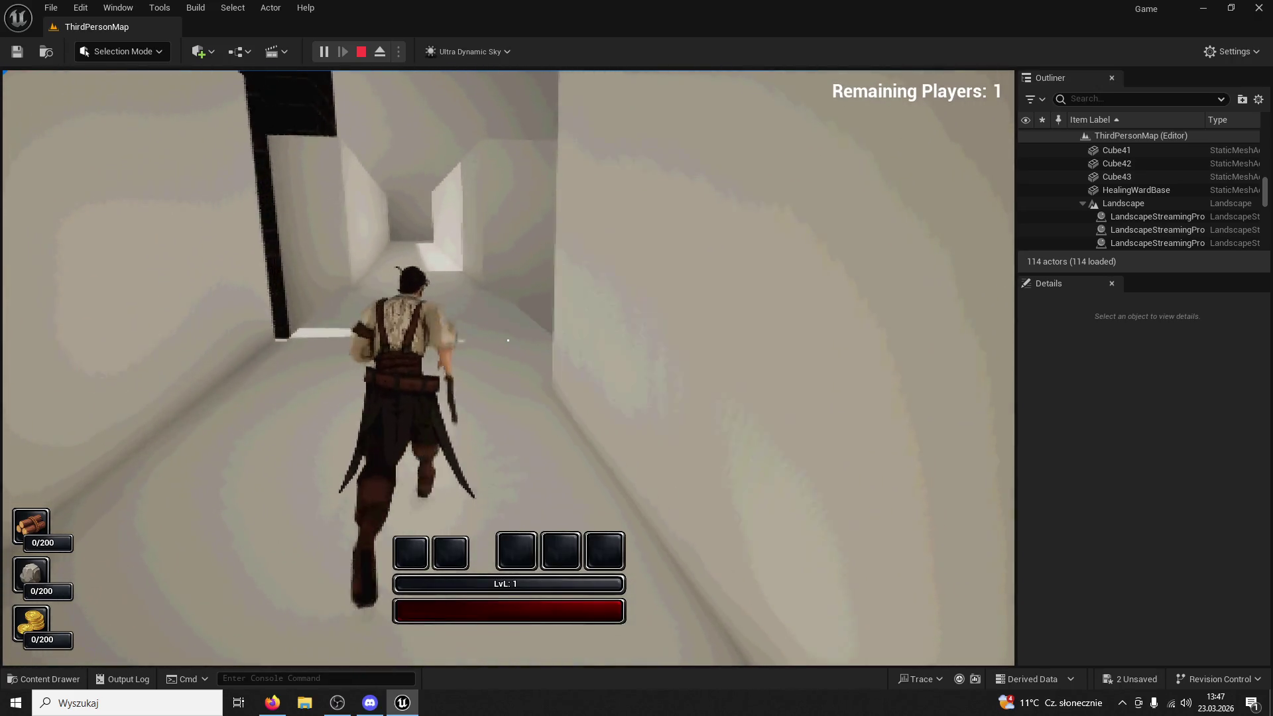
pyautogui.press('w')
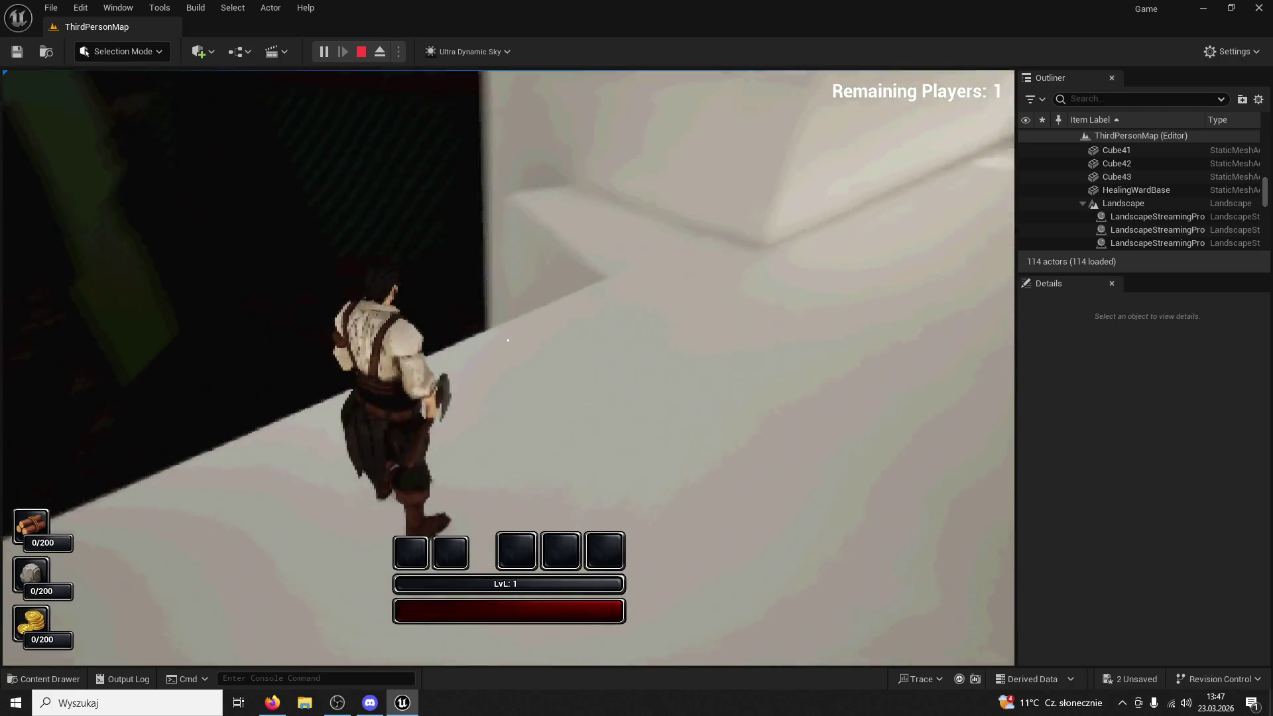
pyautogui.press('w')
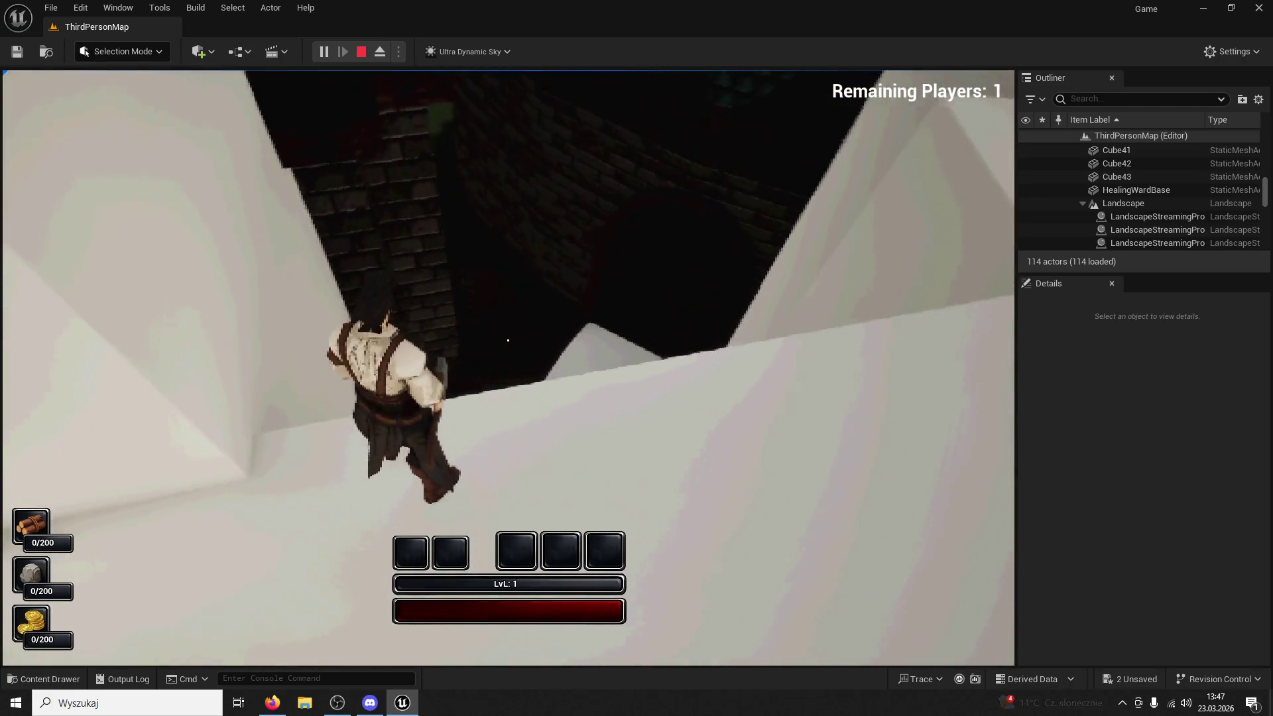
pyautogui.press('w')
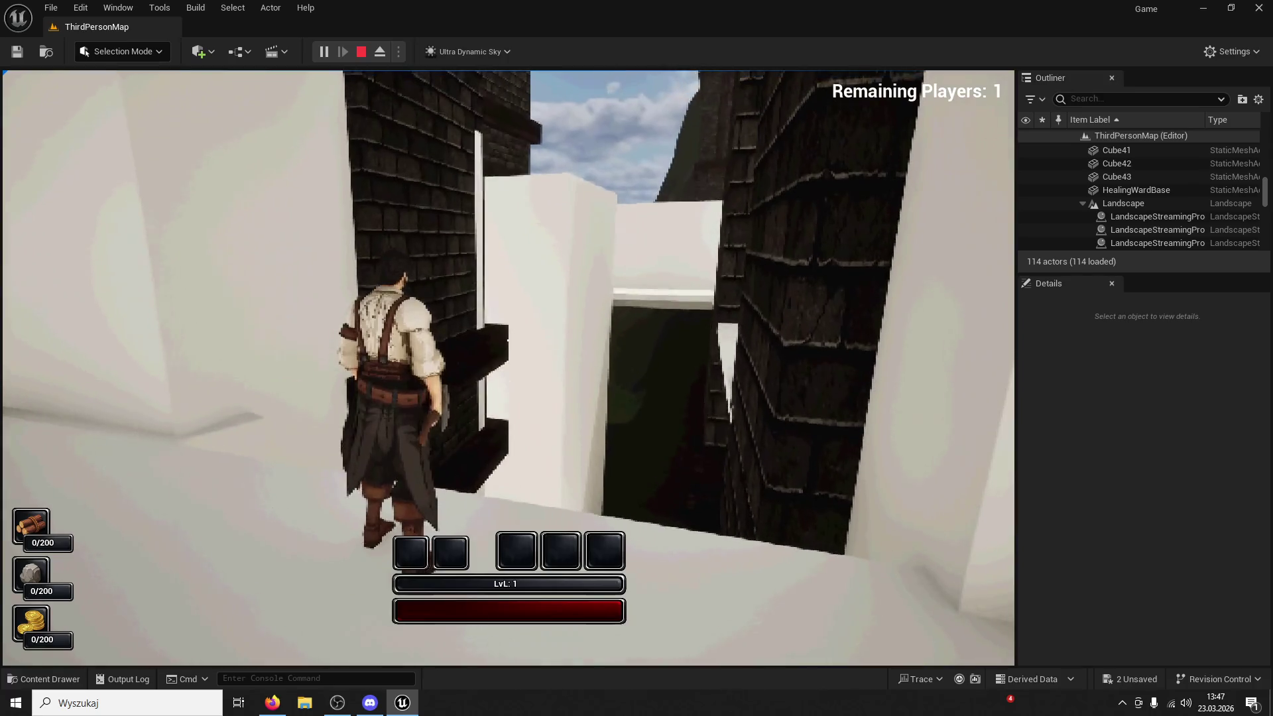
pyautogui.press('w')
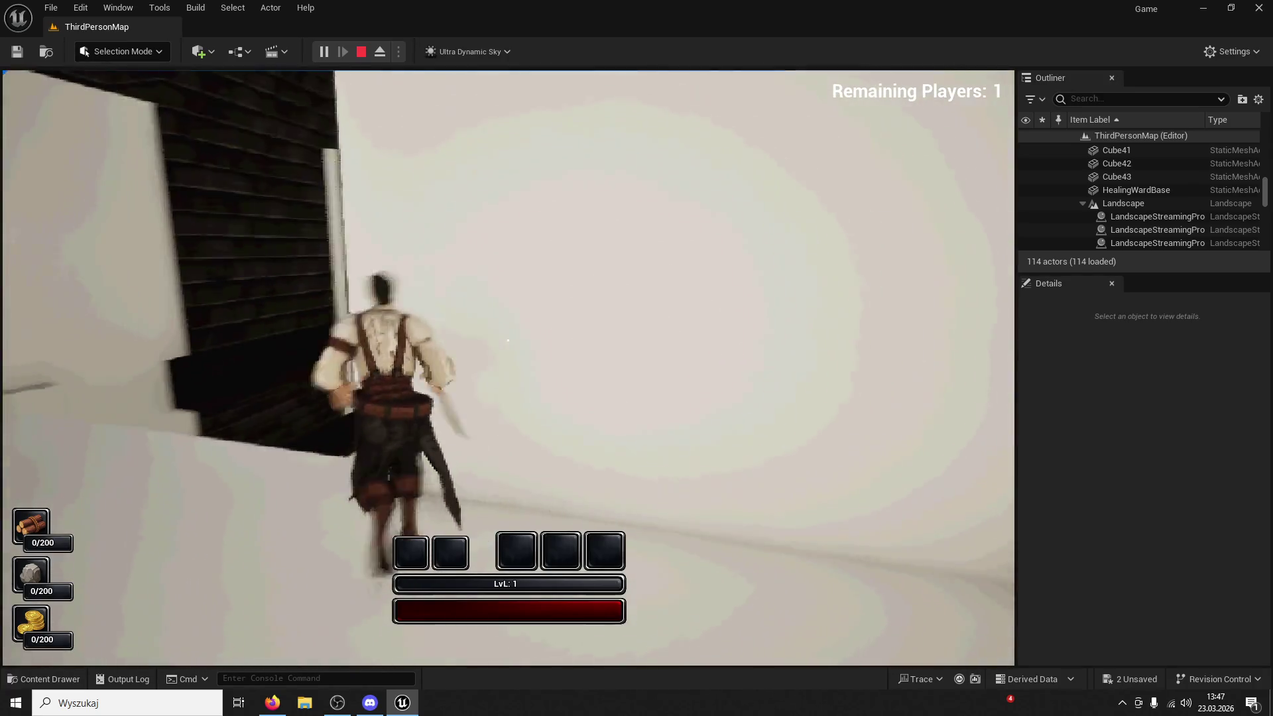
pyautogui.press('w')
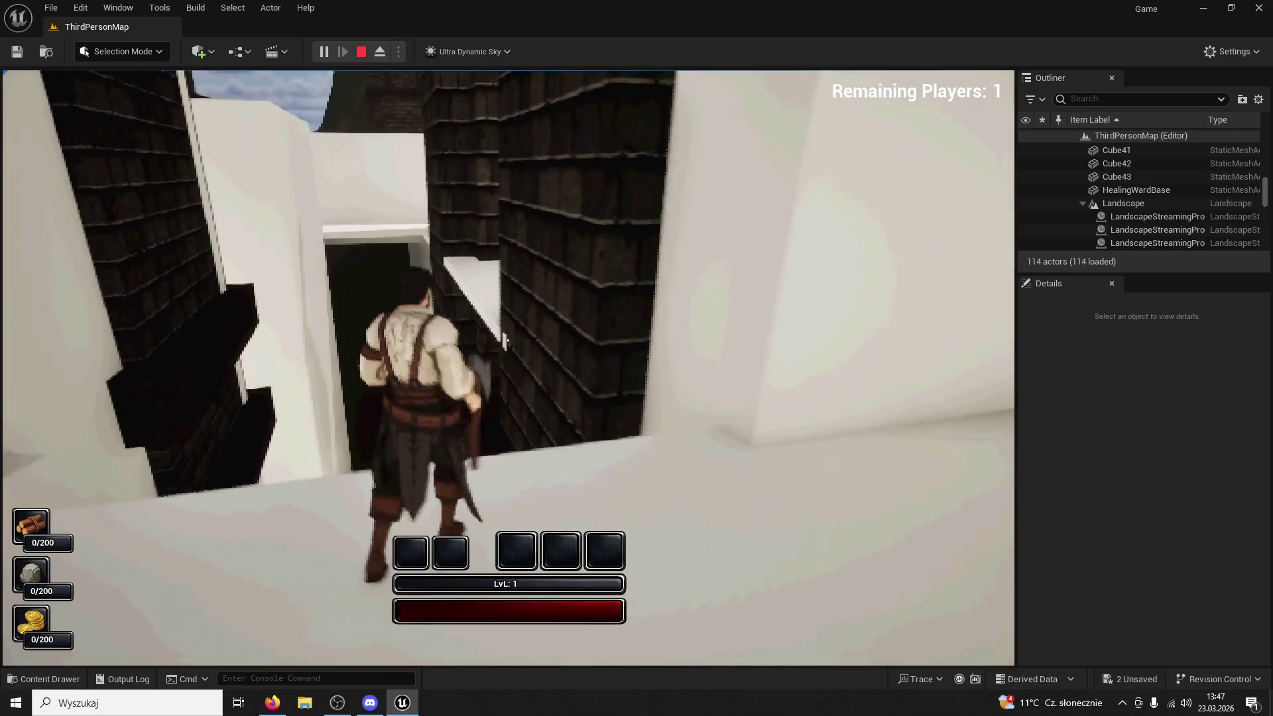
# Run through the doorway and down the corridor, out toward the castle, then back toward the sky gap
pyautogui.press('w')
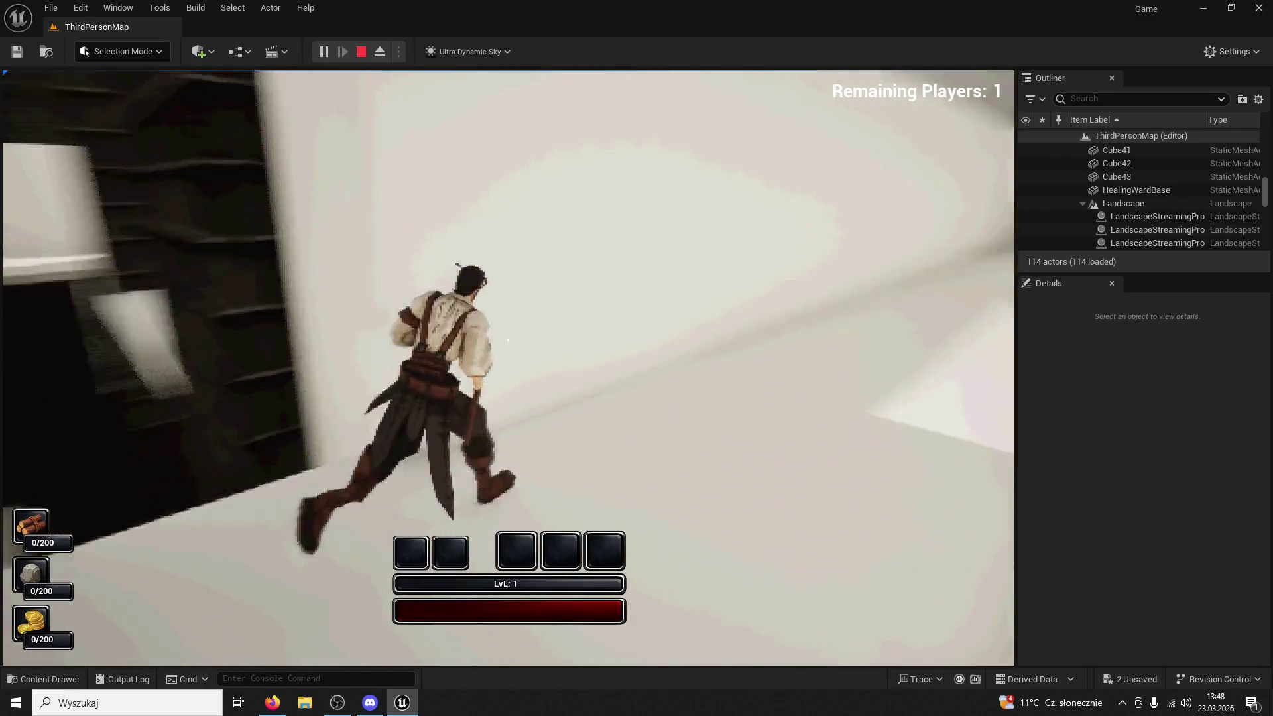
pyautogui.press('w')
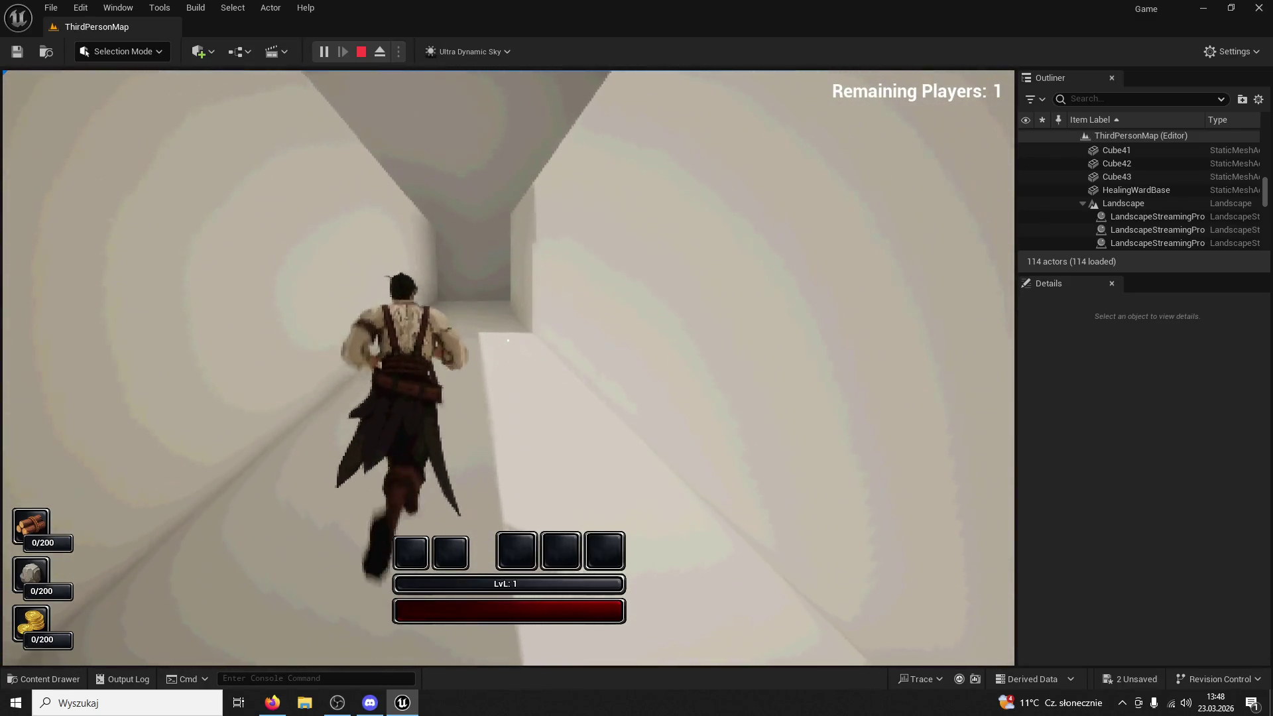
pyautogui.press('w')
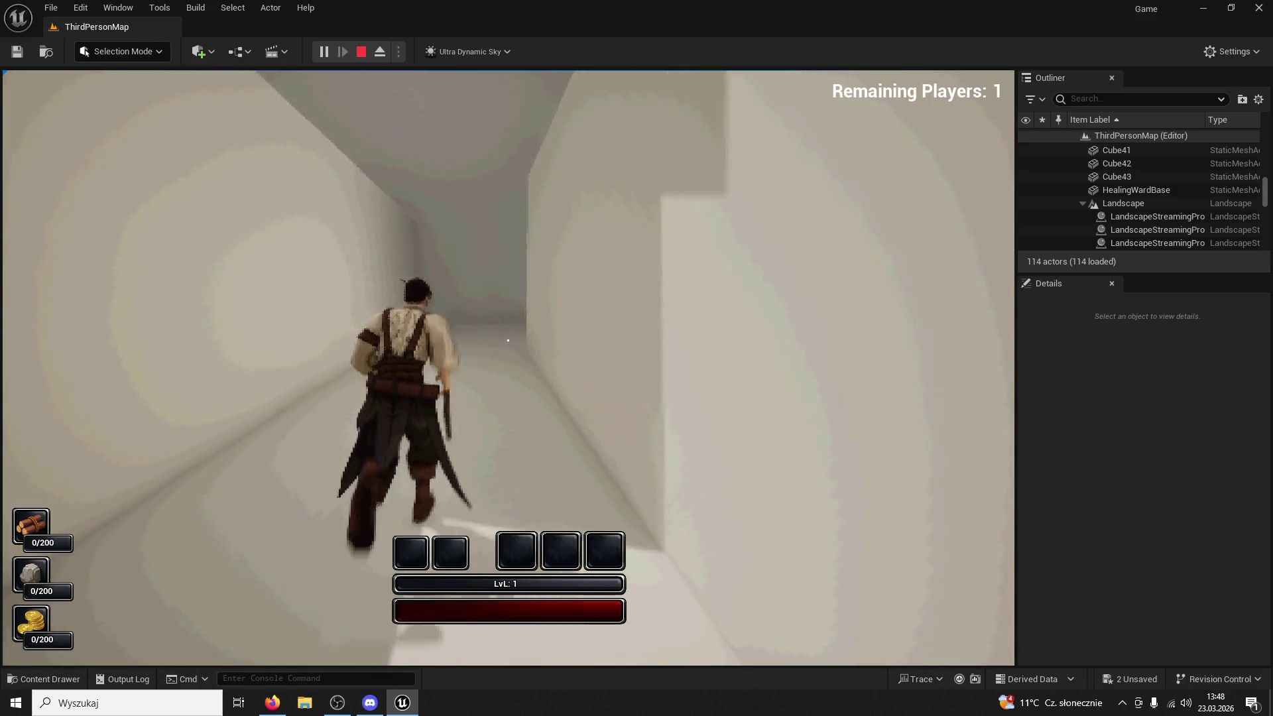
pyautogui.press('w')
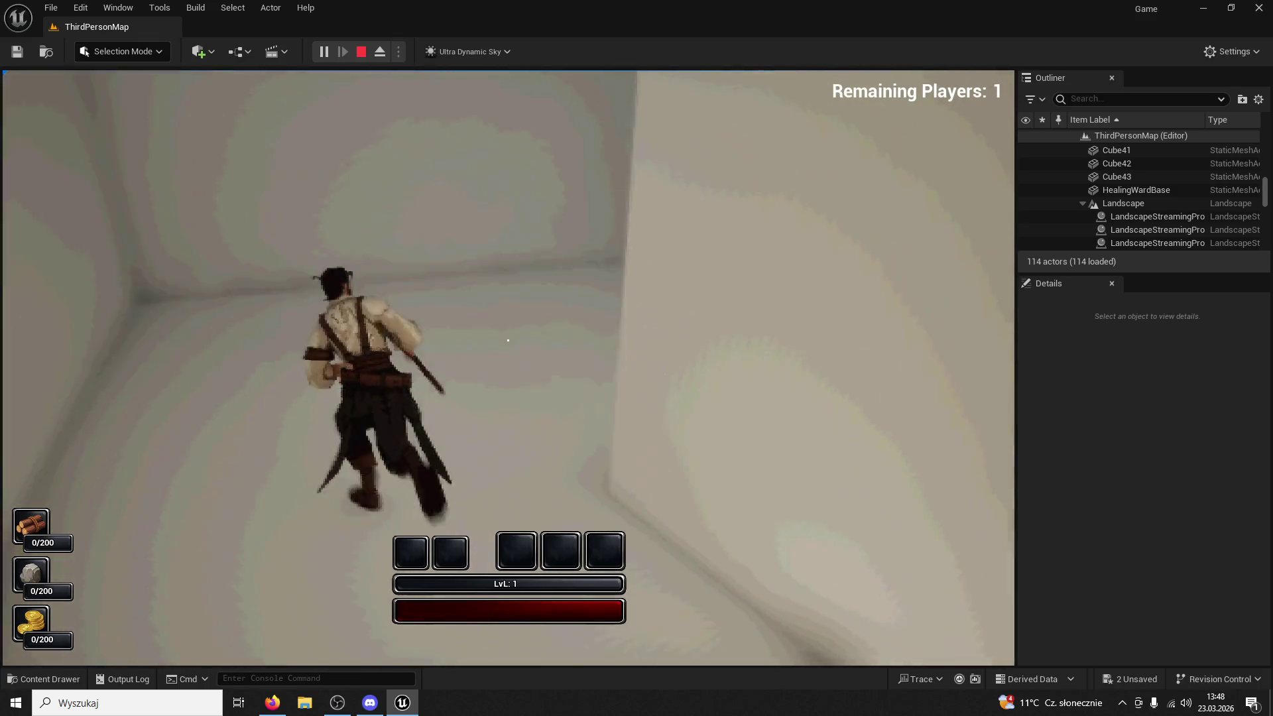
pyautogui.press('w')
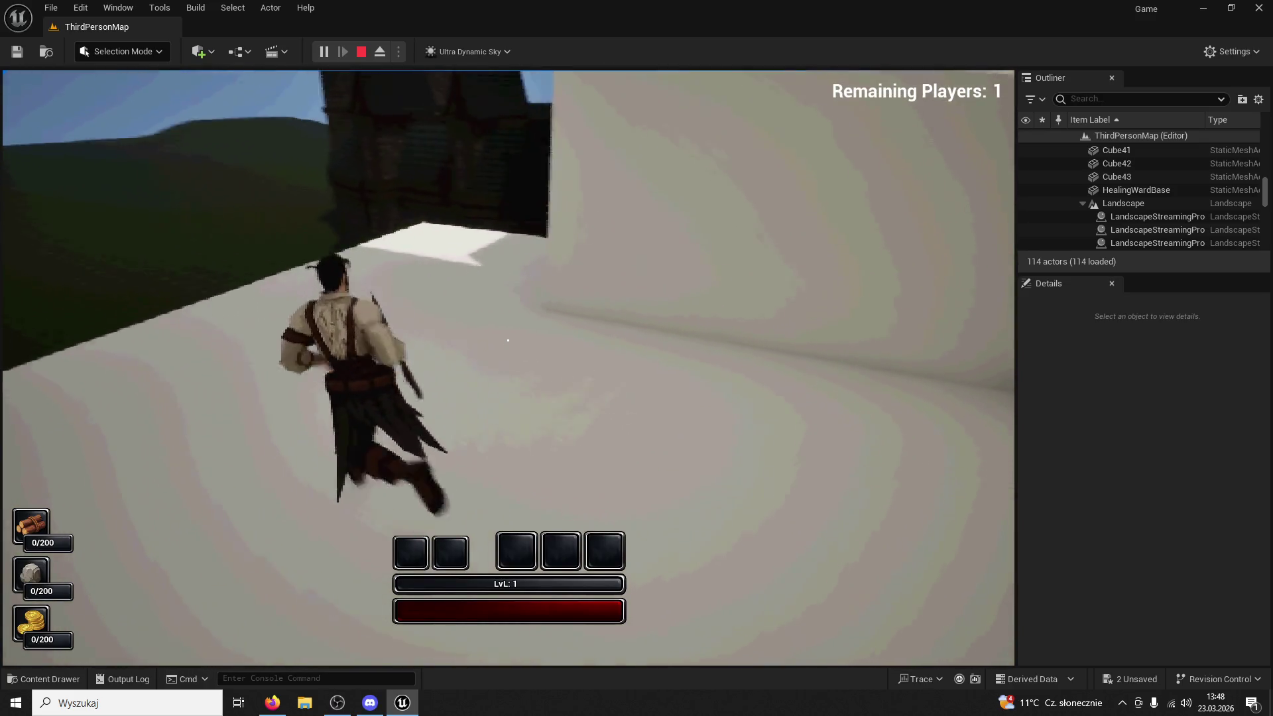
pyautogui.press('w')
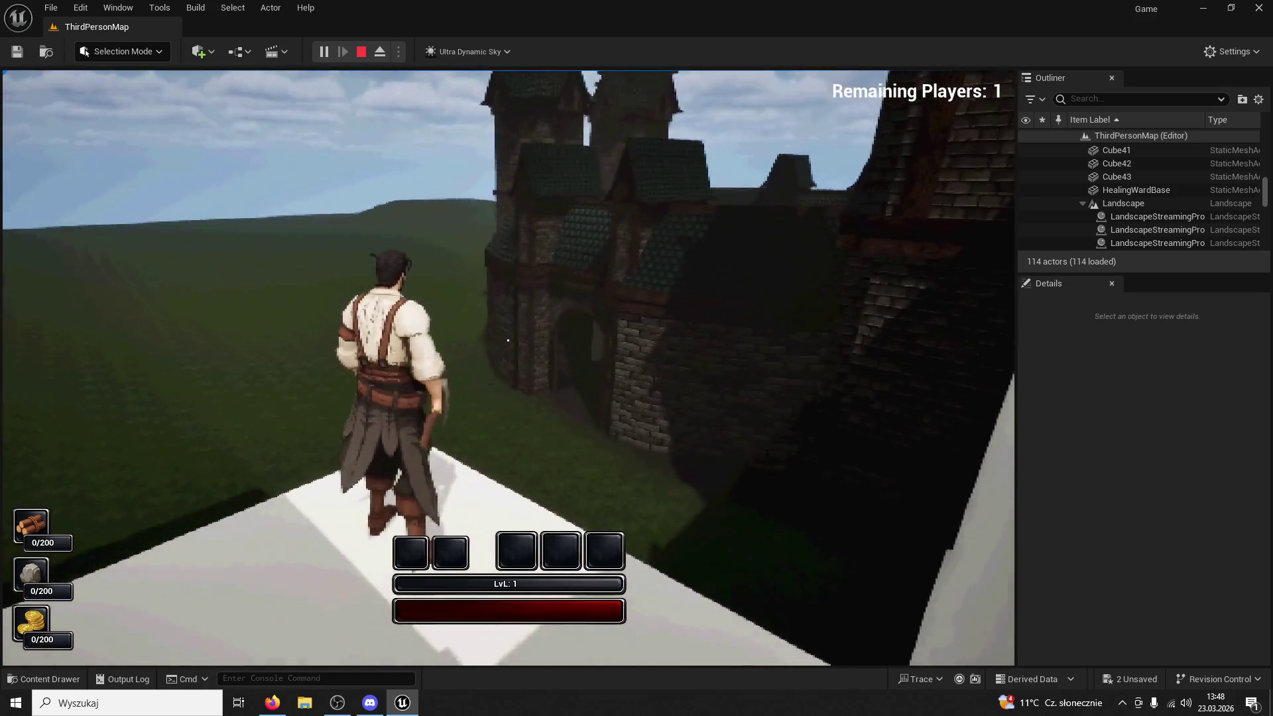
pyautogui.press('w')
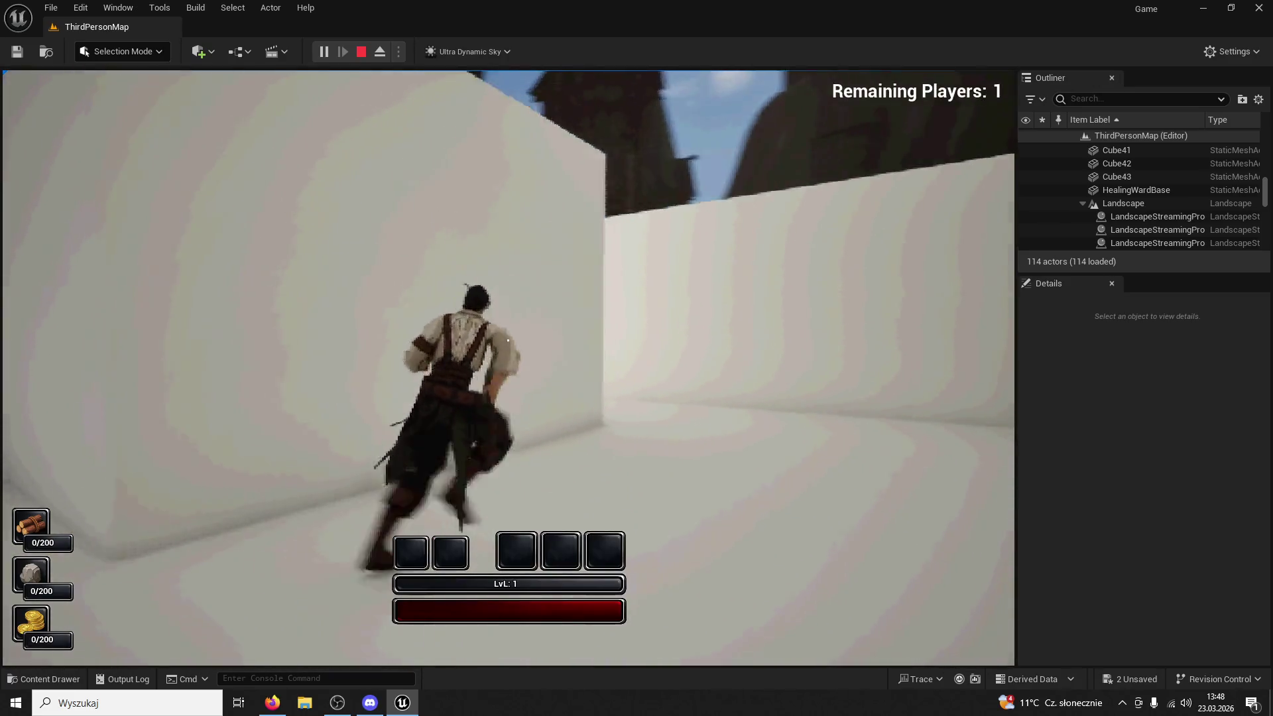
pyautogui.press('w')
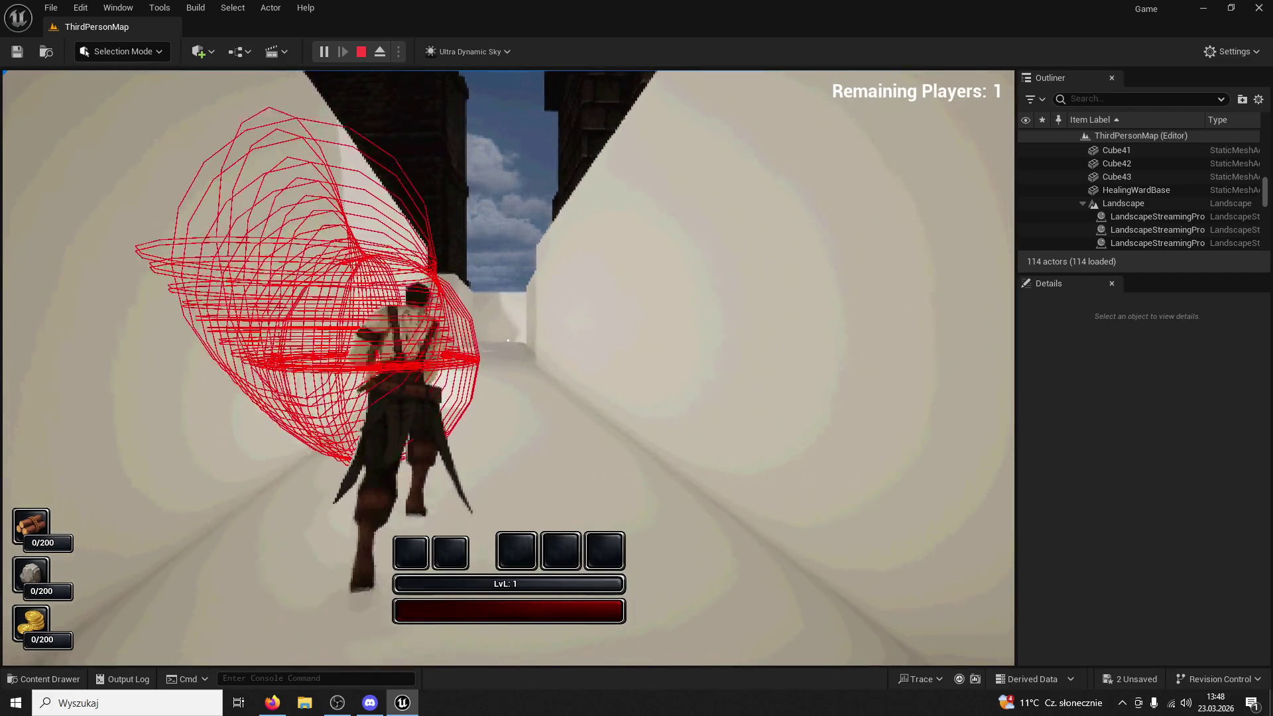
# Run around the corridor bend, swing the axe at a wall, and continue into the open white area
pyautogui.press('w')
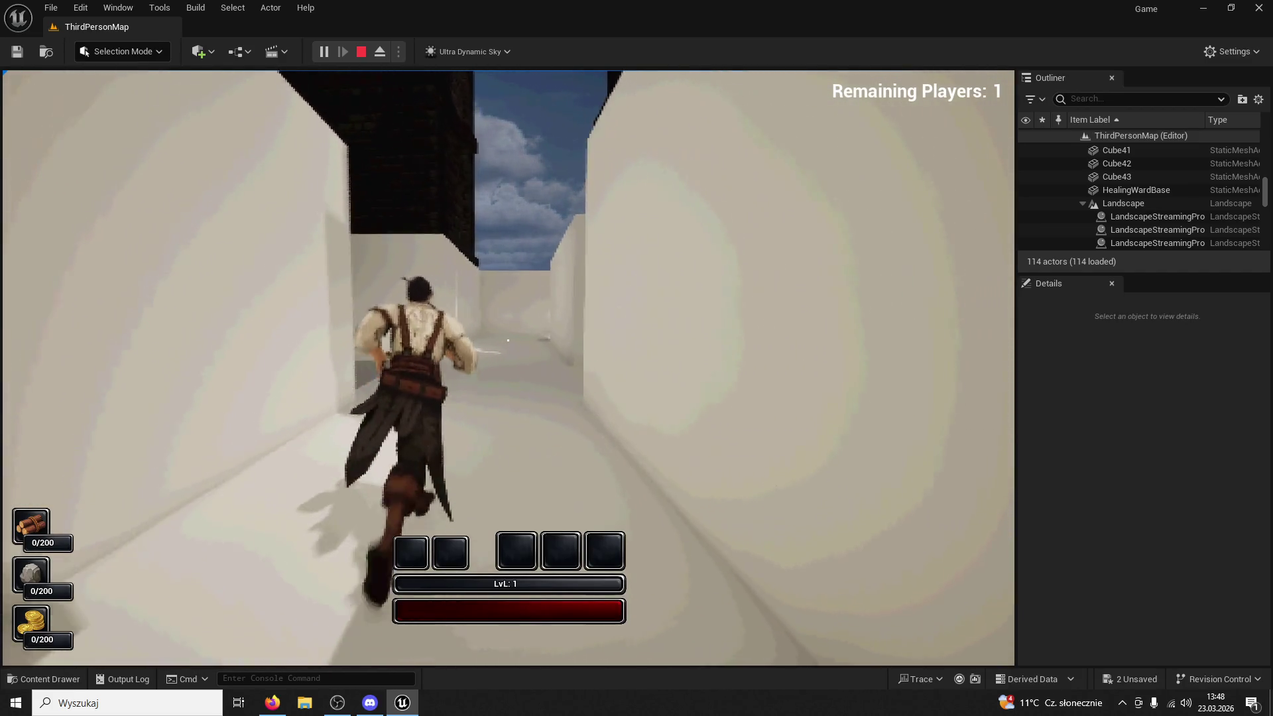
pyautogui.press('w')
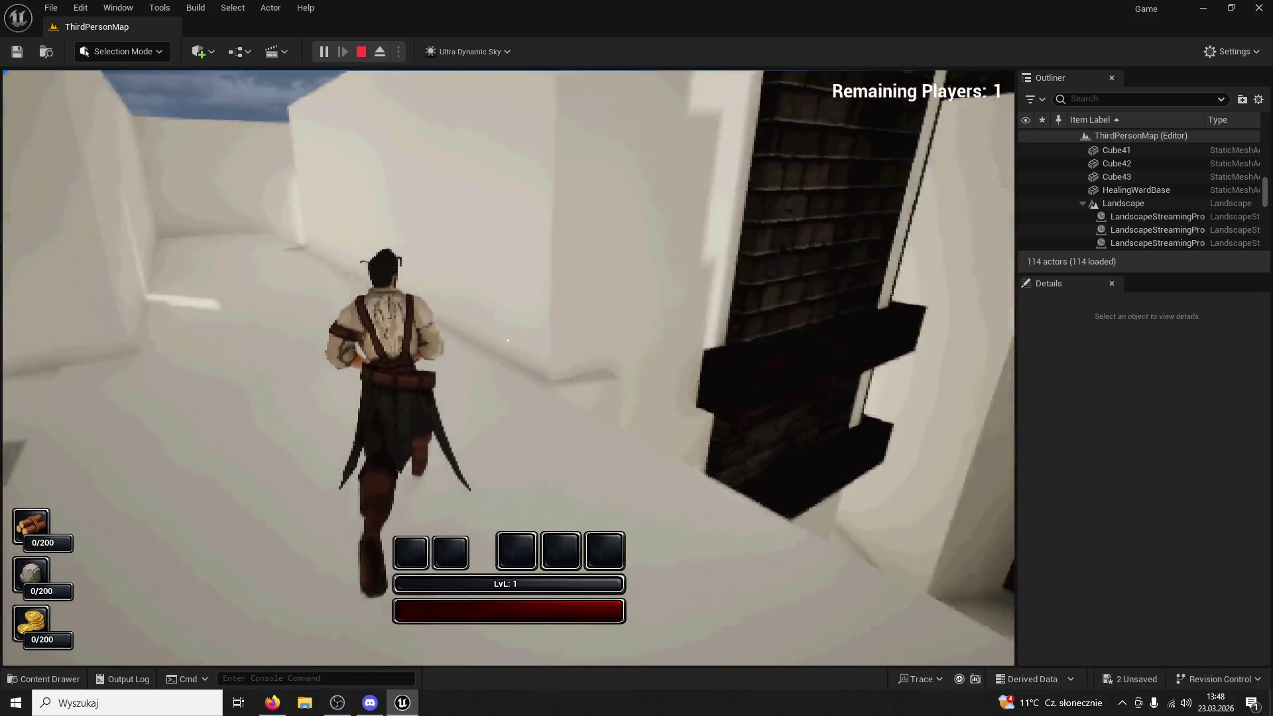
pyautogui.press('w')
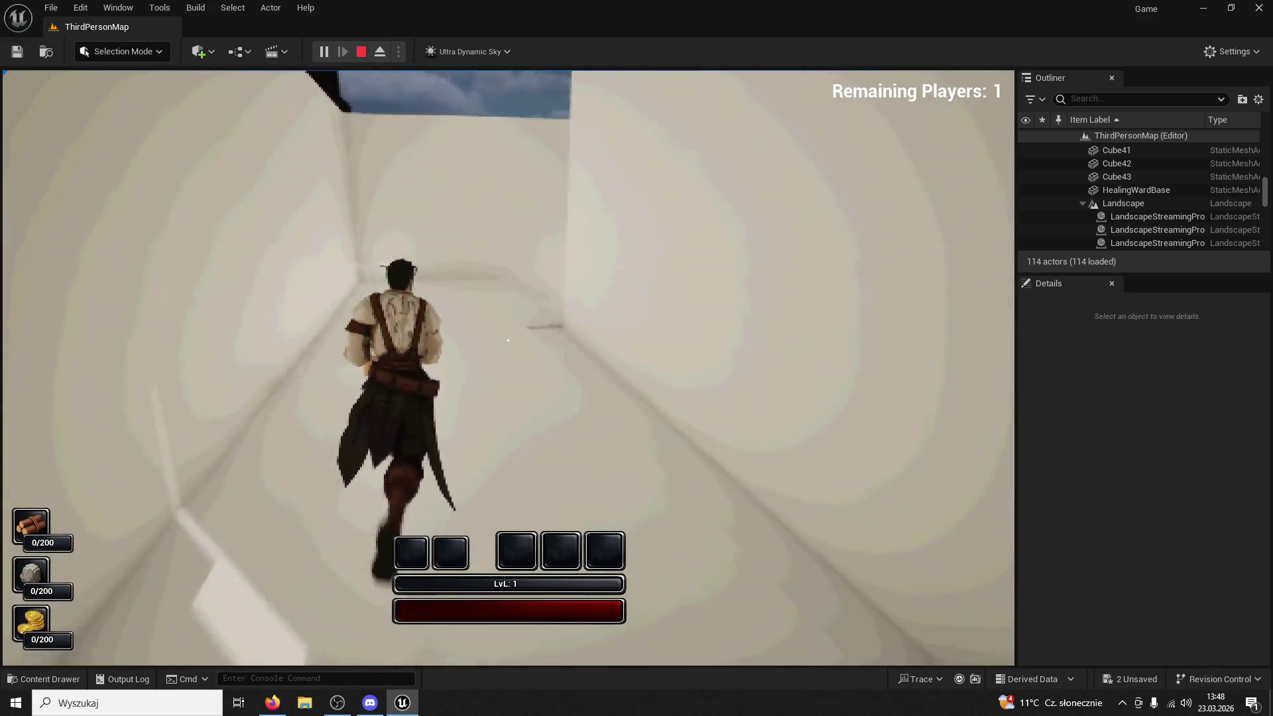
pyautogui.click(508, 340)
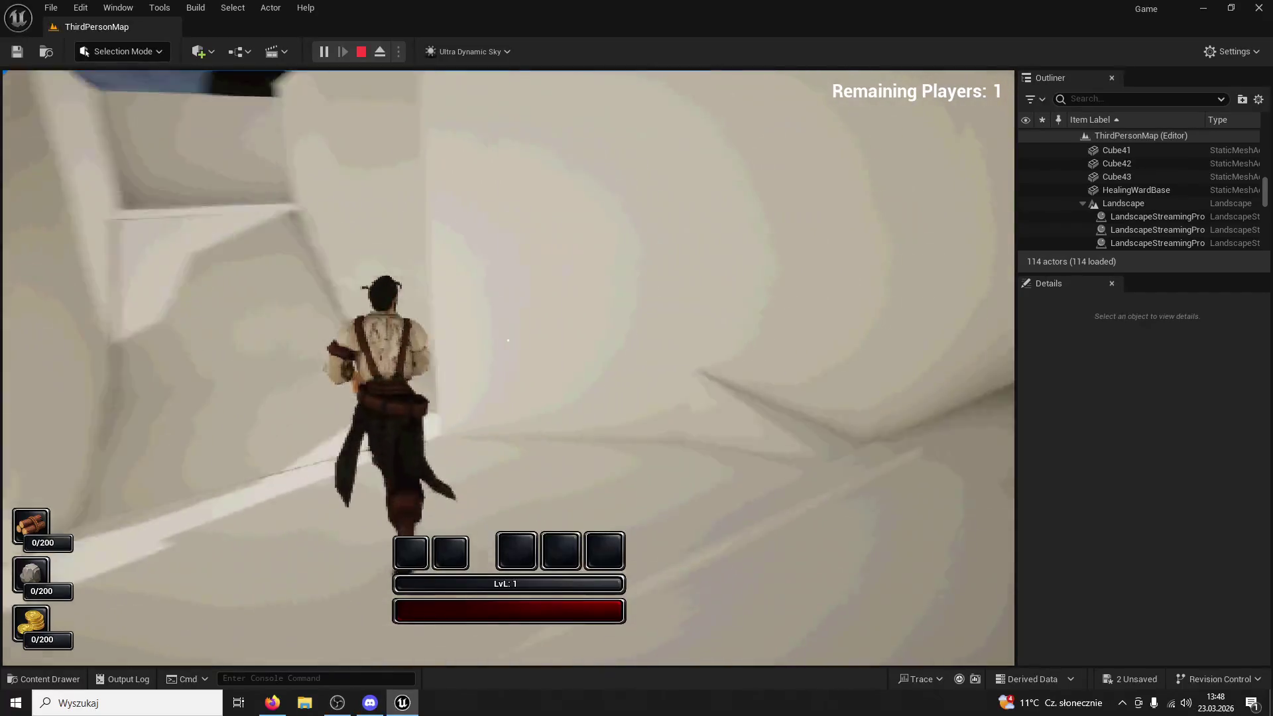
pyautogui.press('w')
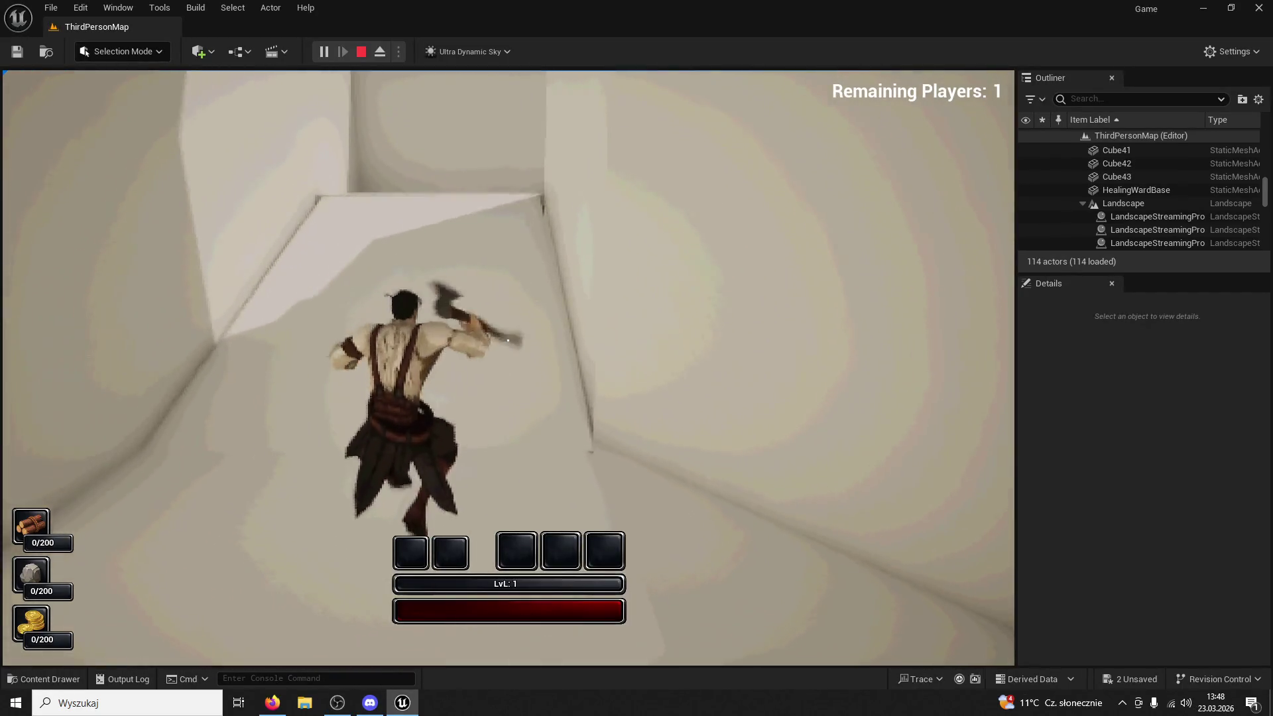
pyautogui.press('w')
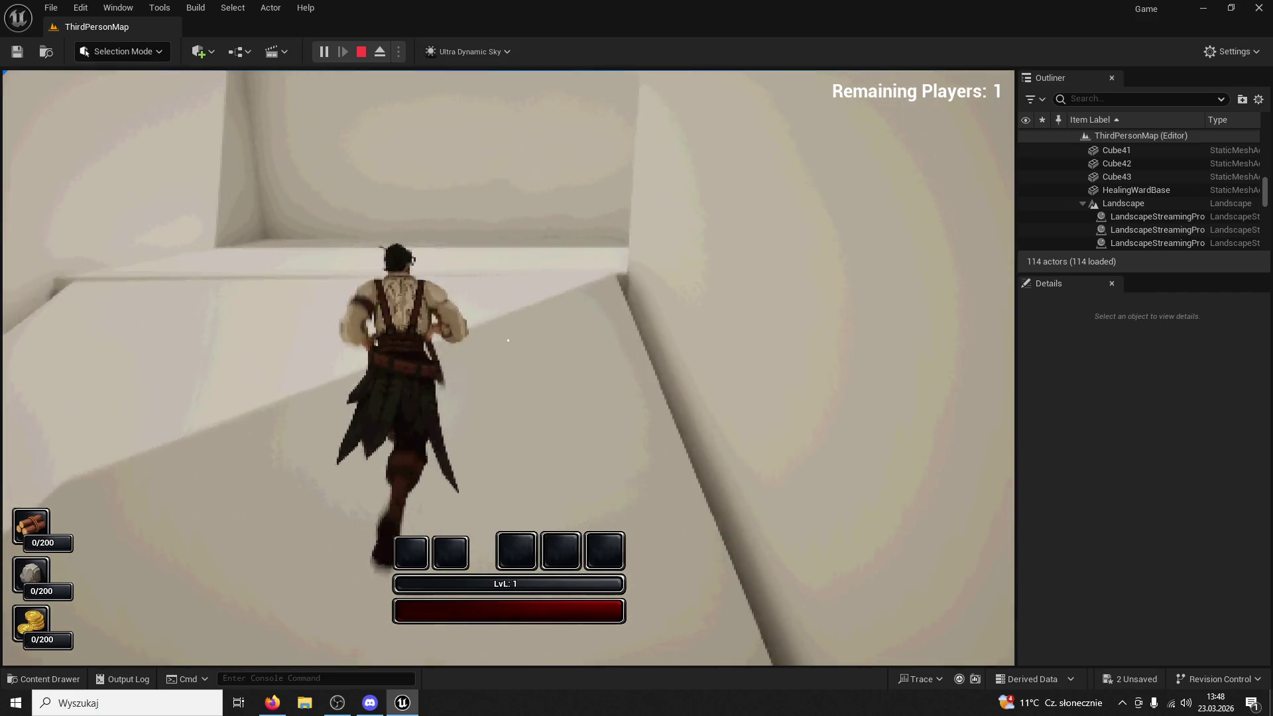
pyautogui.press('w')
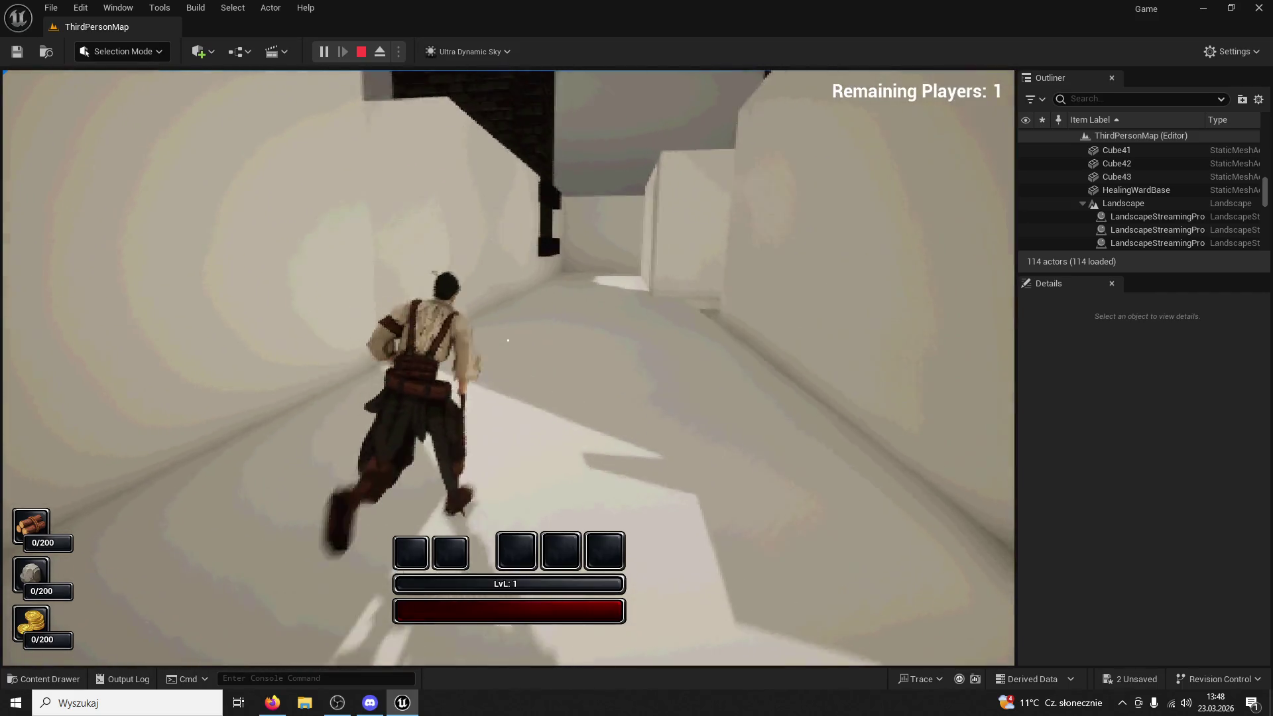
pyautogui.press('w')
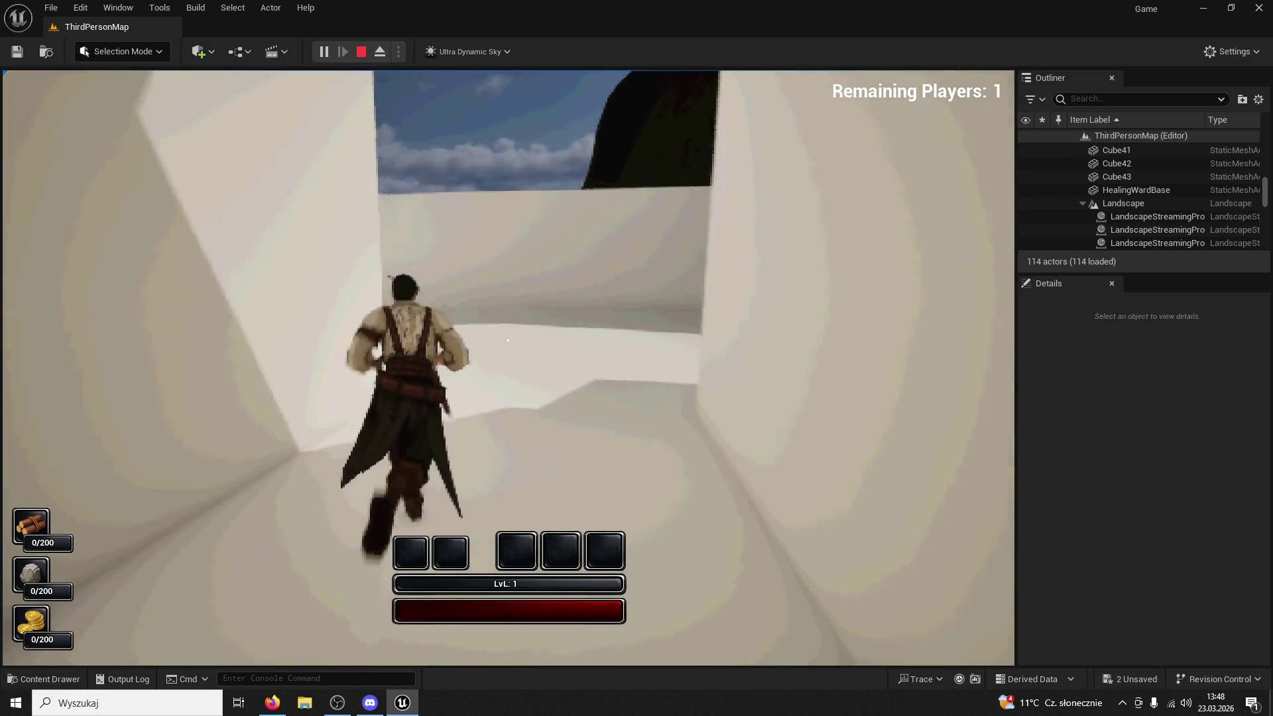
pyautogui.press('w')
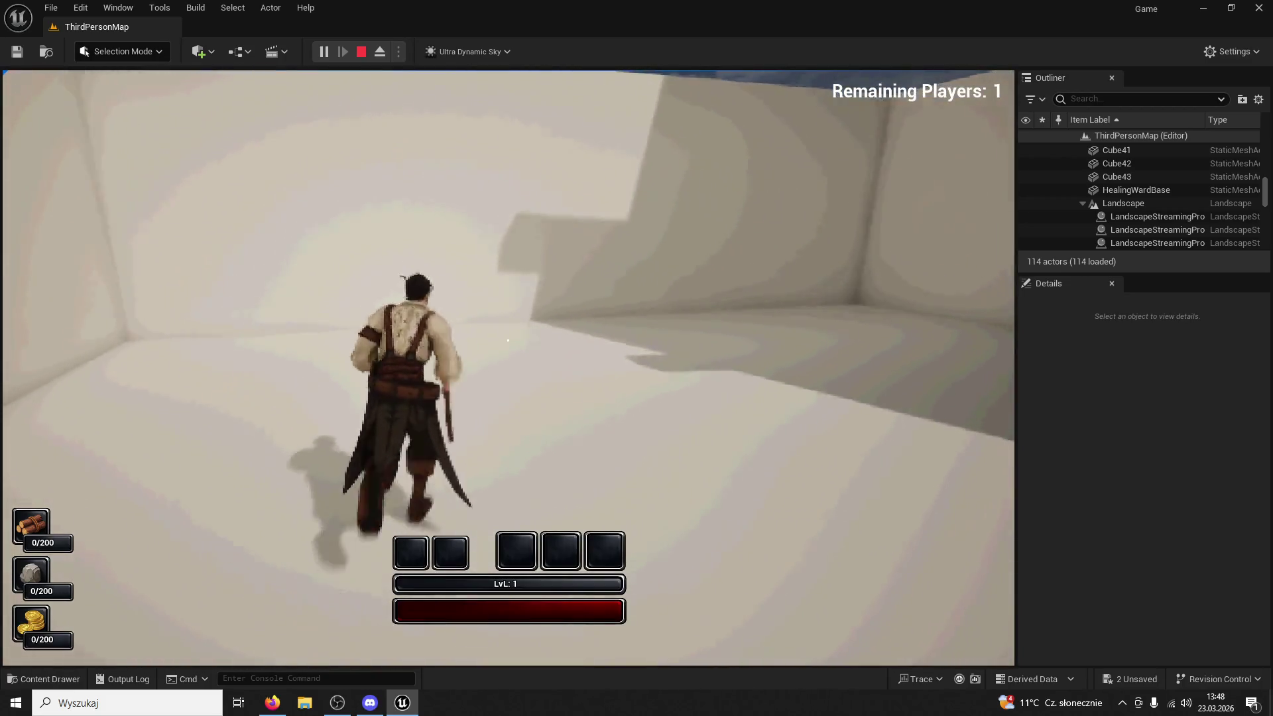
# Run around the large white wall and through the maze, swinging the axe along the way
pyautogui.press('w')
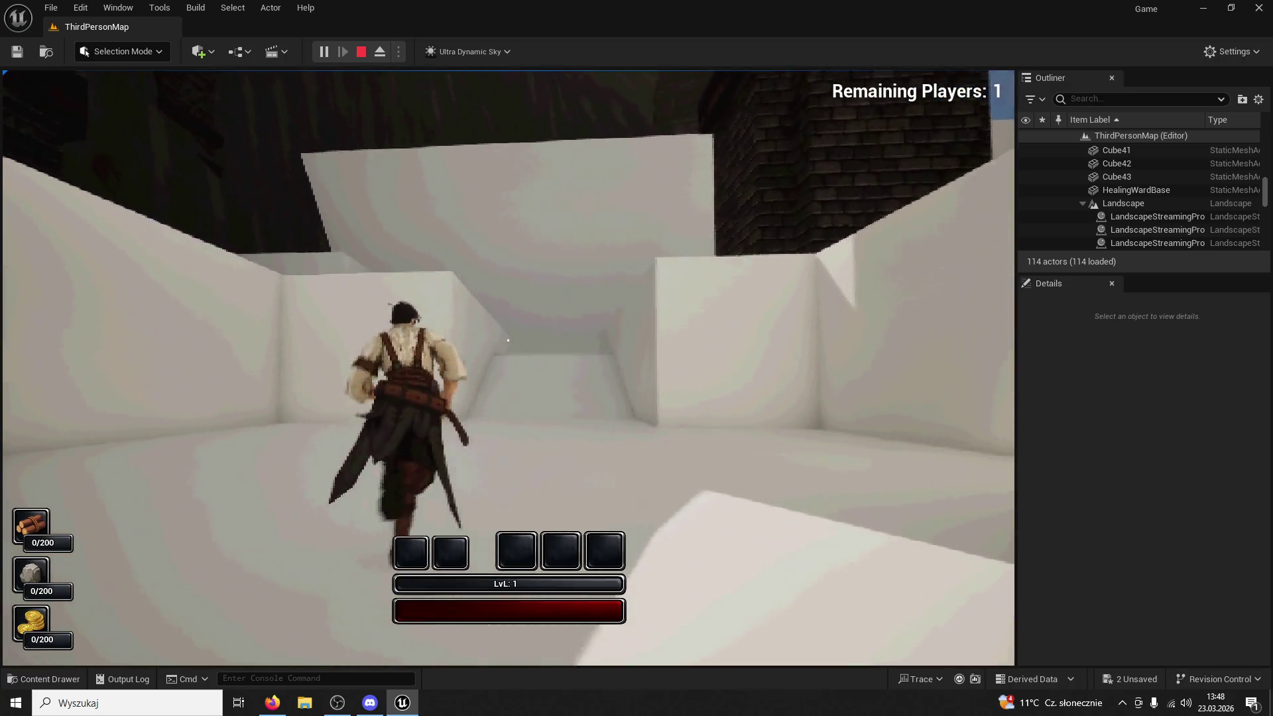
pyautogui.press('w')
pyautogui.press('w')
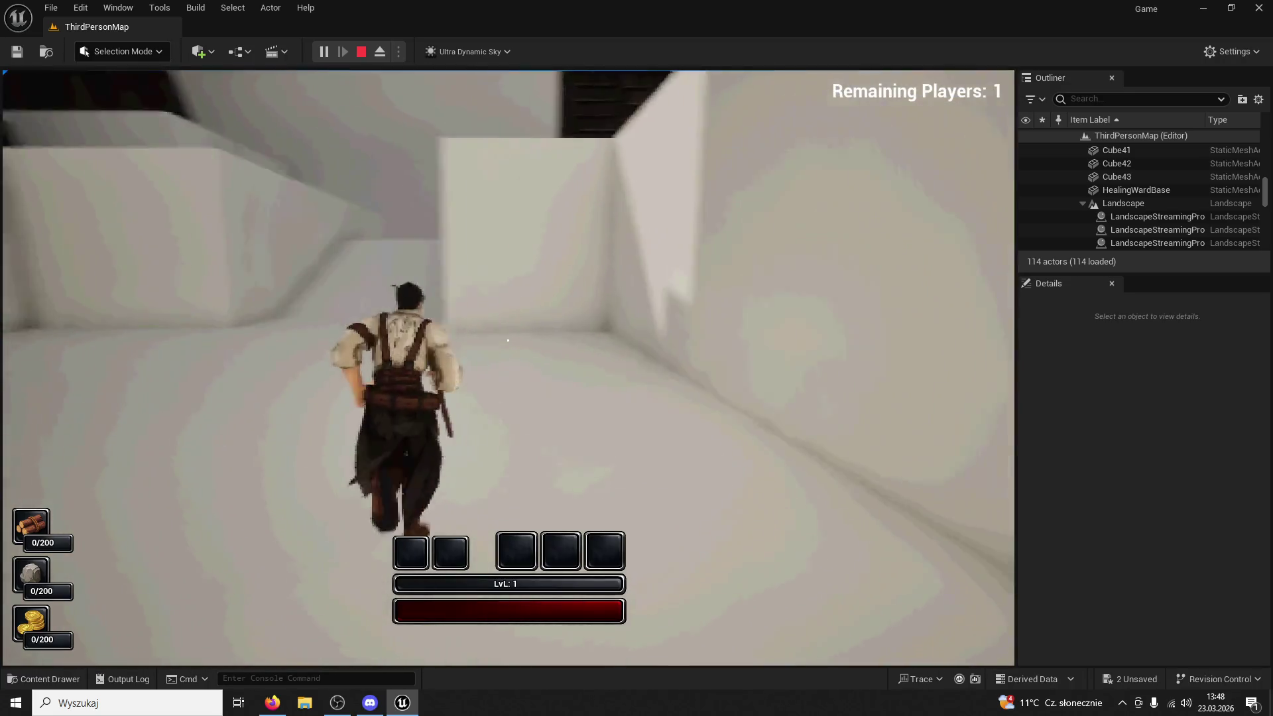
pyautogui.press('w')
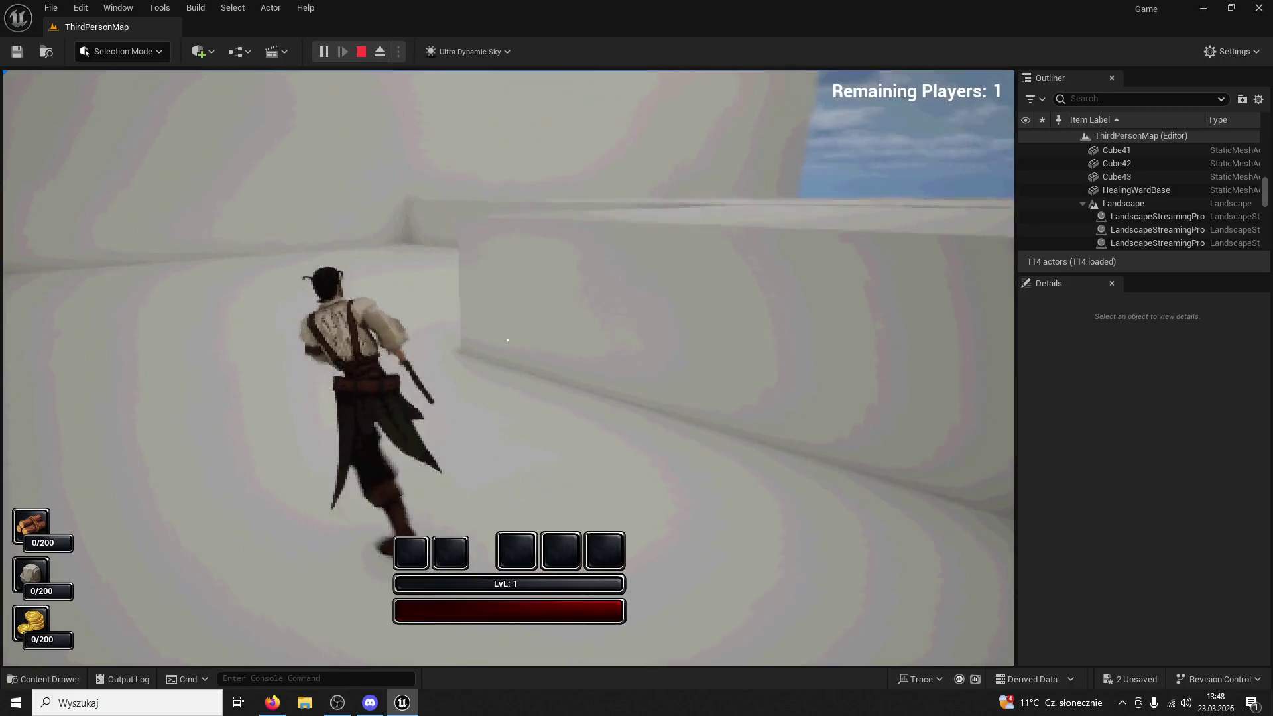
pyautogui.press('w')
pyautogui.press('w')
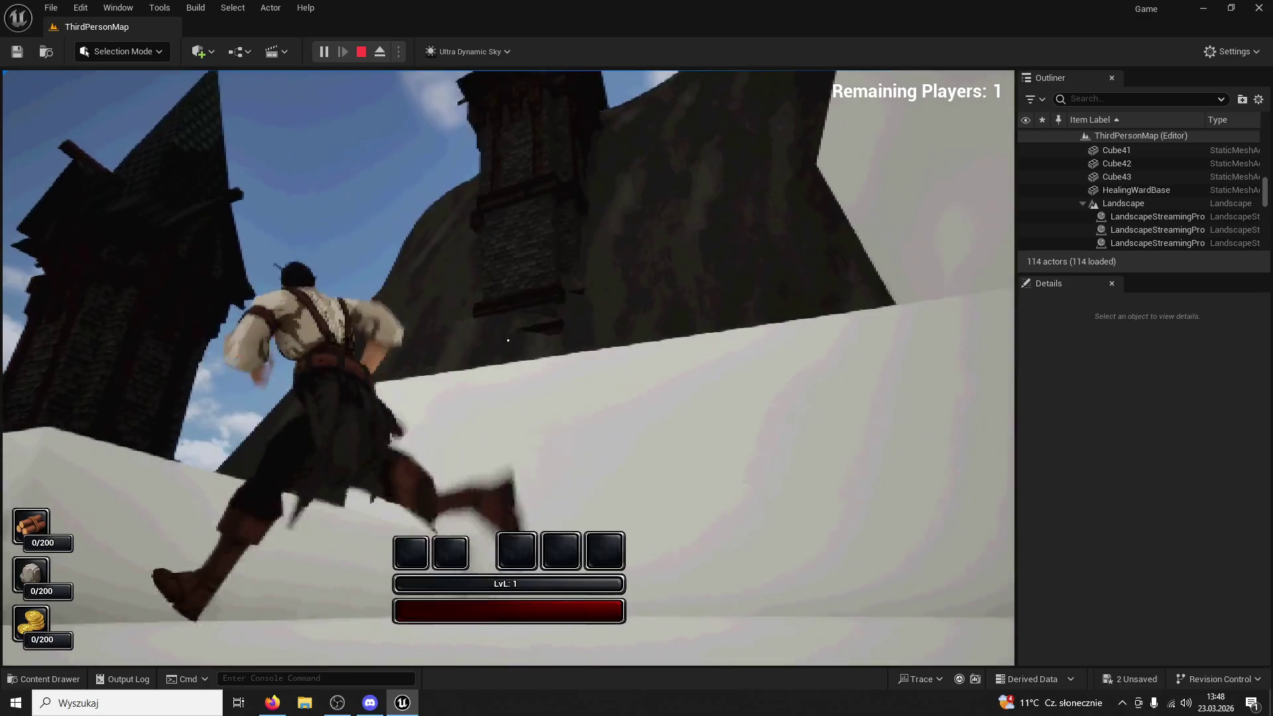
pyautogui.press('w')
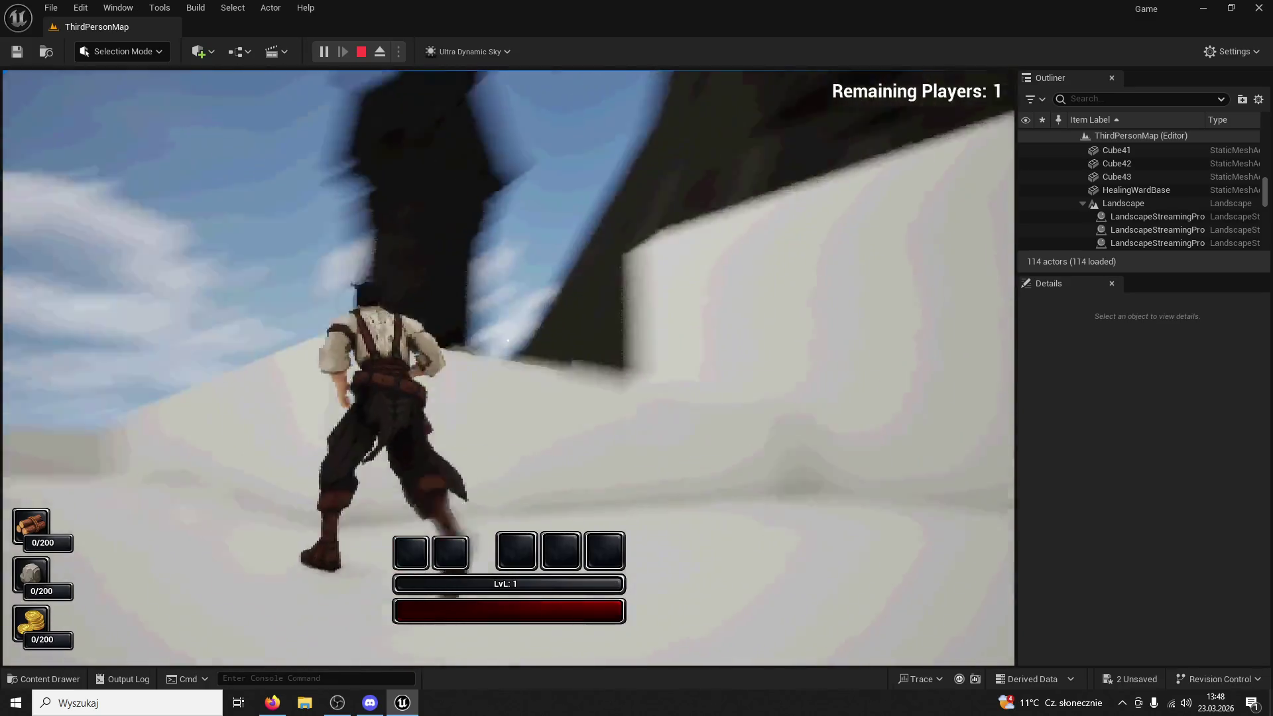
pyautogui.press('w')
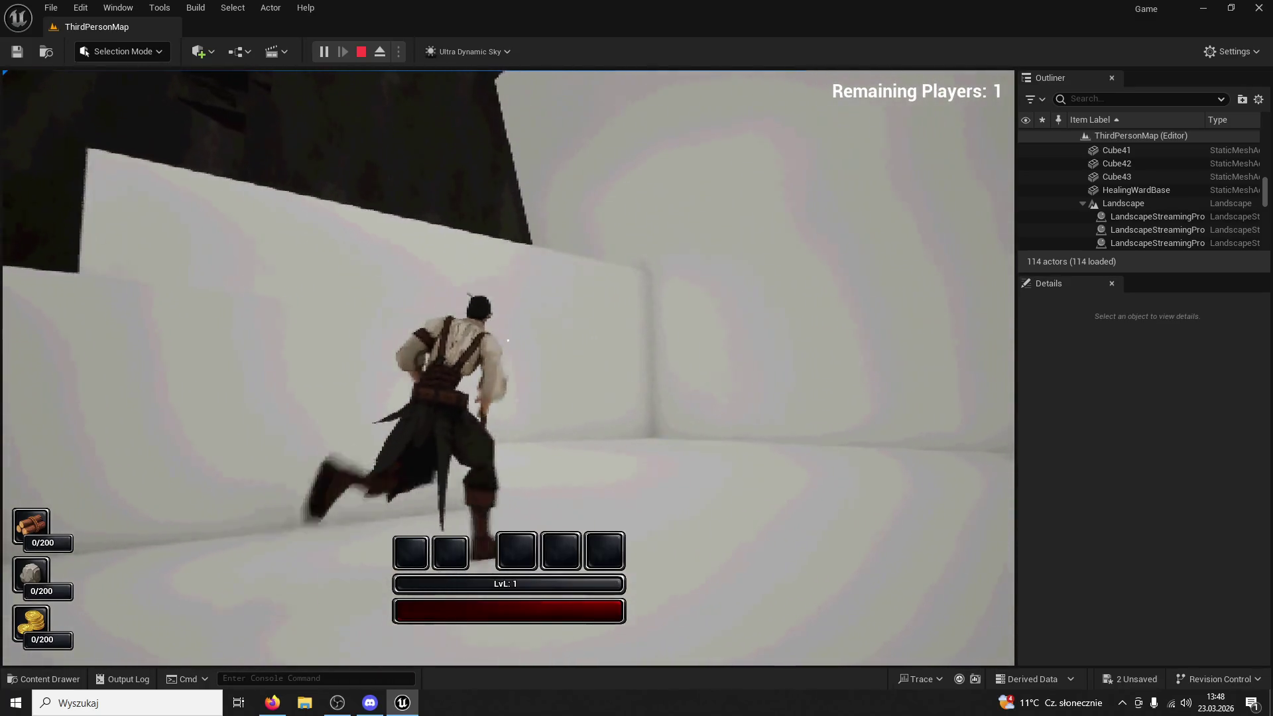
pyautogui.press('w')
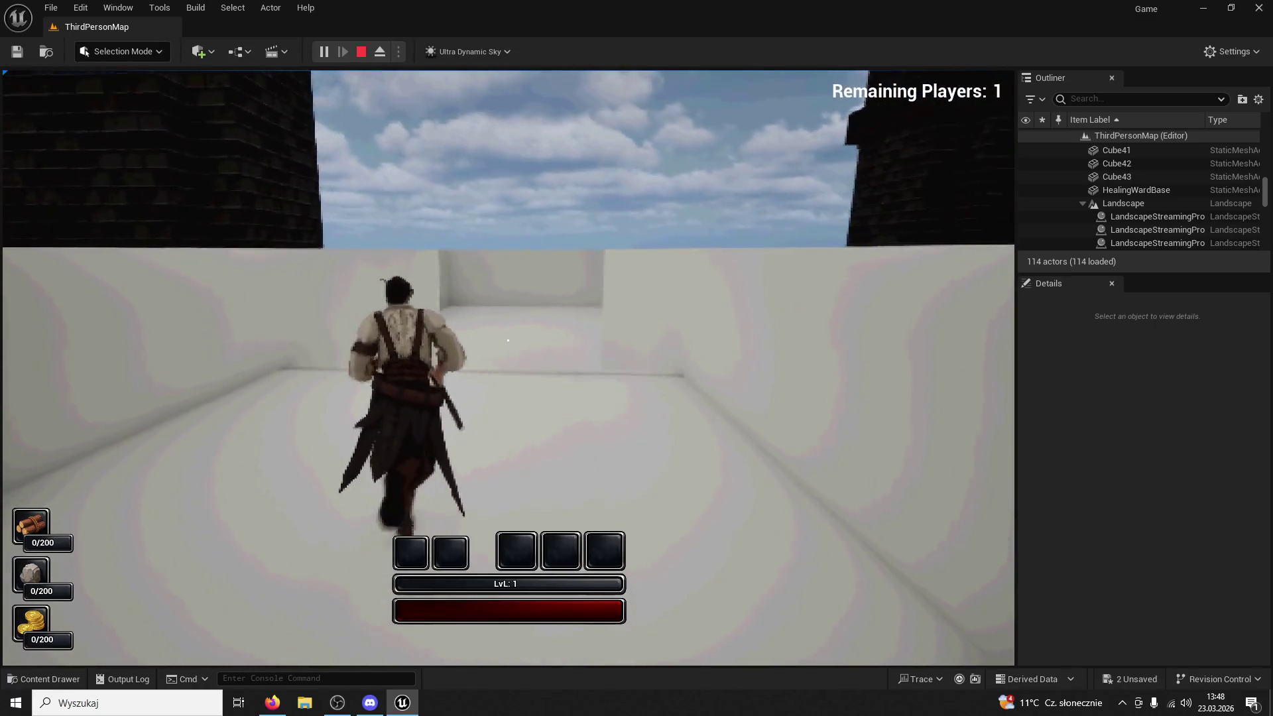
pyautogui.press('w')
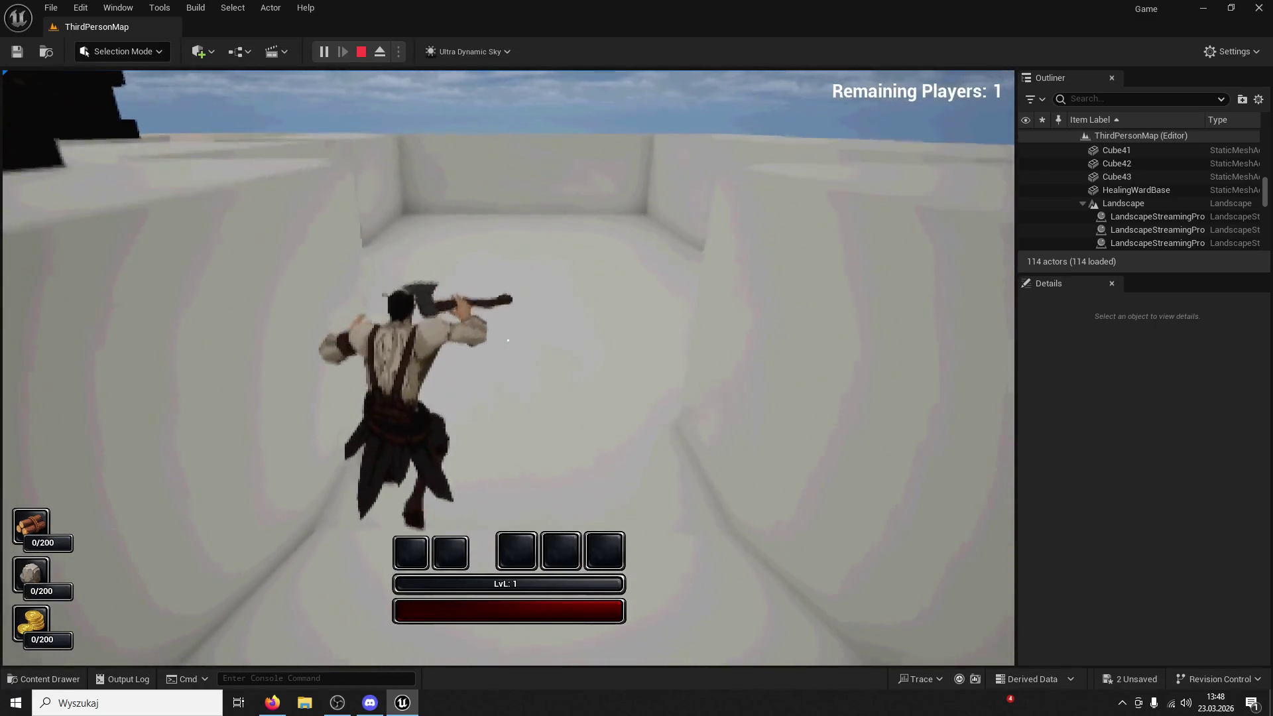
pyautogui.press('w')
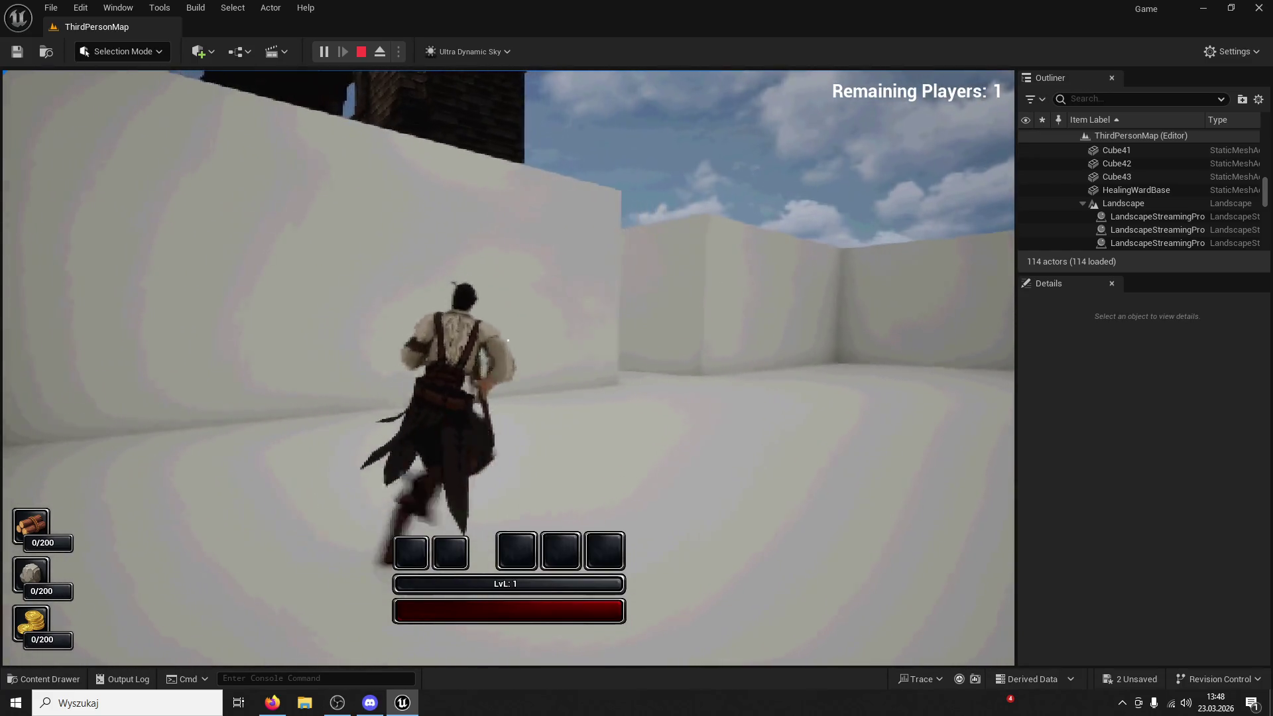
# Head past the dark doorway, turn right, and run along the dark brick walls
pyautogui.press('w')
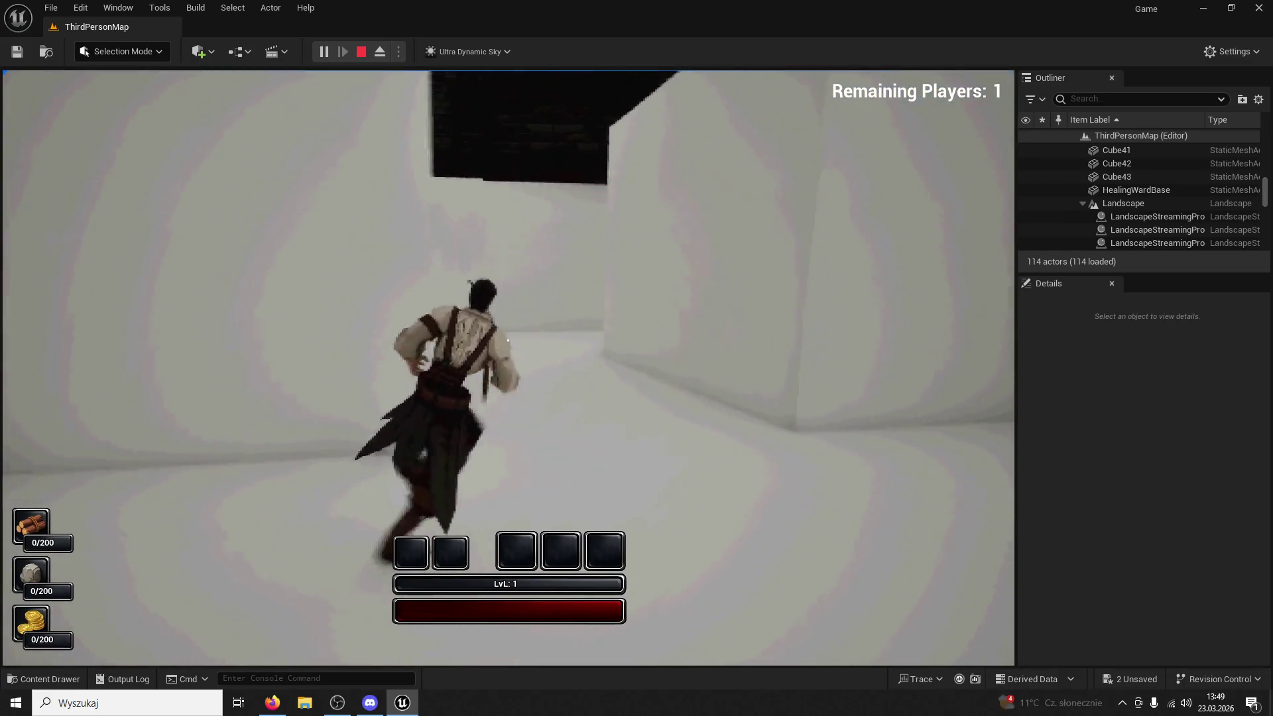
pyautogui.press('w')
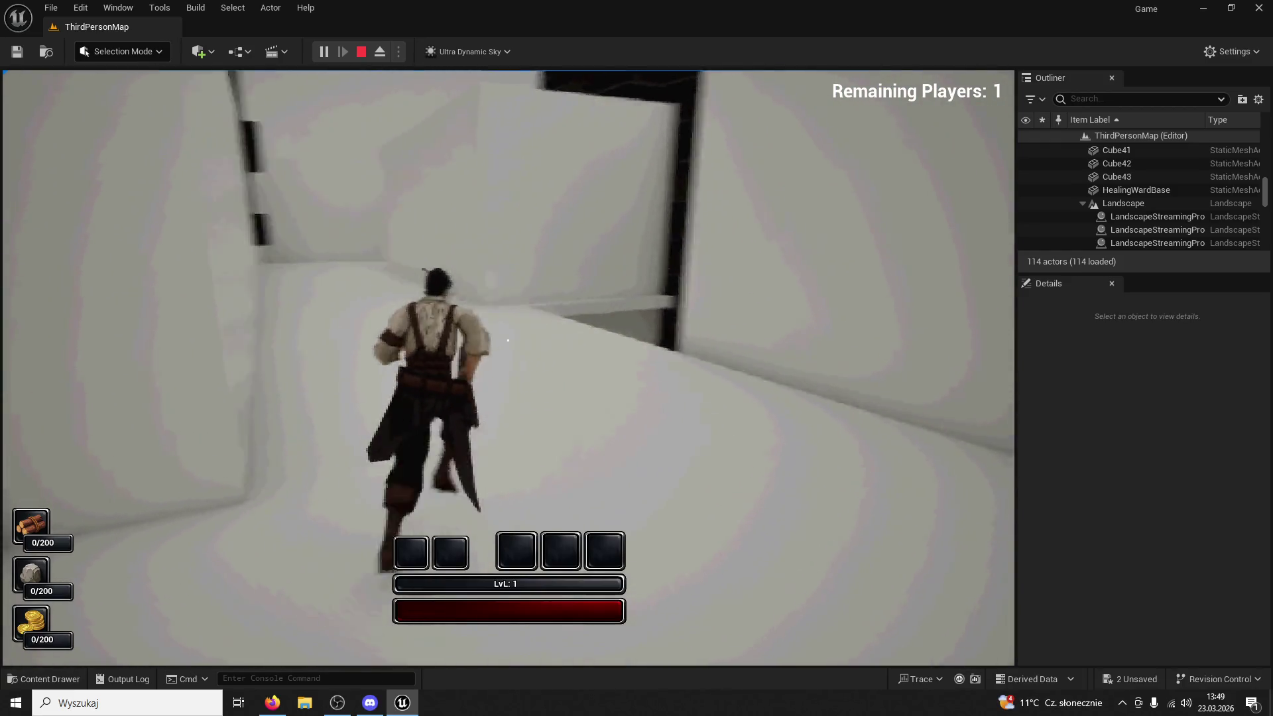
pyautogui.press('w')
pyautogui.press('w')
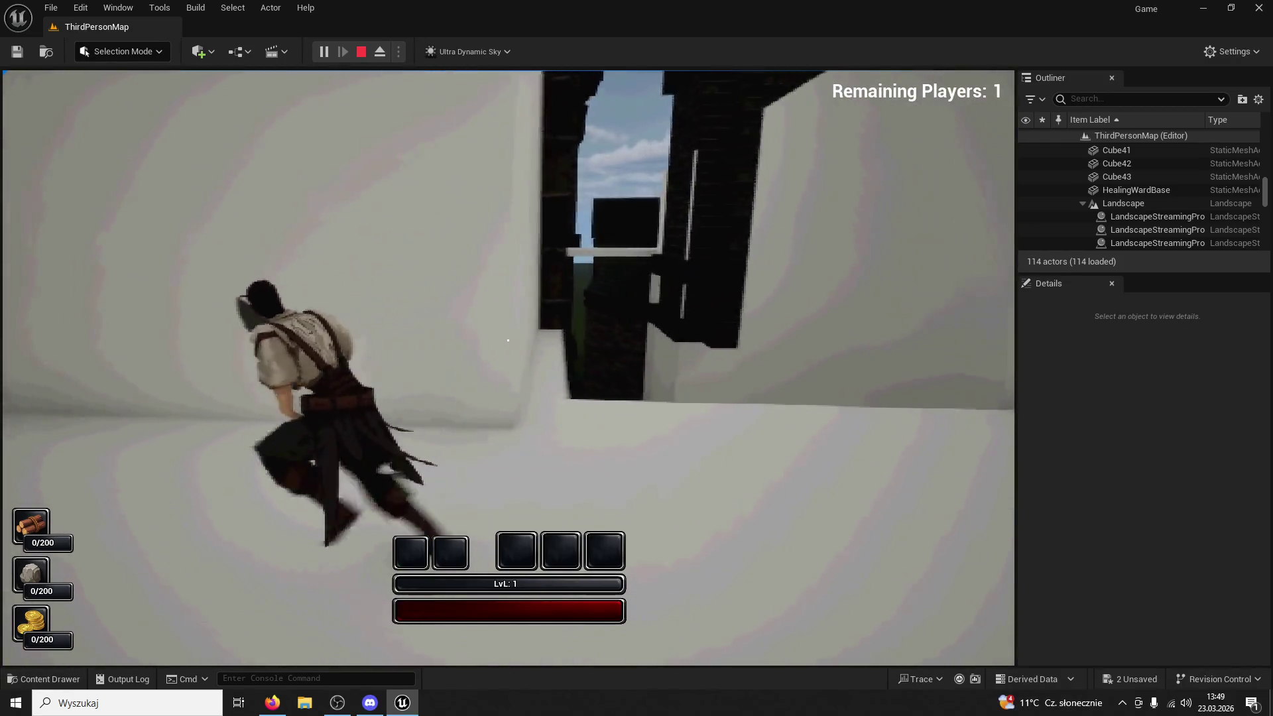
pyautogui.press('w')
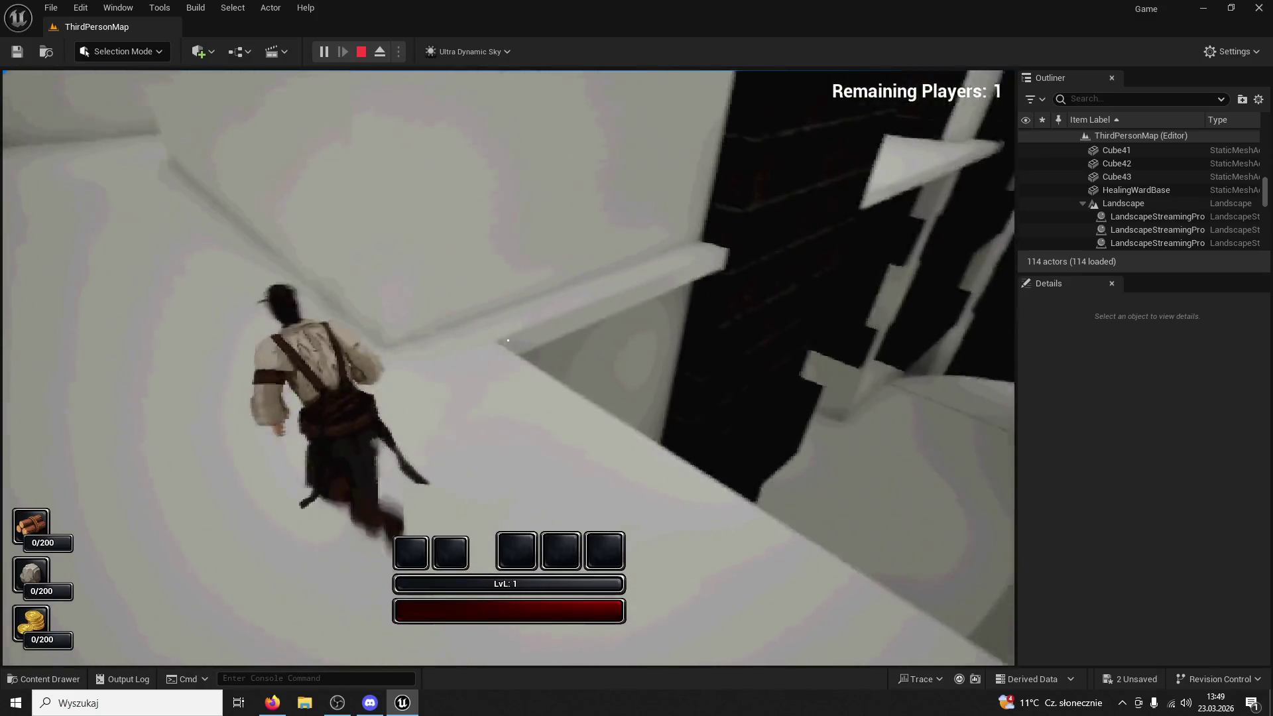
pyautogui.press('w')
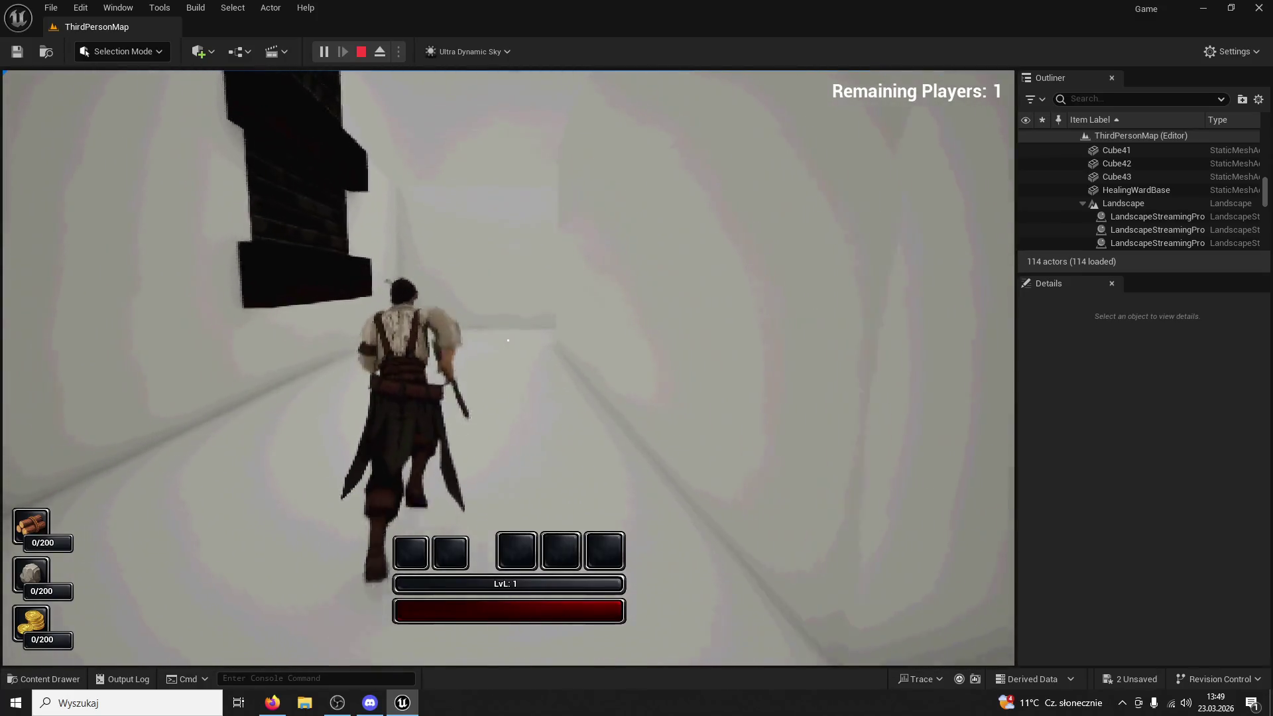
pyautogui.press('w')
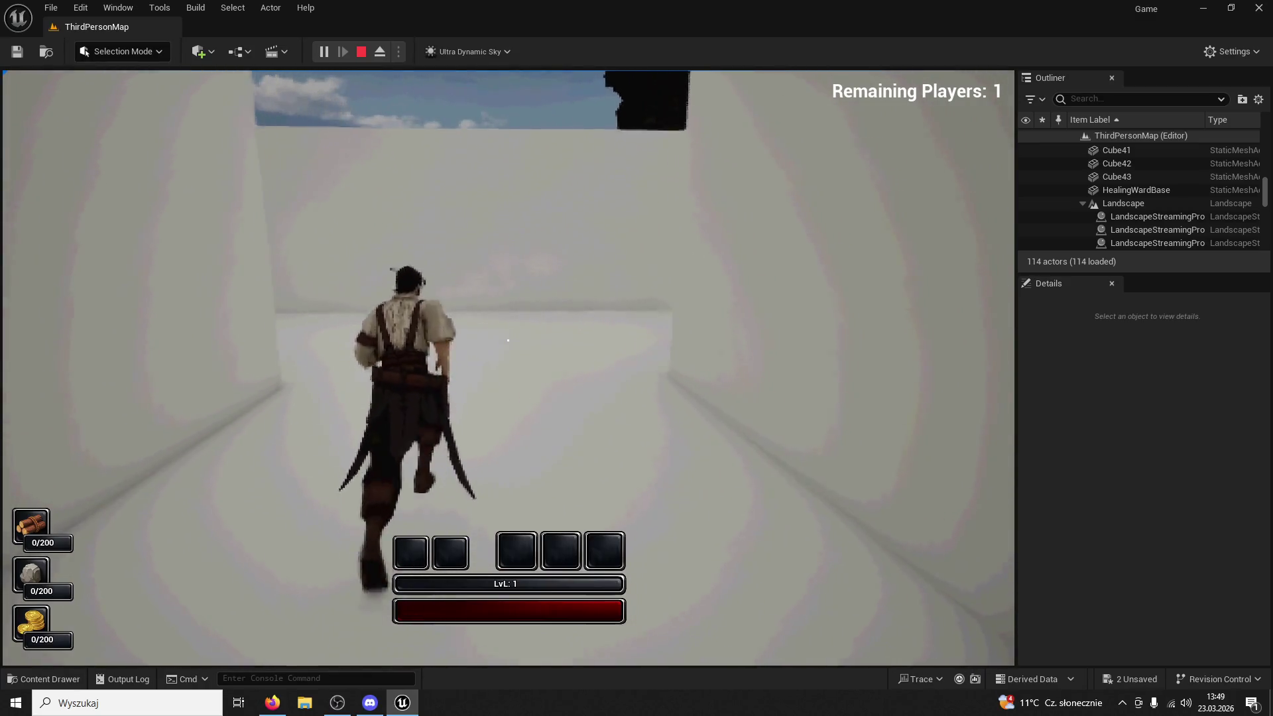
pyautogui.press('w')
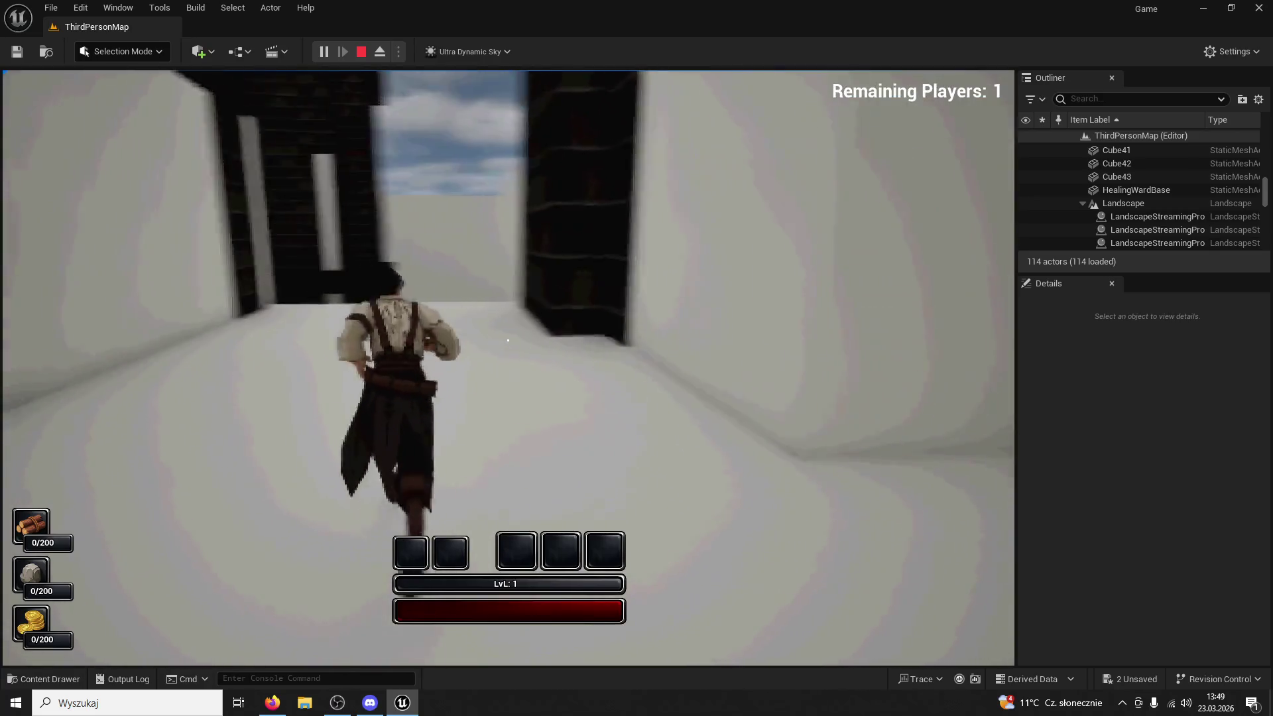
pyautogui.press('w')
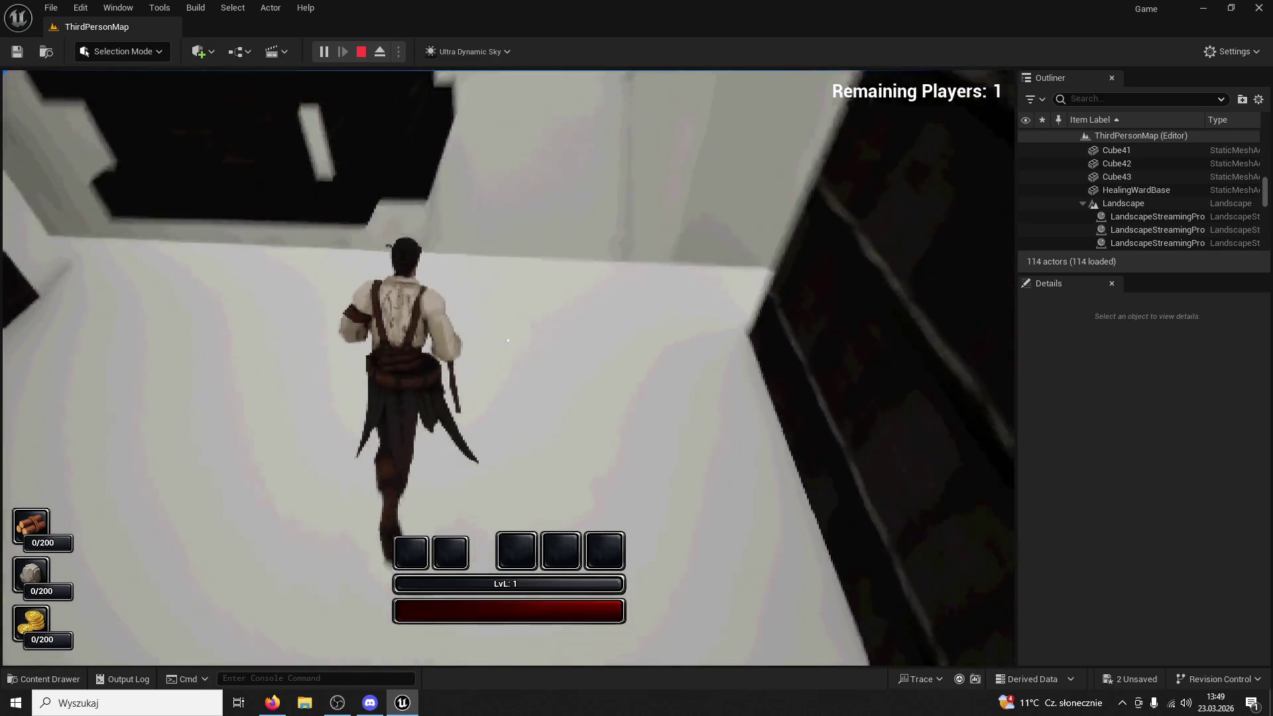
pyautogui.press('w')
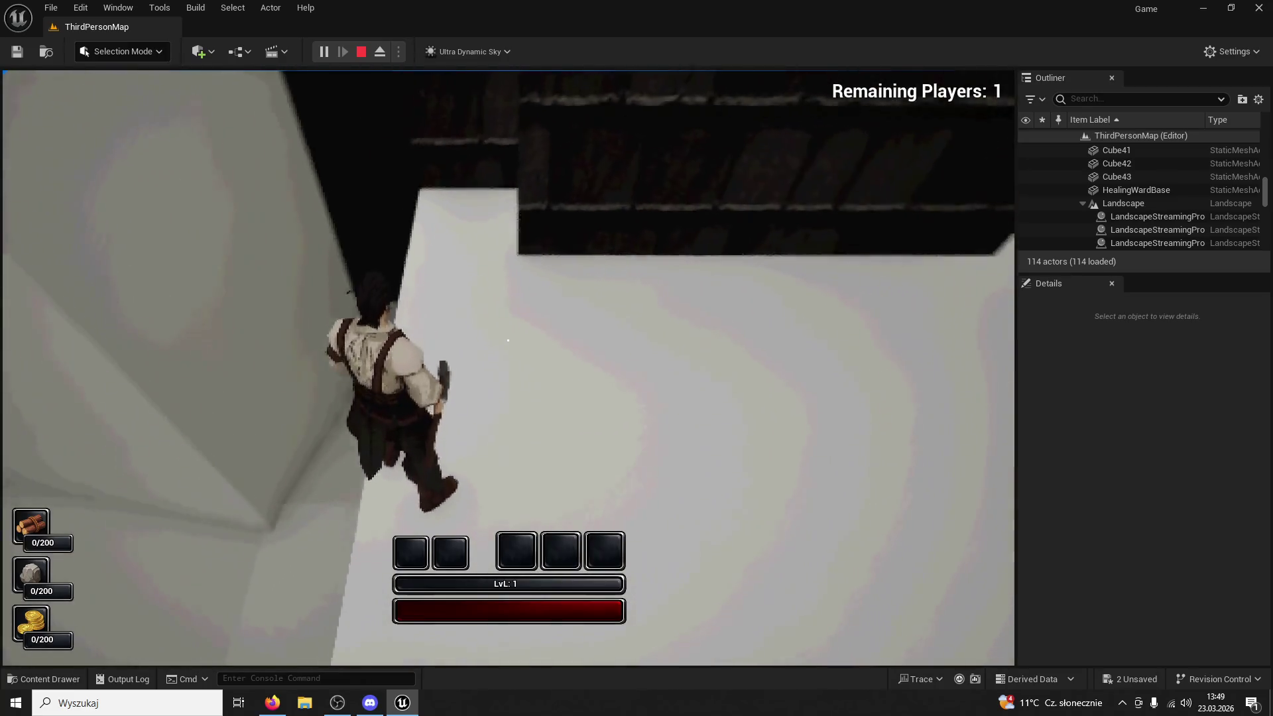
pyautogui.press('w')
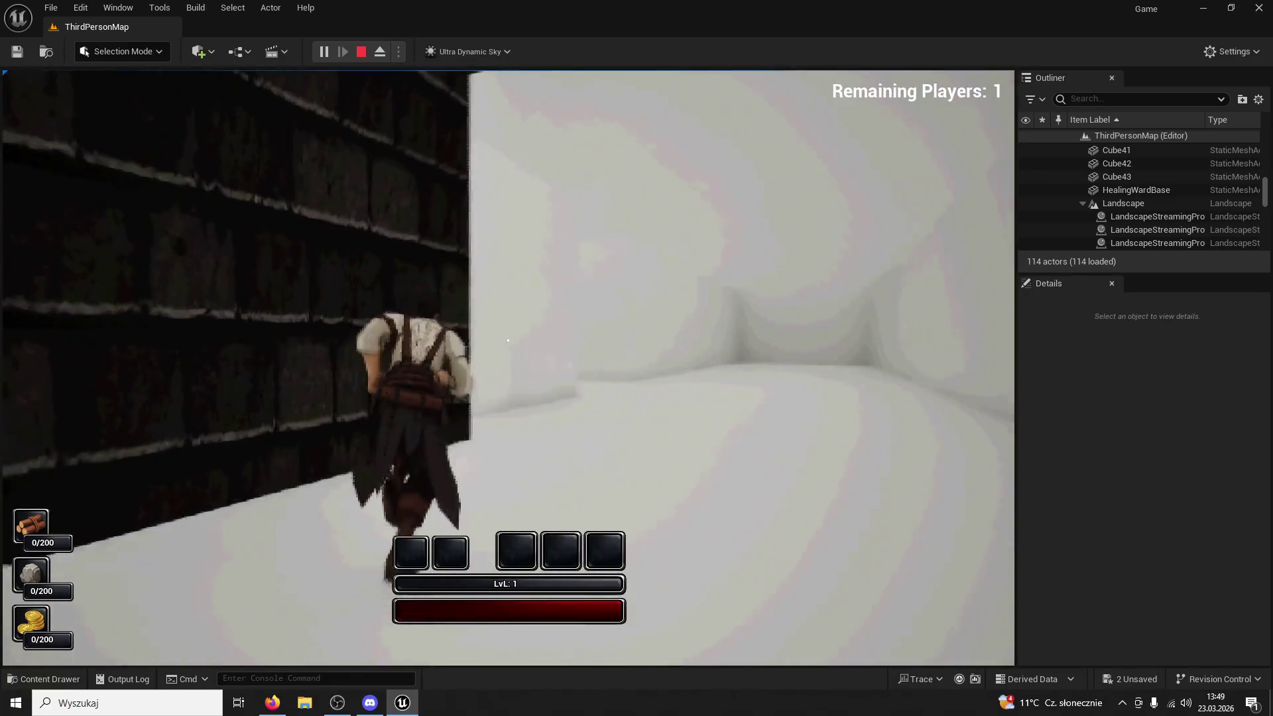
# Run through the white corridors between the dark walls
pyautogui.press('w')
pyautogui.press('w')
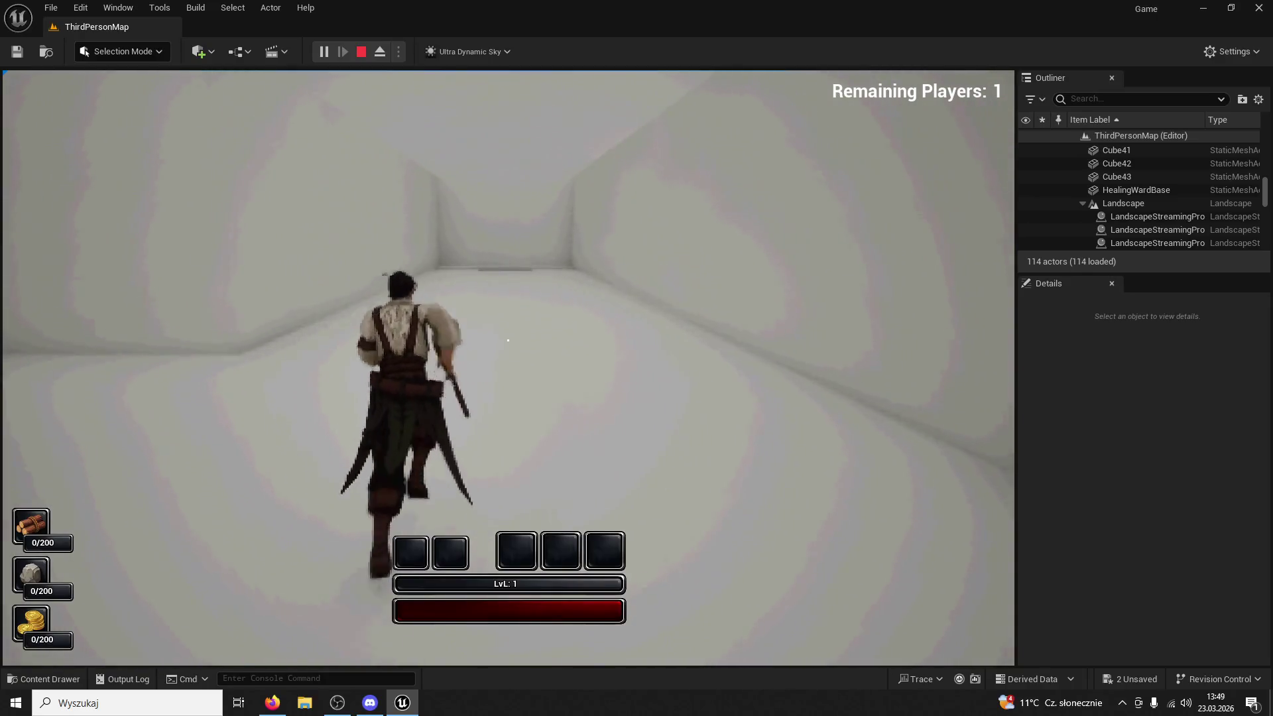
pyautogui.press('w')
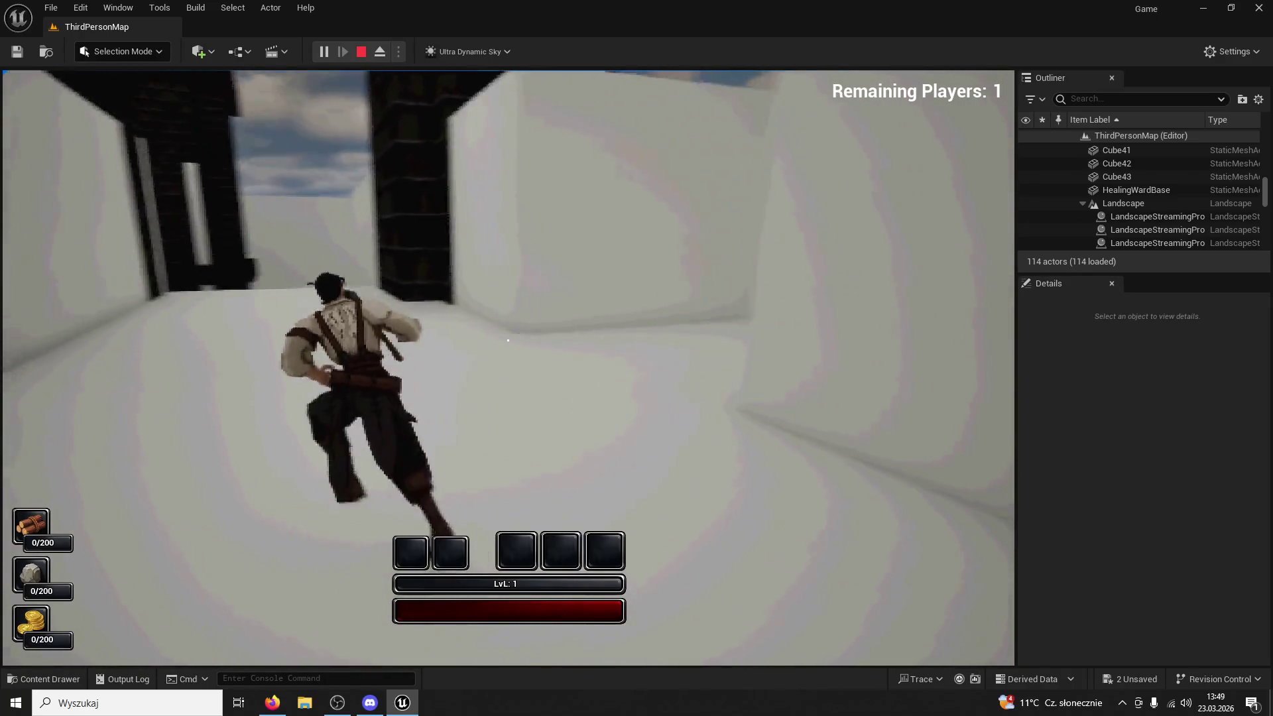
pyautogui.press('w')
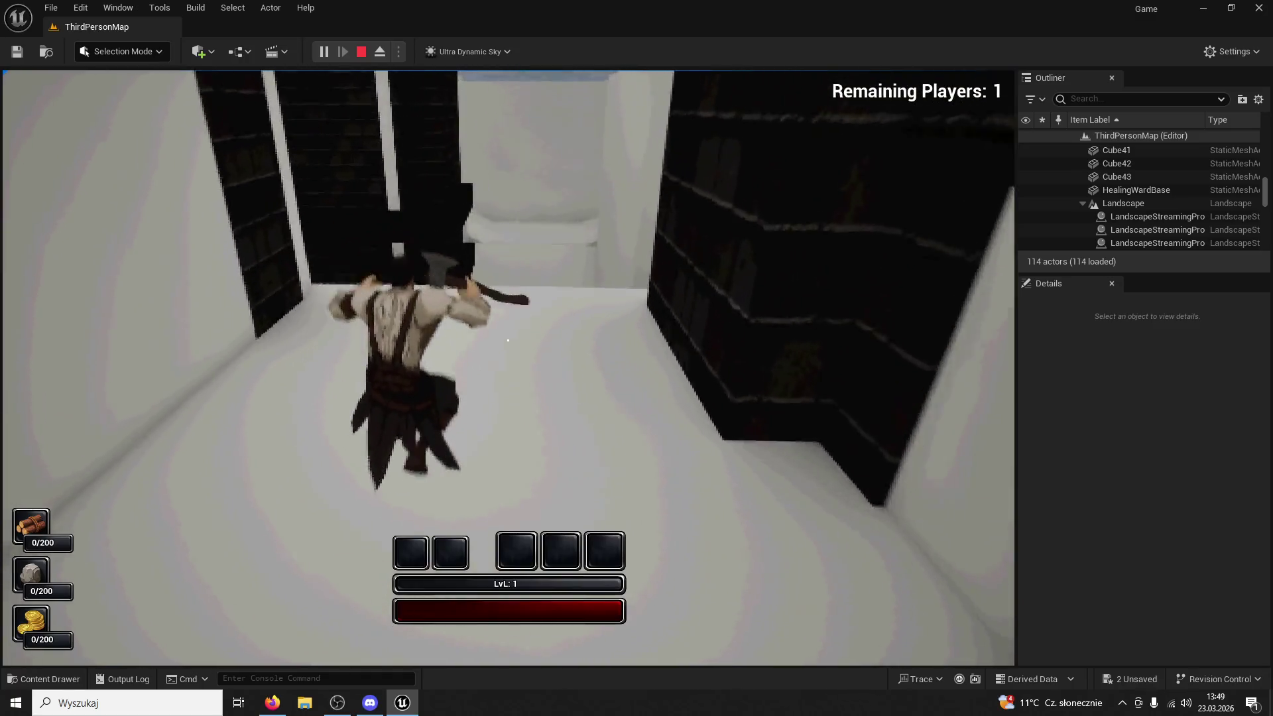
pyautogui.press('w')
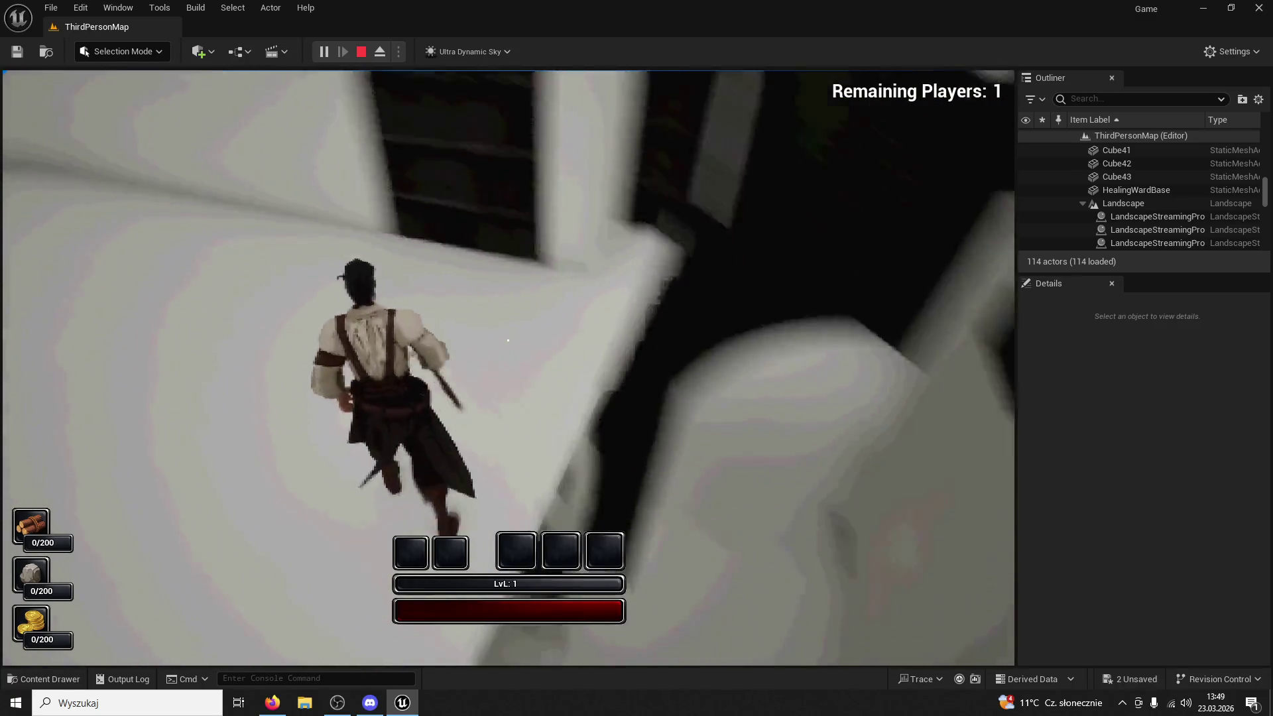
pyautogui.press('w')
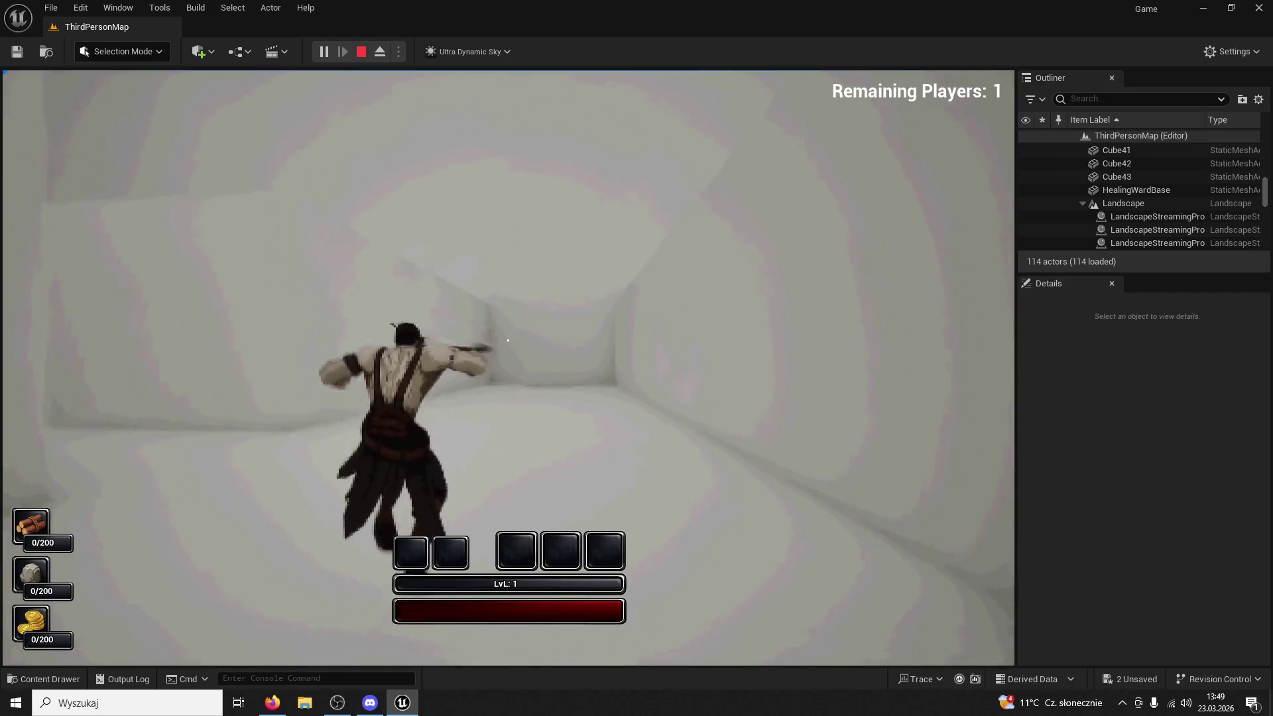
pyautogui.press('w')
pyautogui.press('w')
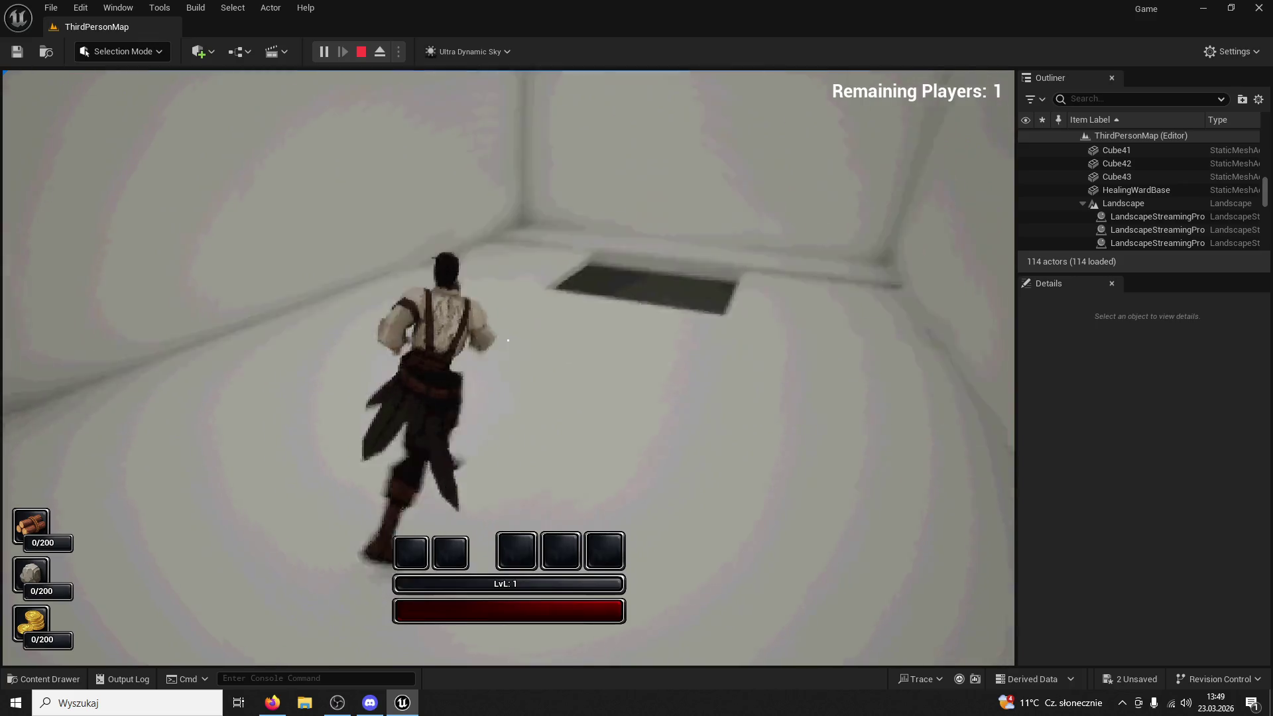
# Approach the dark floor pit, circle its edge, and walk the character in
pyautogui.press('w')
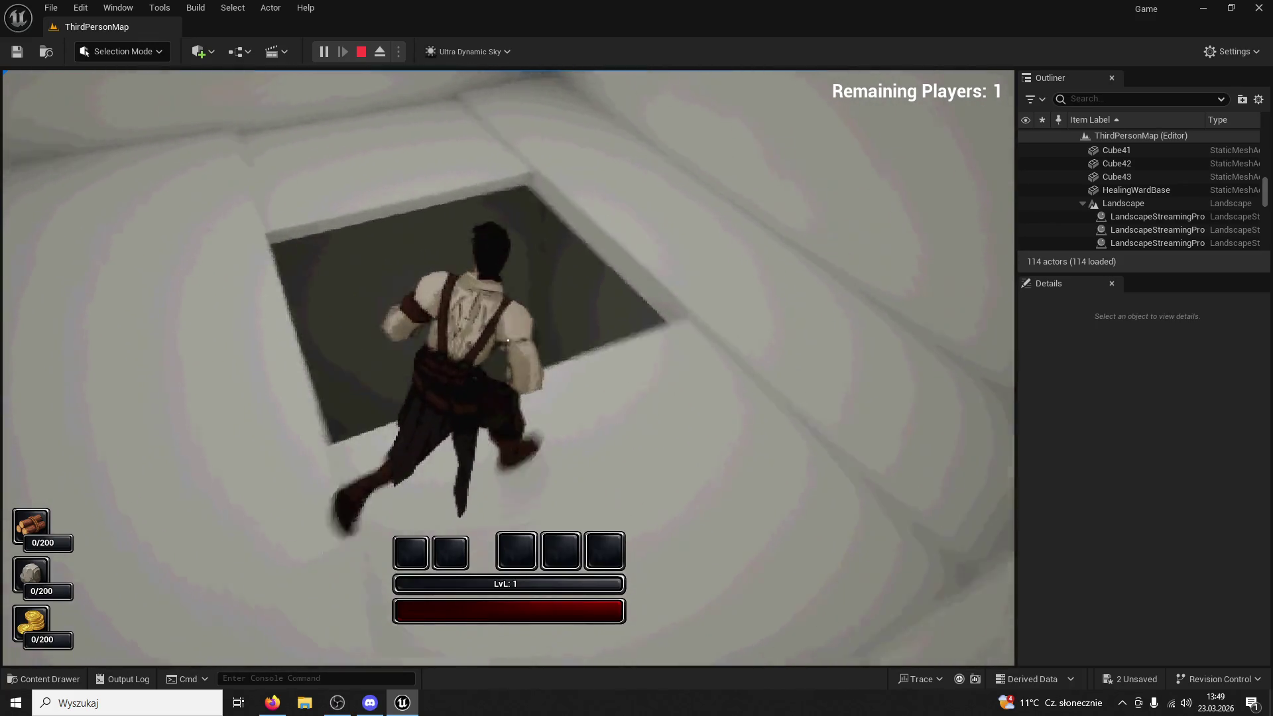
pyautogui.press('w')
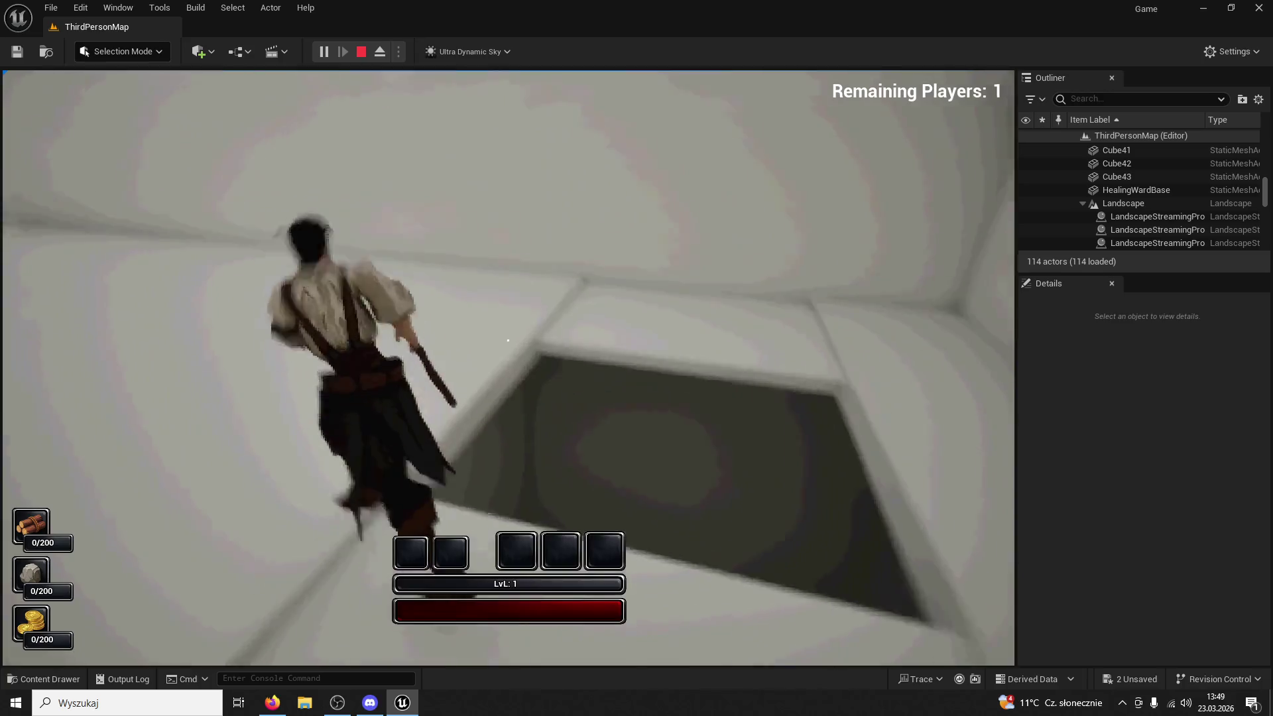
pyautogui.press('w')
pyautogui.press('w')
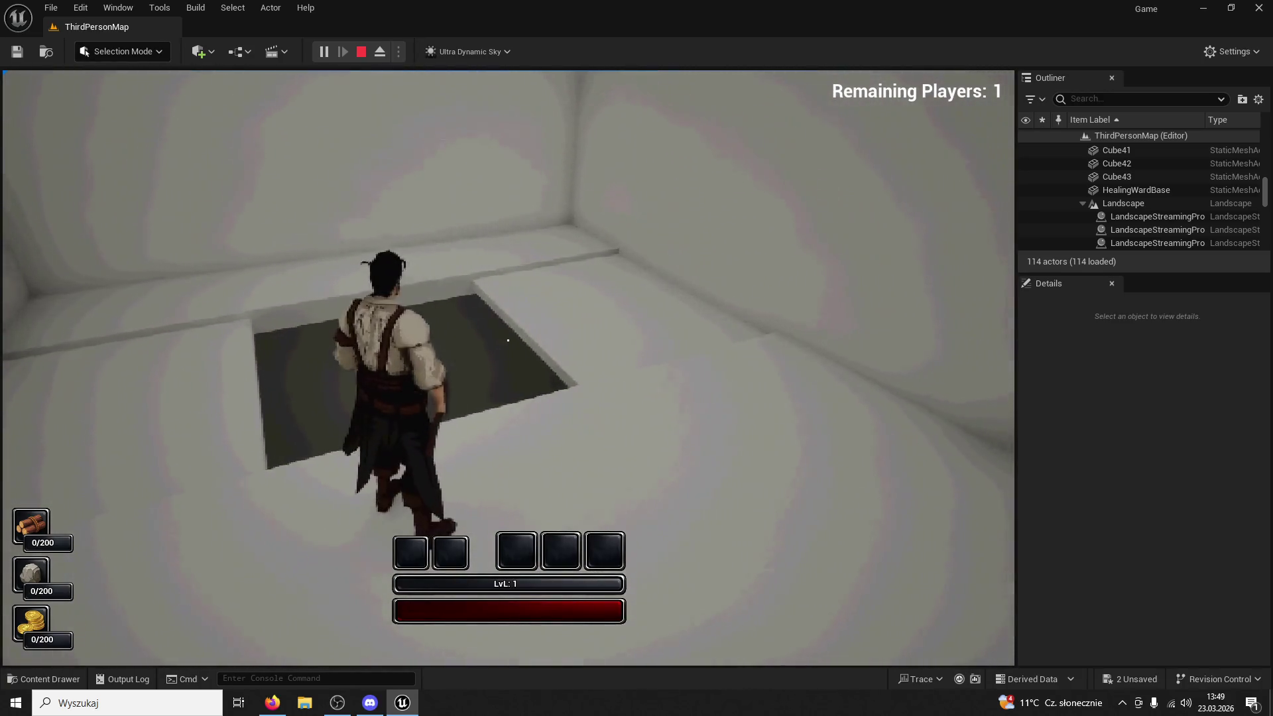
pyautogui.press('w')
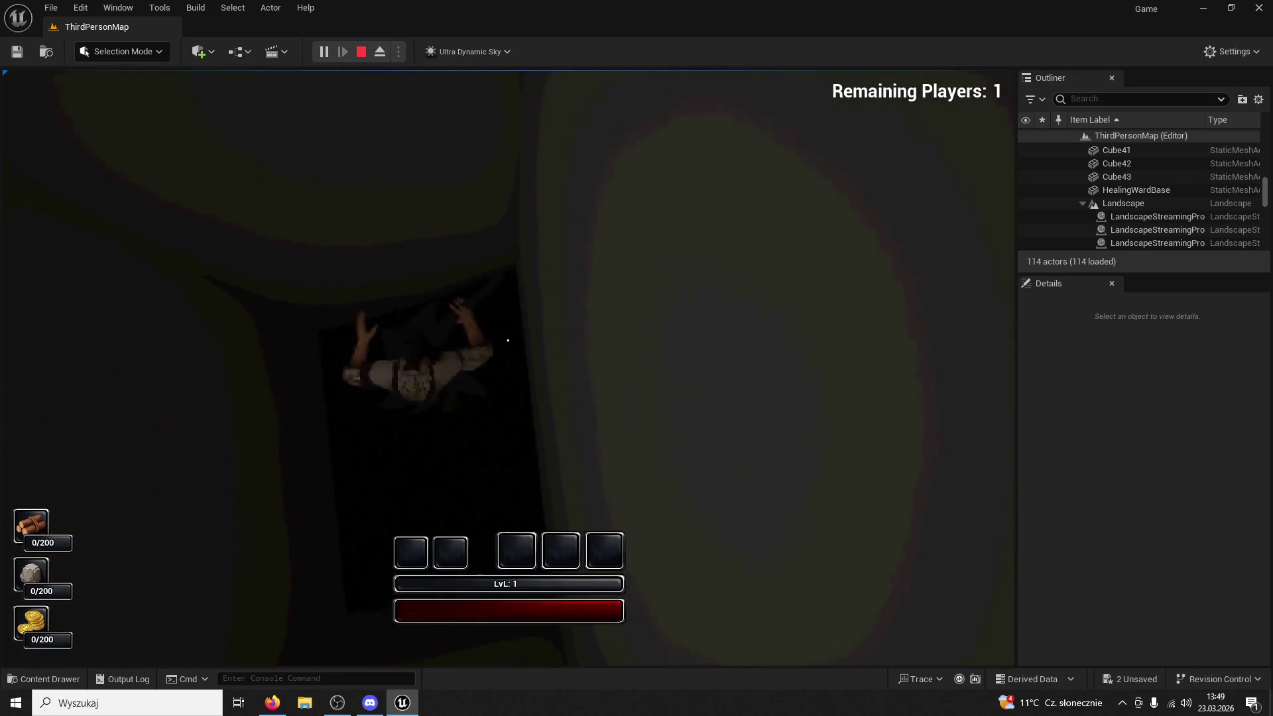
# Stop the playtest and fly through the castle wall into the white-walled corridor above the grass
pyautogui.press('Escape')
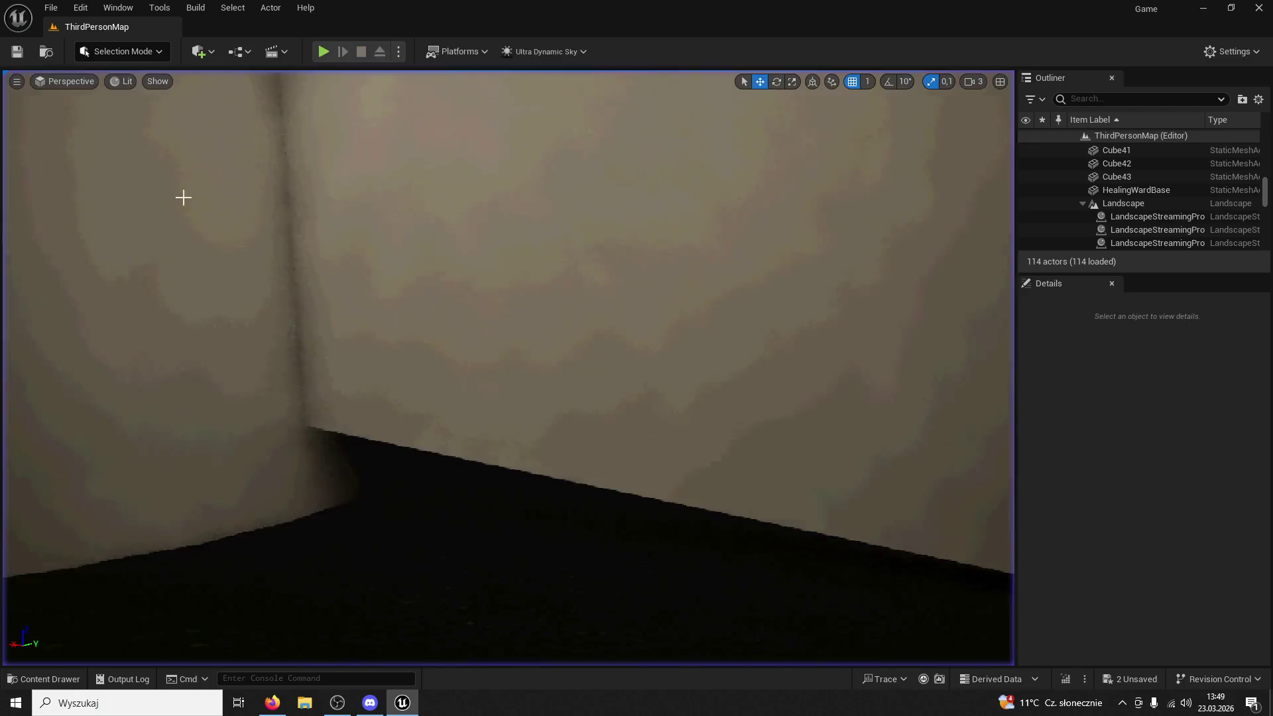
pyautogui.press('w')
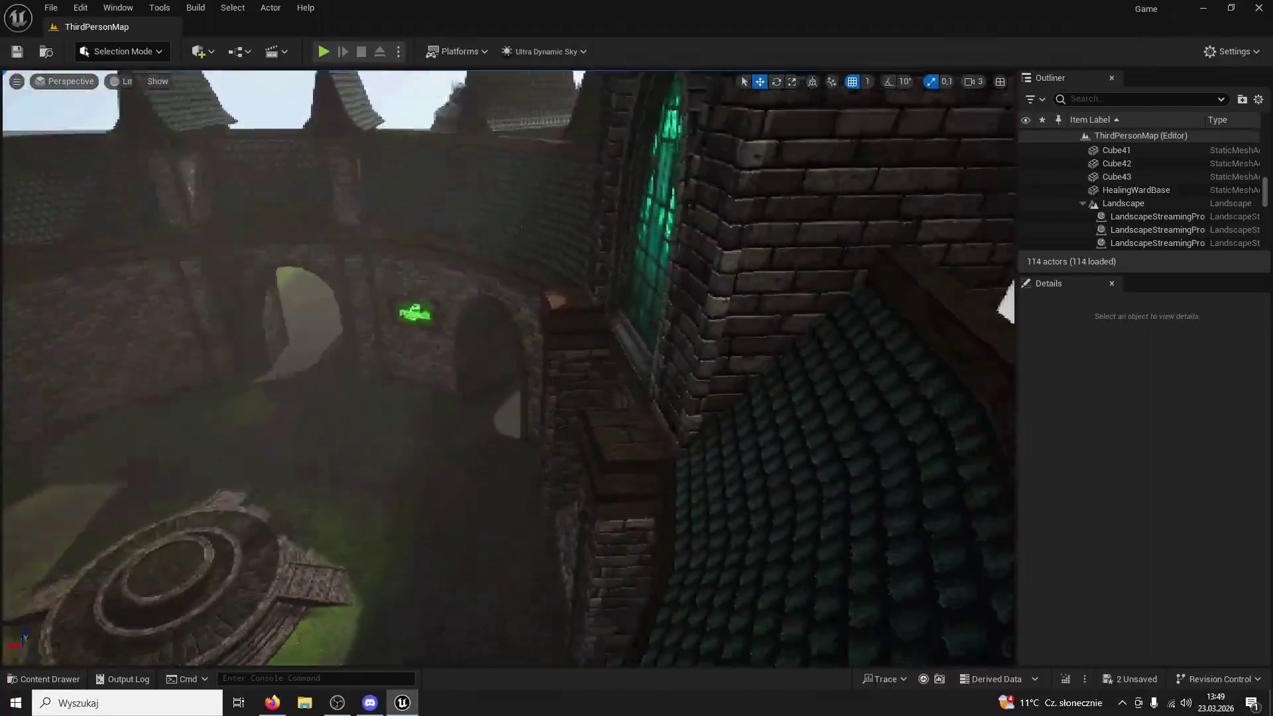
pyautogui.press('w')
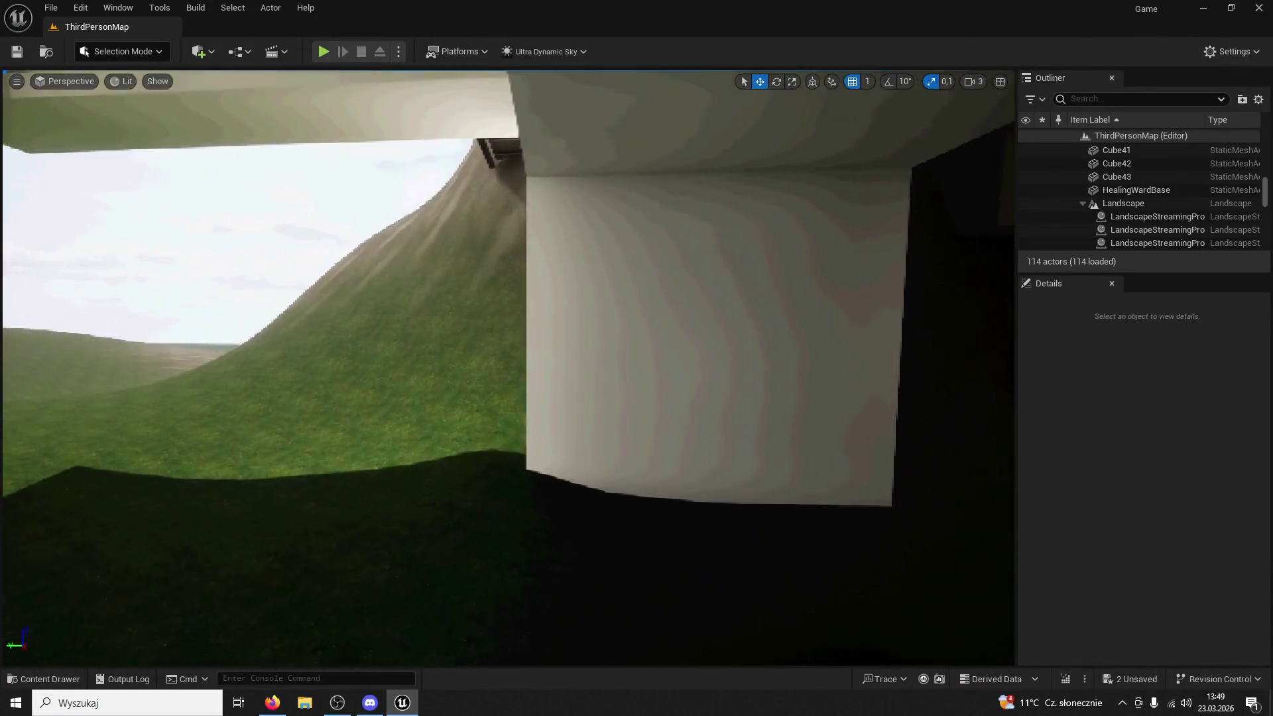
pyautogui.press('w')
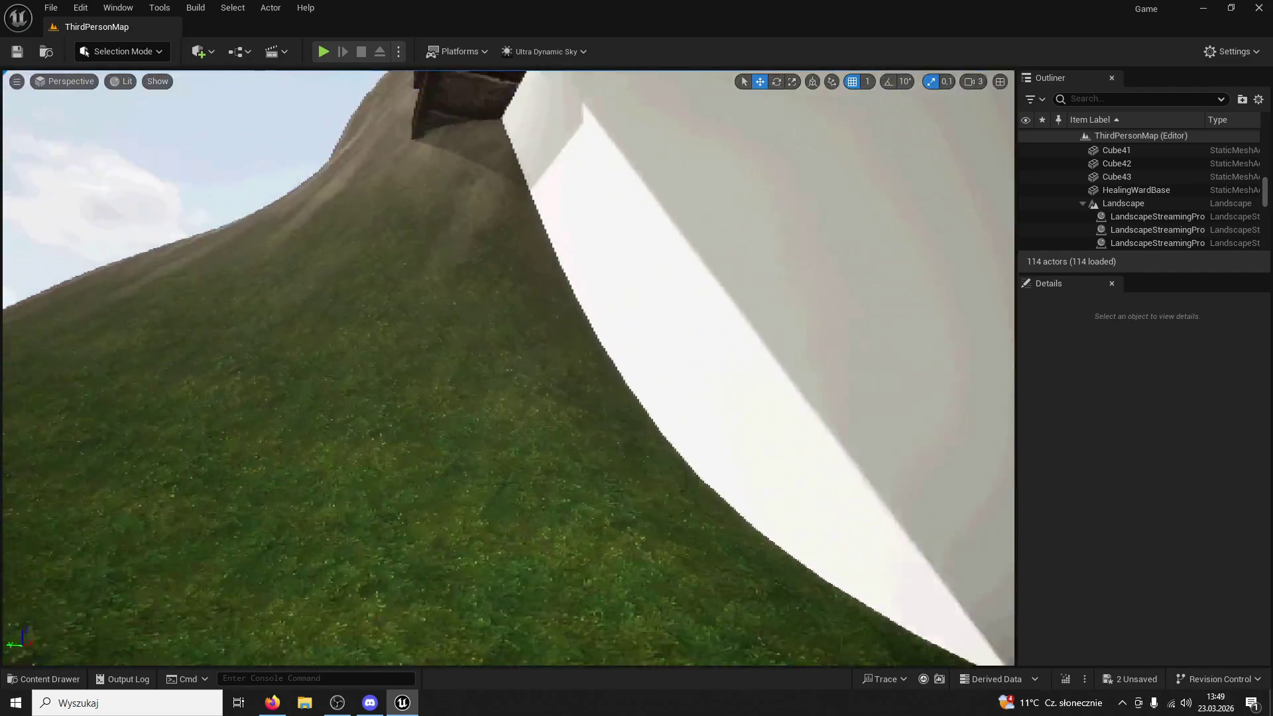
pyautogui.press('s')
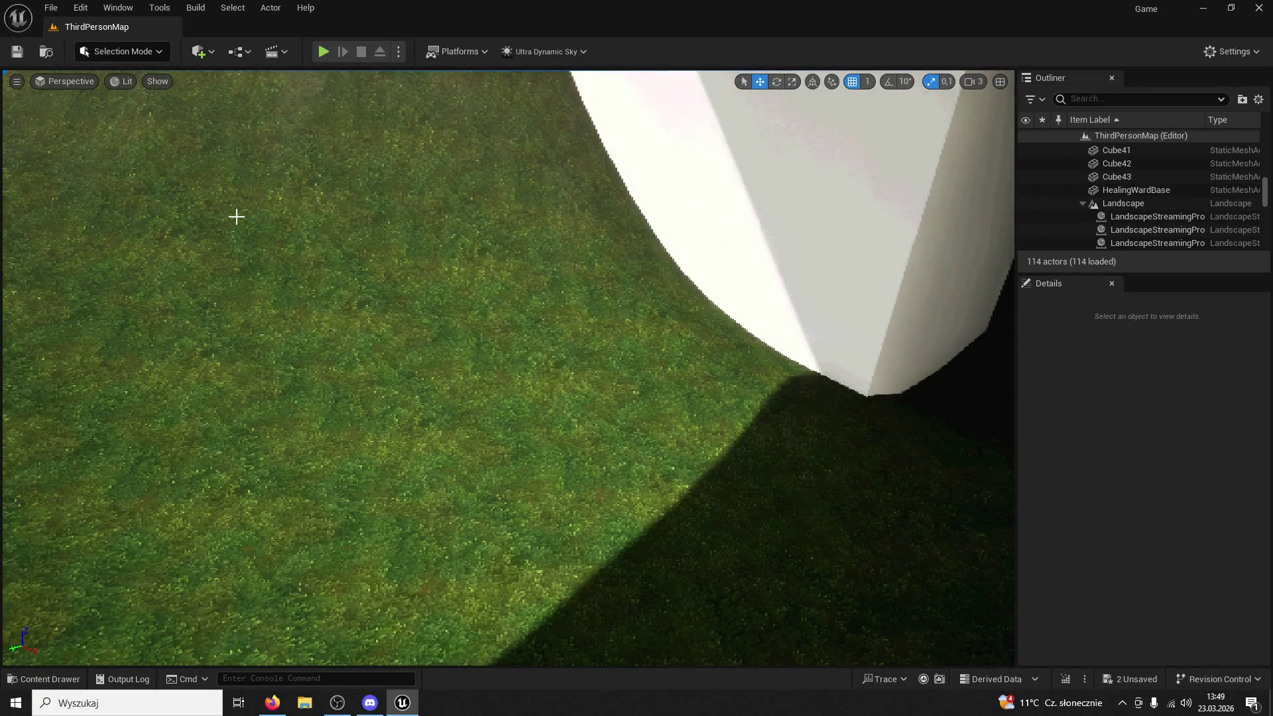
pyautogui.press('w')
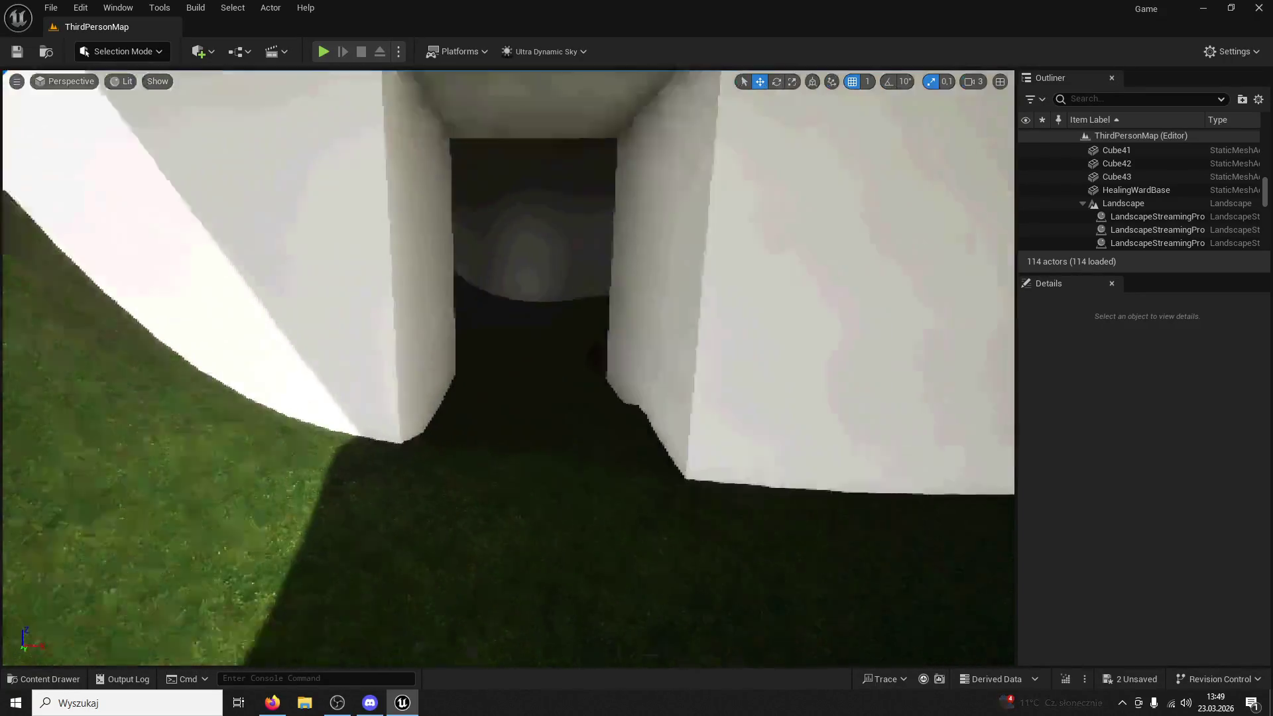
# Fly through the courtyard past the round platform, out the archway across the field, and face the castle
pyautogui.press('w')
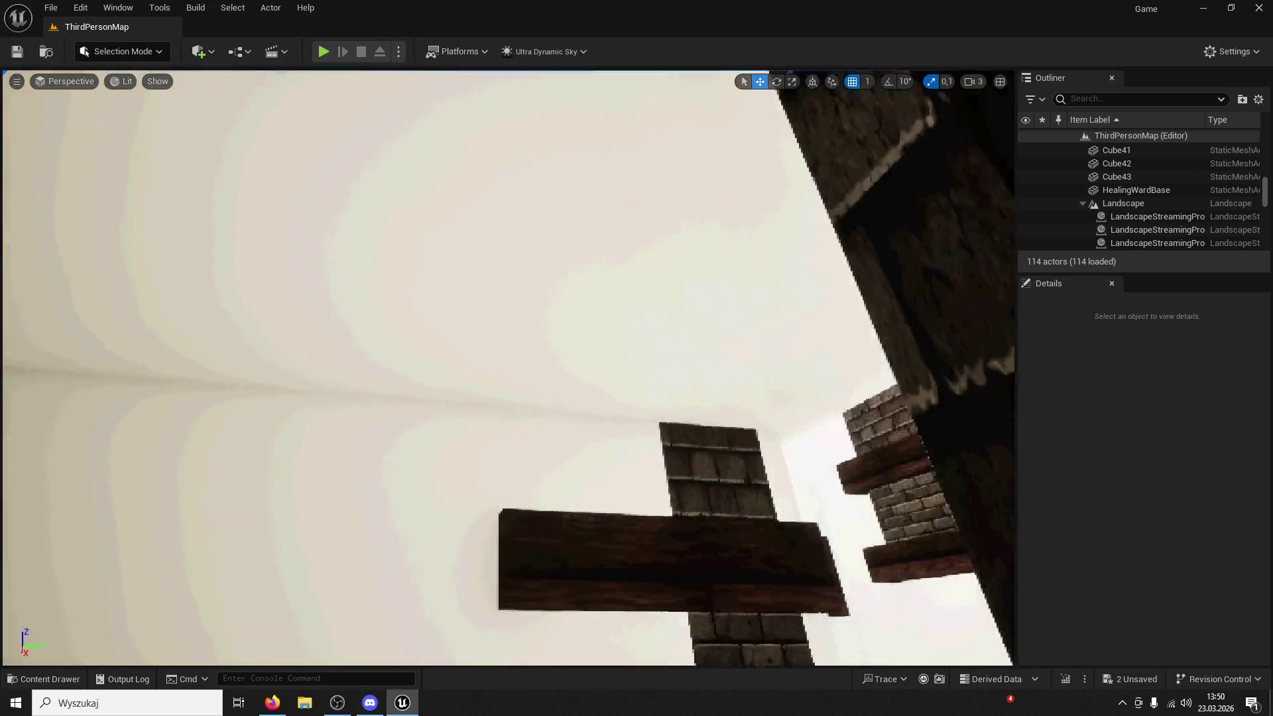
pyautogui.press('w')
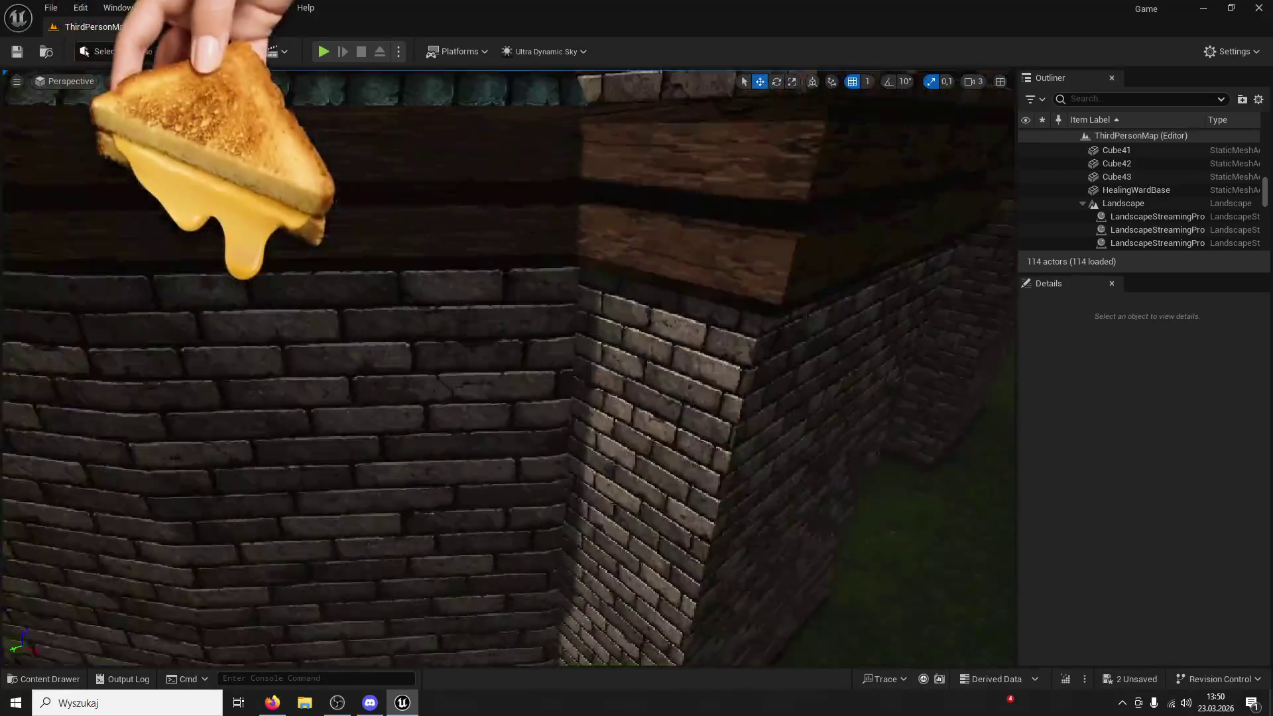
pyautogui.press('w')
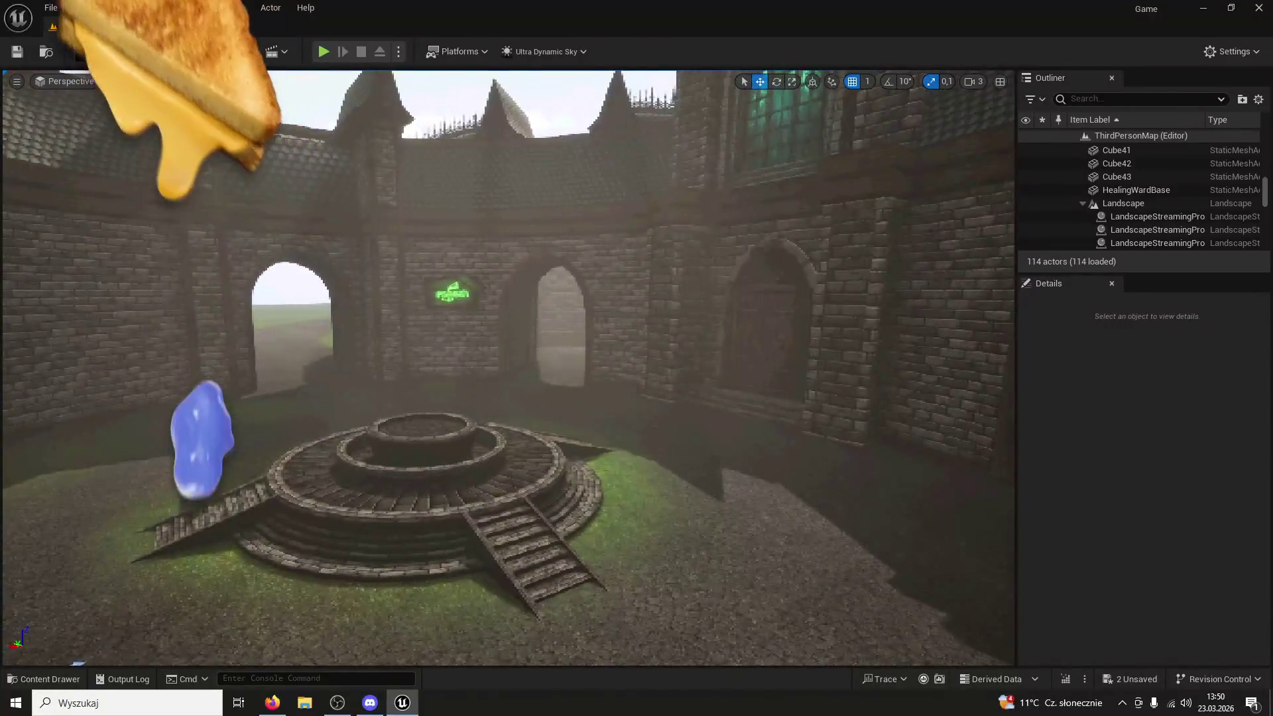
pyautogui.press('w')
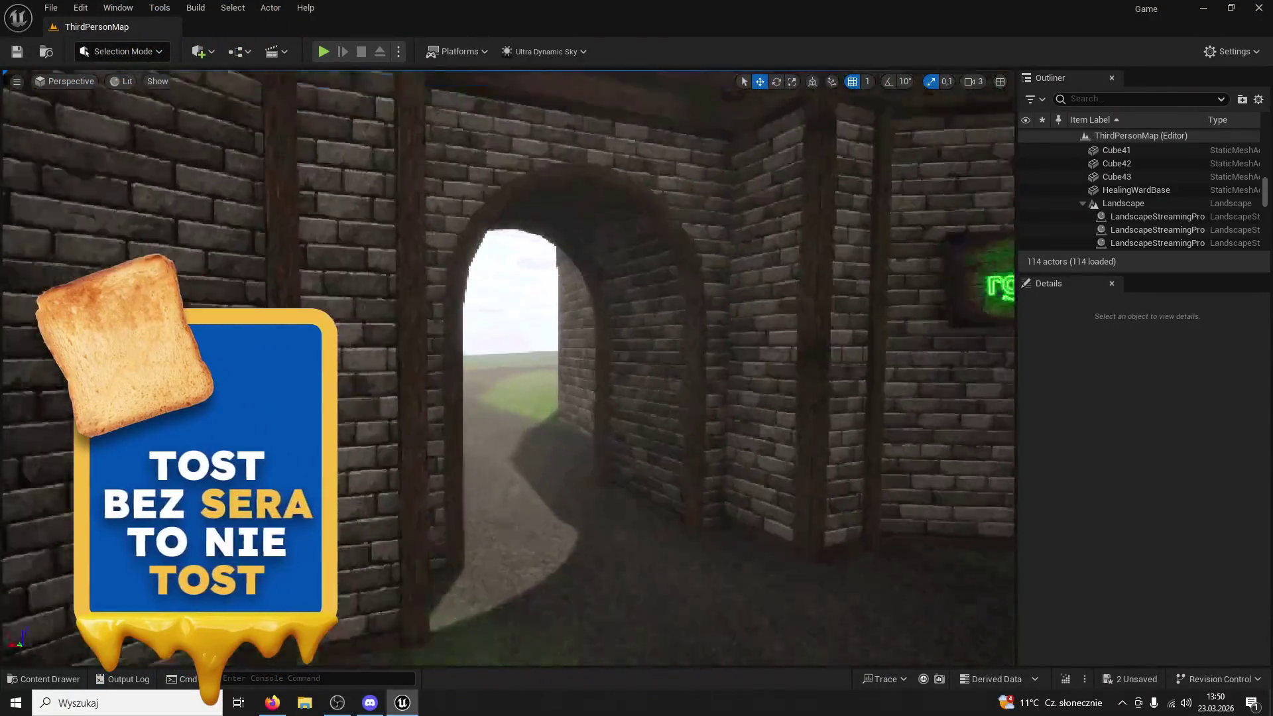
pyautogui.press('w')
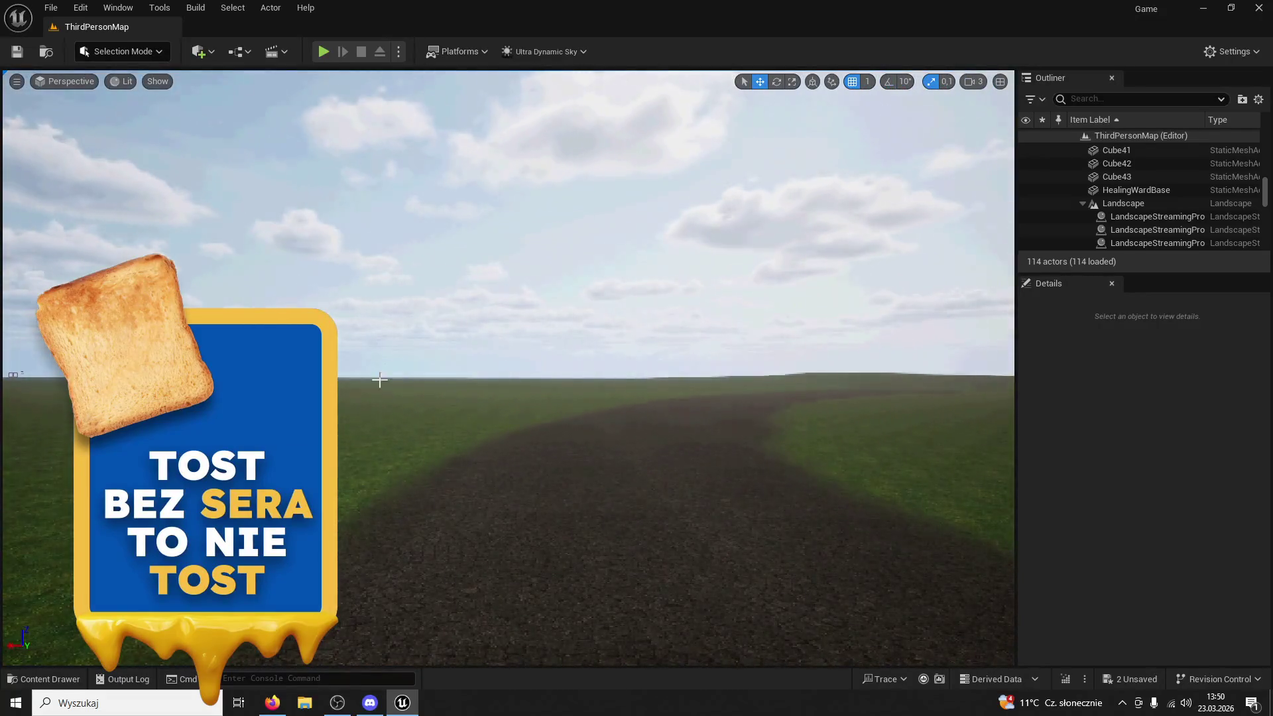
pyautogui.press('w')
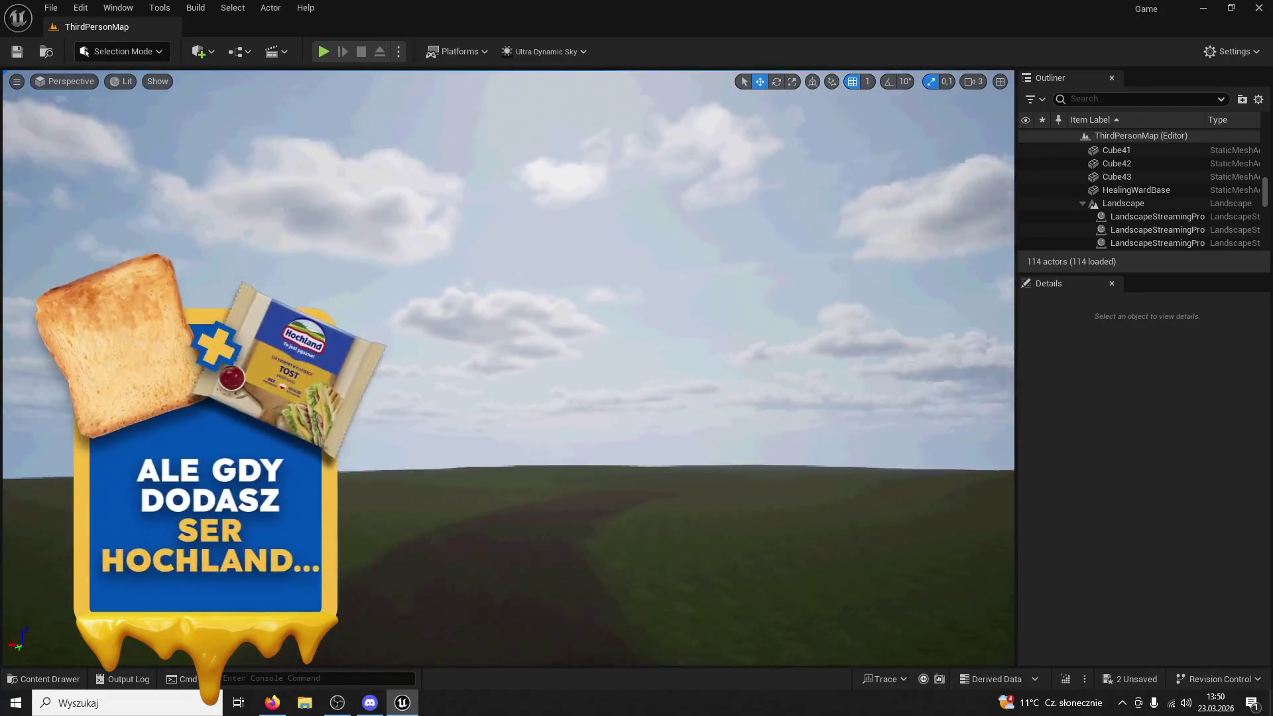
pyautogui.press('w')
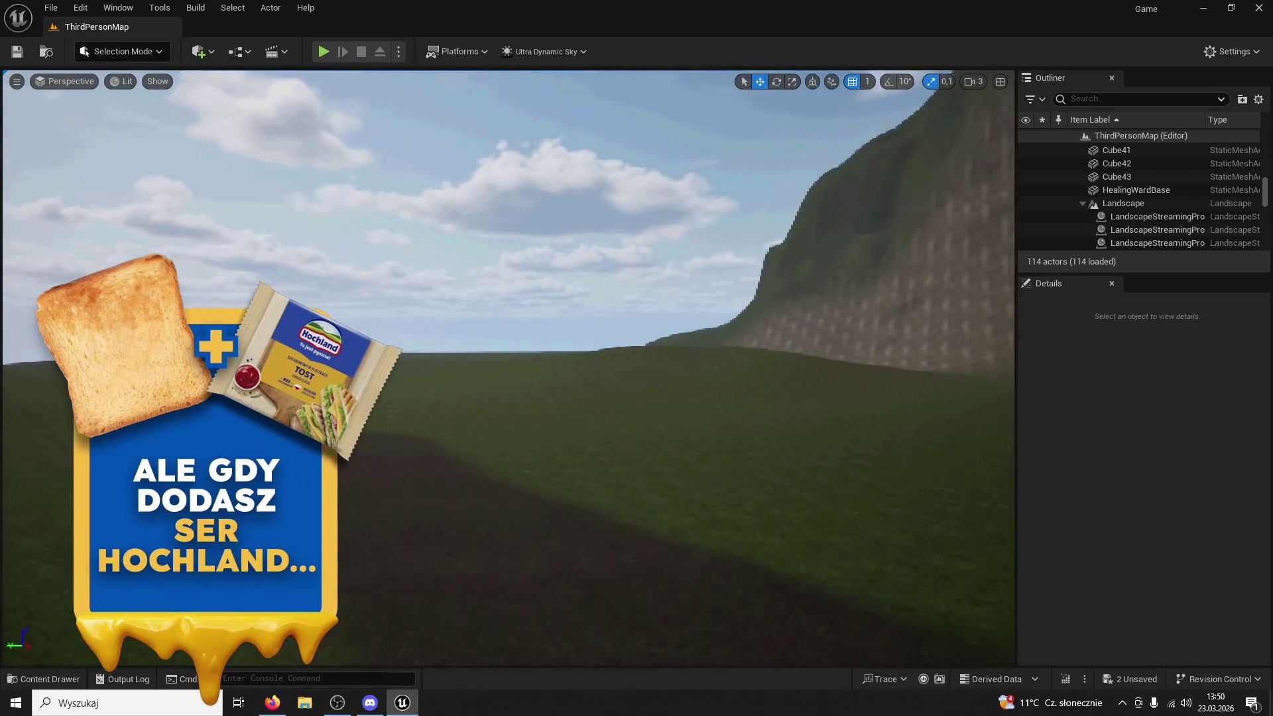
pyautogui.press('w')
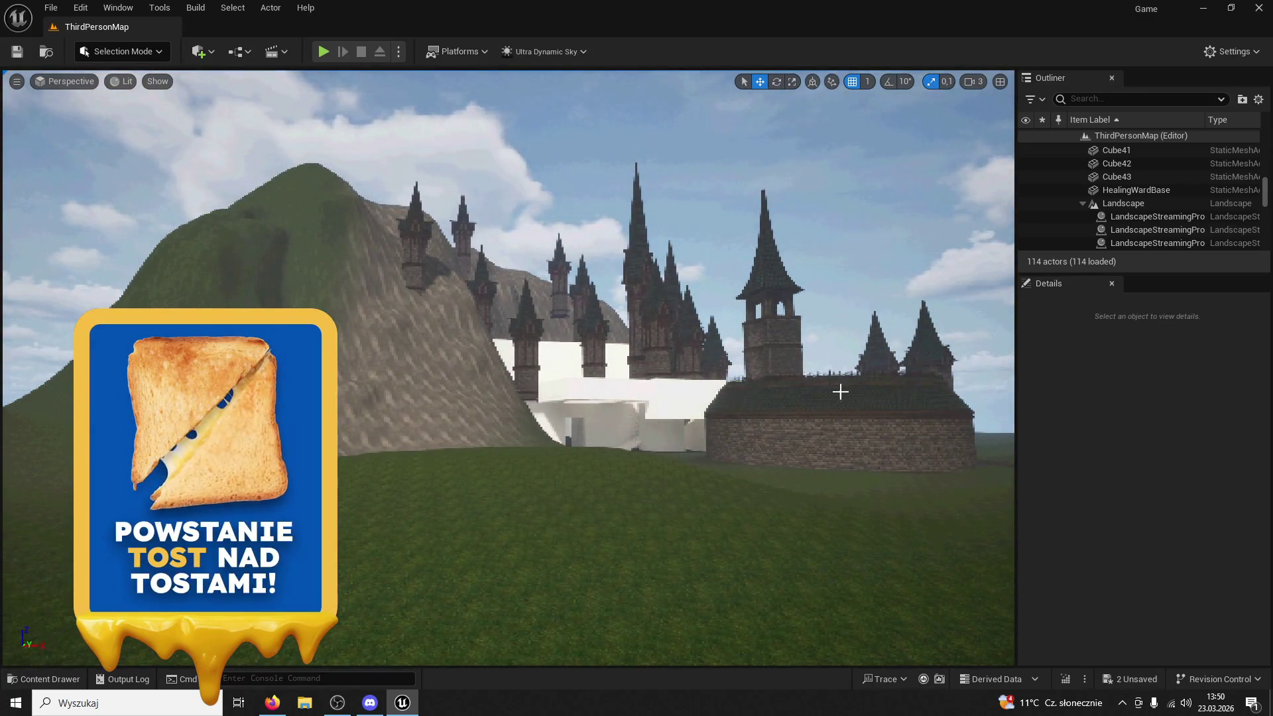
pyautogui.moveTo(424, 373); pyautogui.dragTo(398, 361)
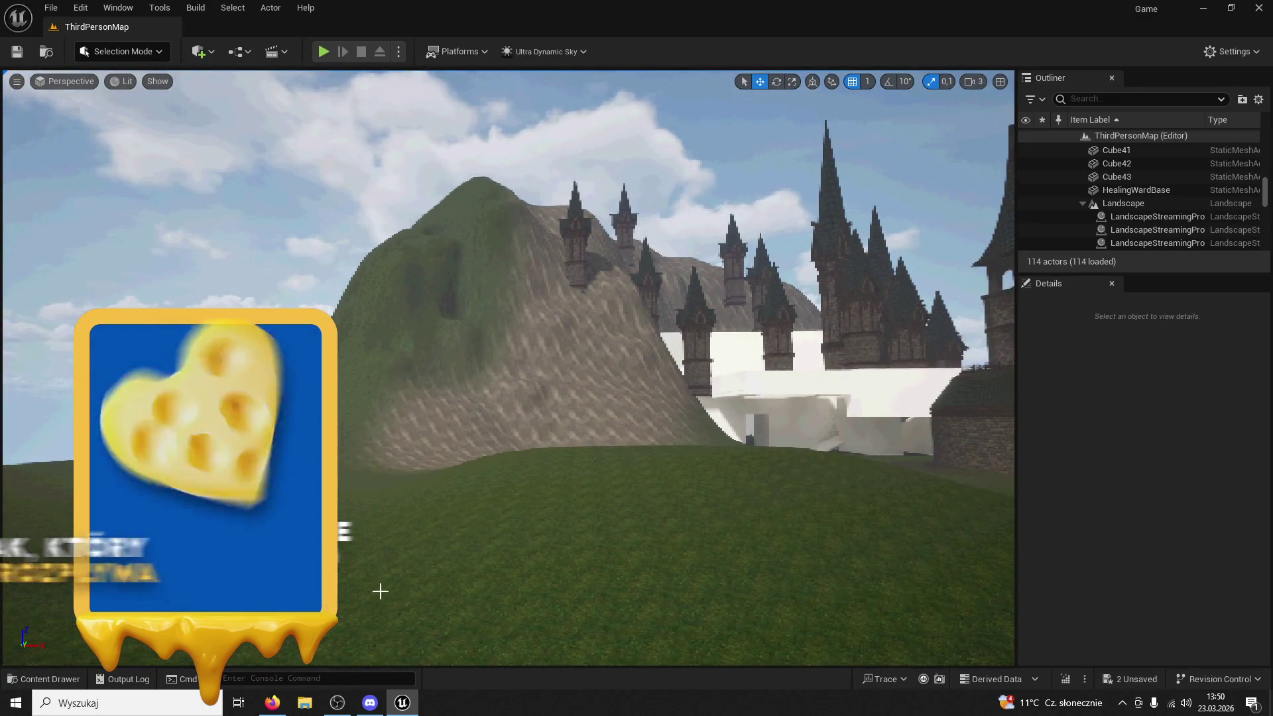
pyautogui.moveTo(380, 591); pyautogui.dragTo(511, 418)
pyautogui.moveTo(596, 341)
pyautogui.mouseDown()
pyautogui.moveTo(663, 341)
pyautogui.moveTo(582, 362)
pyautogui.mouseUp()
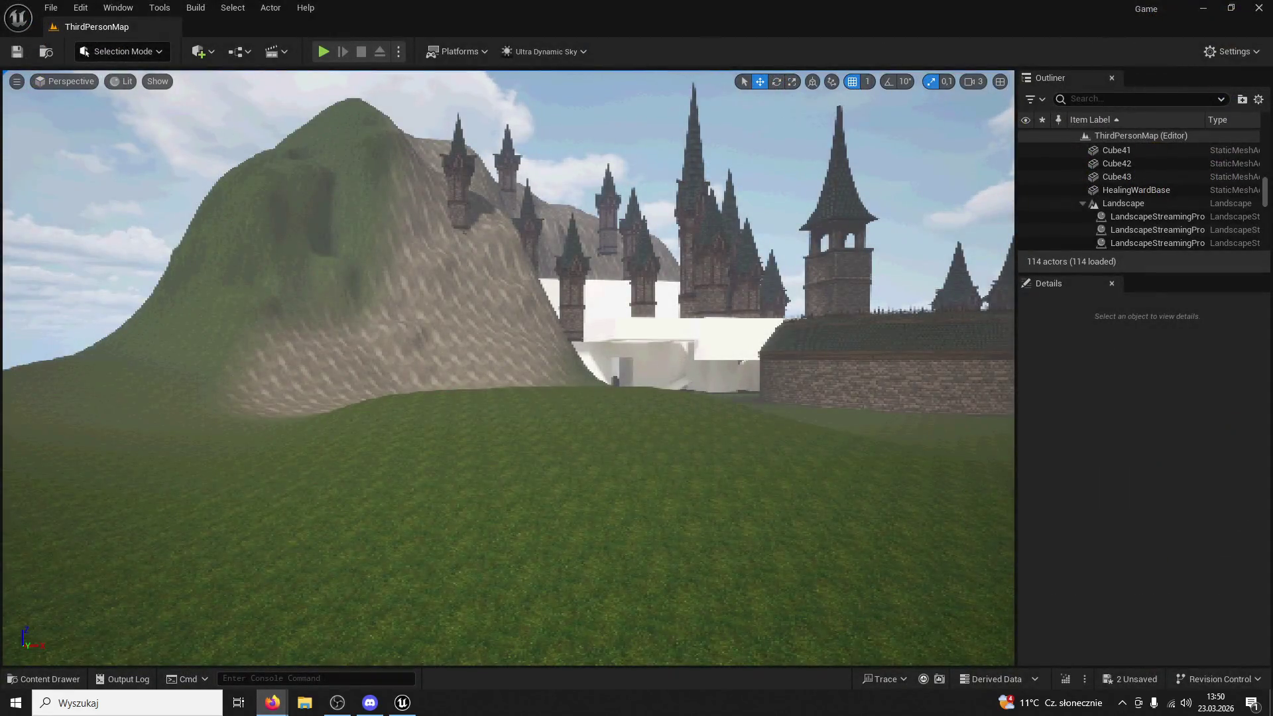
pyautogui.hotkey('alt', 'Tab')
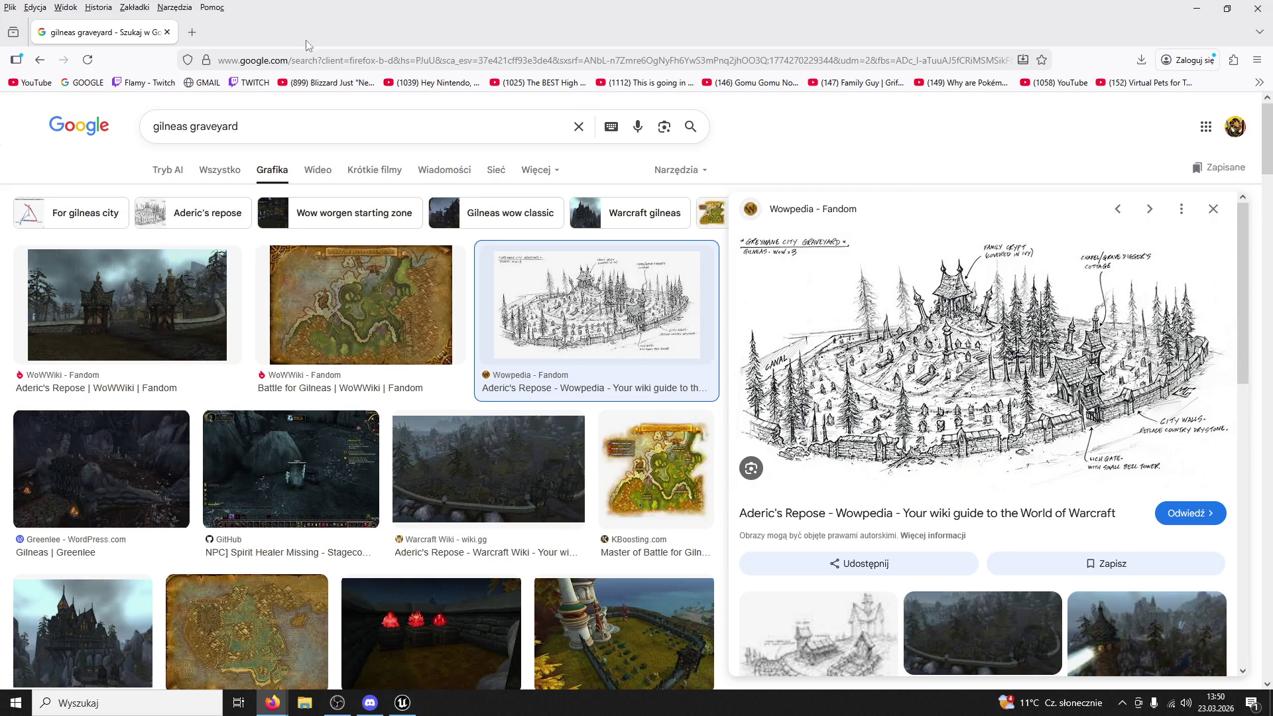
pyautogui.click(170, 33)
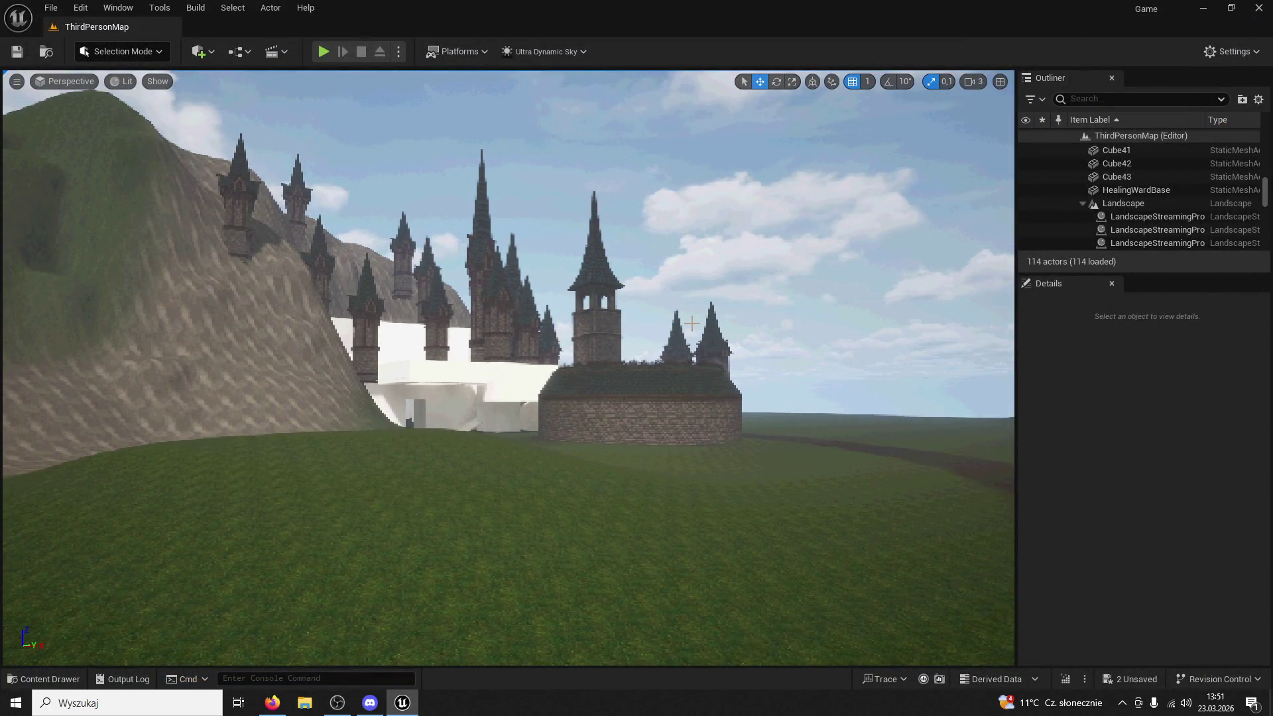
# Zoom into the castle and select the curved white BaseForStairs3 blockout mesh
pyautogui.scroll(5, 691, 323)
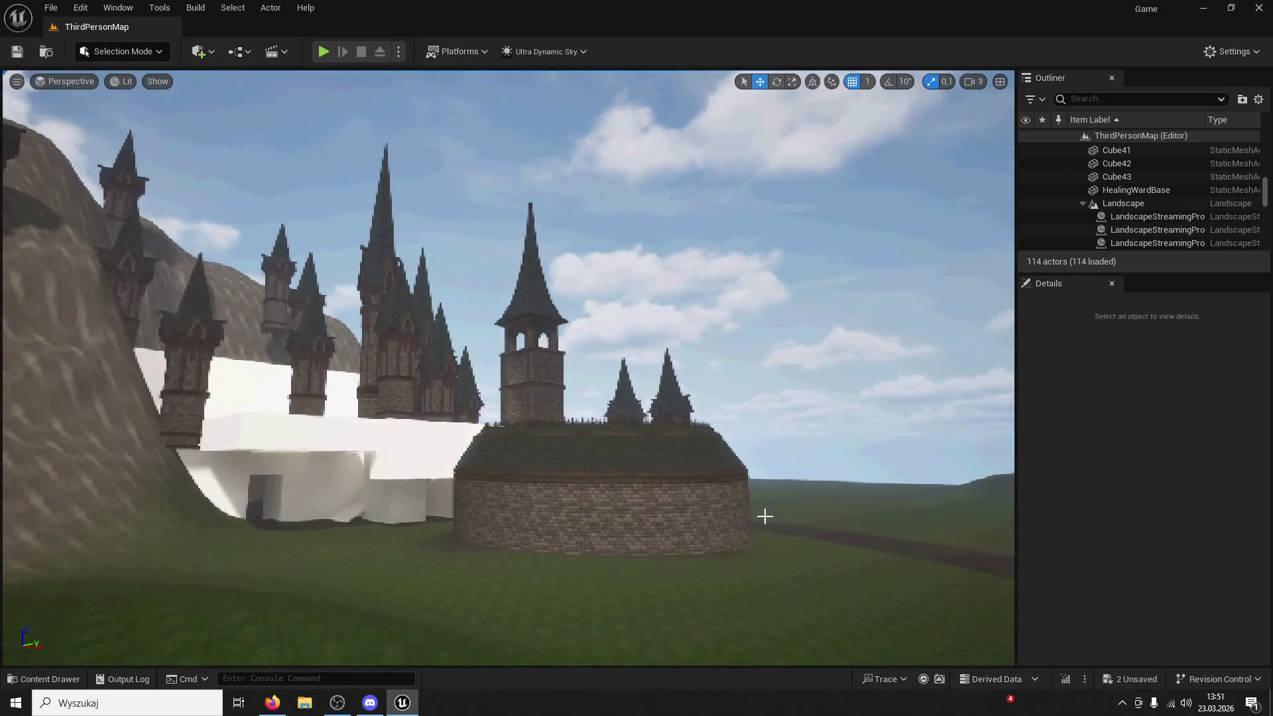
pyautogui.scroll(10, 508, 368)
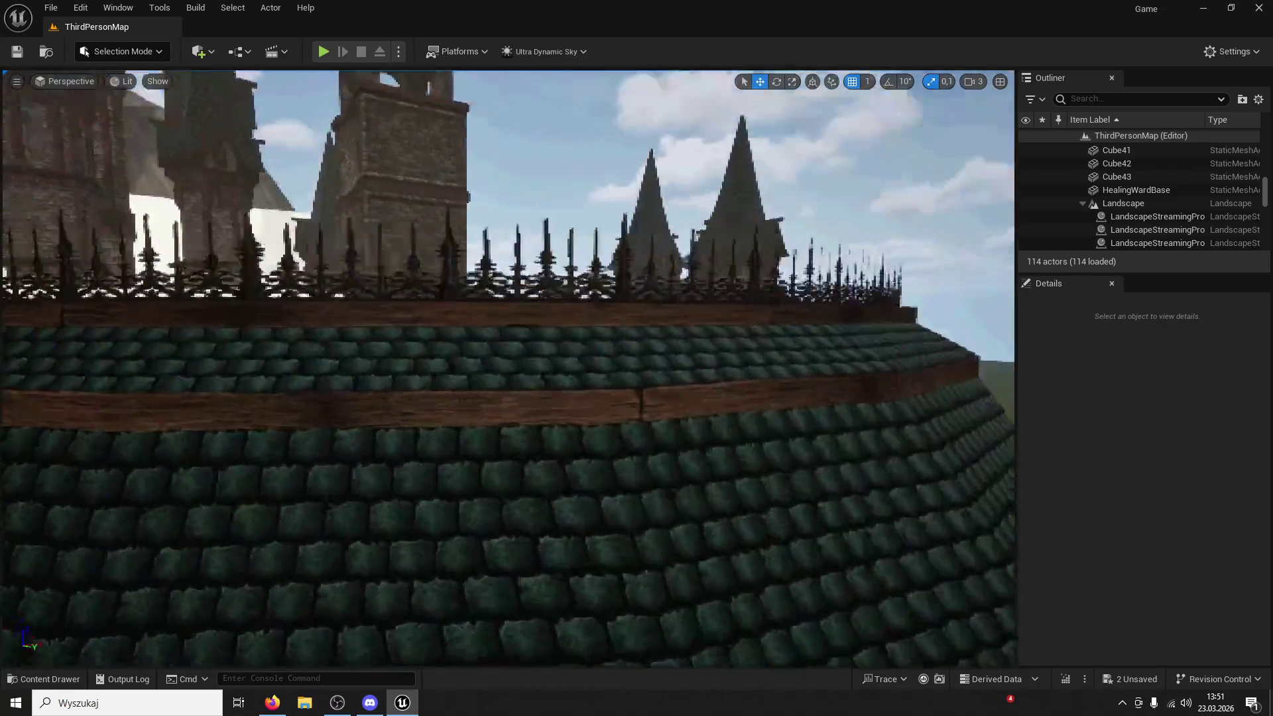
pyautogui.scroll(10, 508, 368)
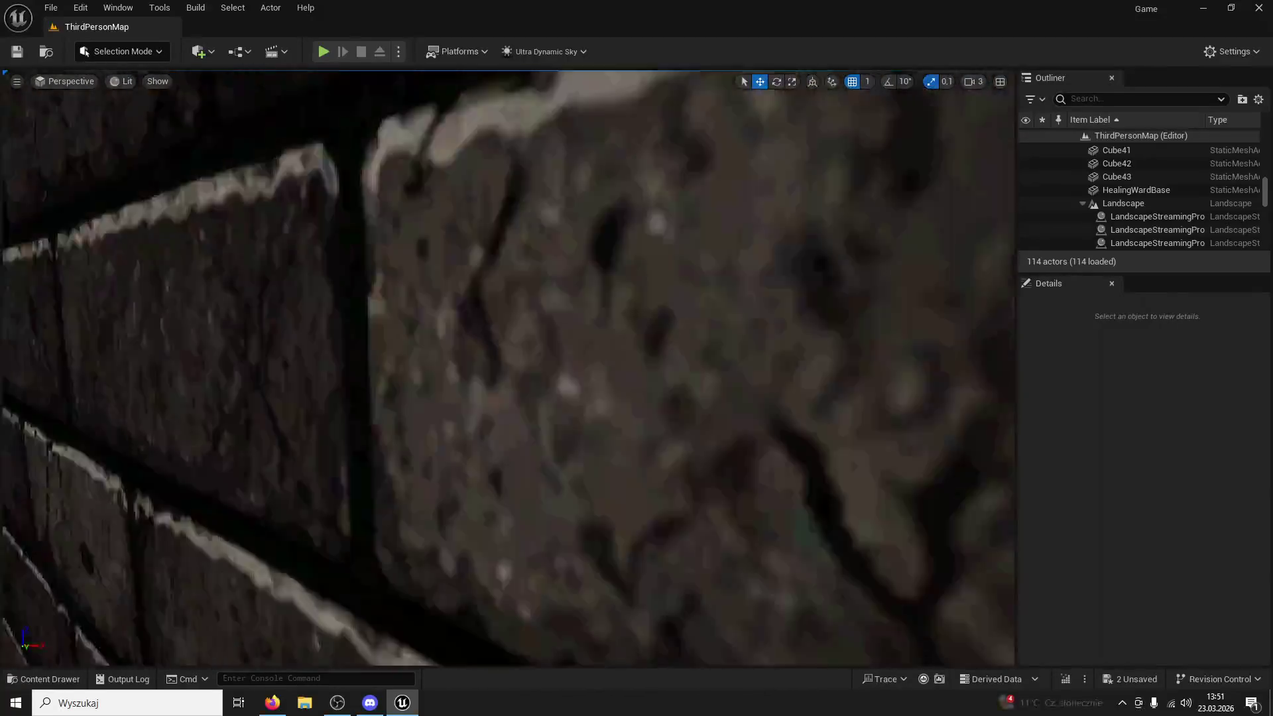
pyautogui.scroll(10, 508, 368)
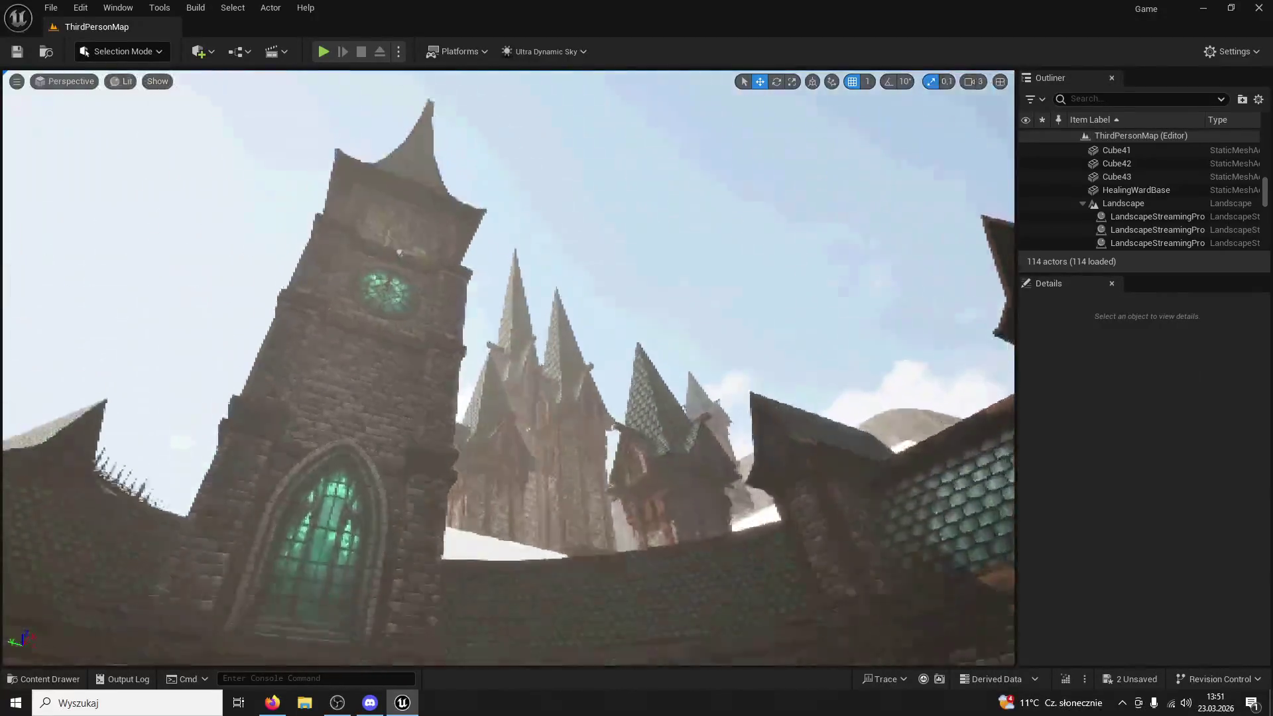
pyautogui.scroll(10, 508, 368)
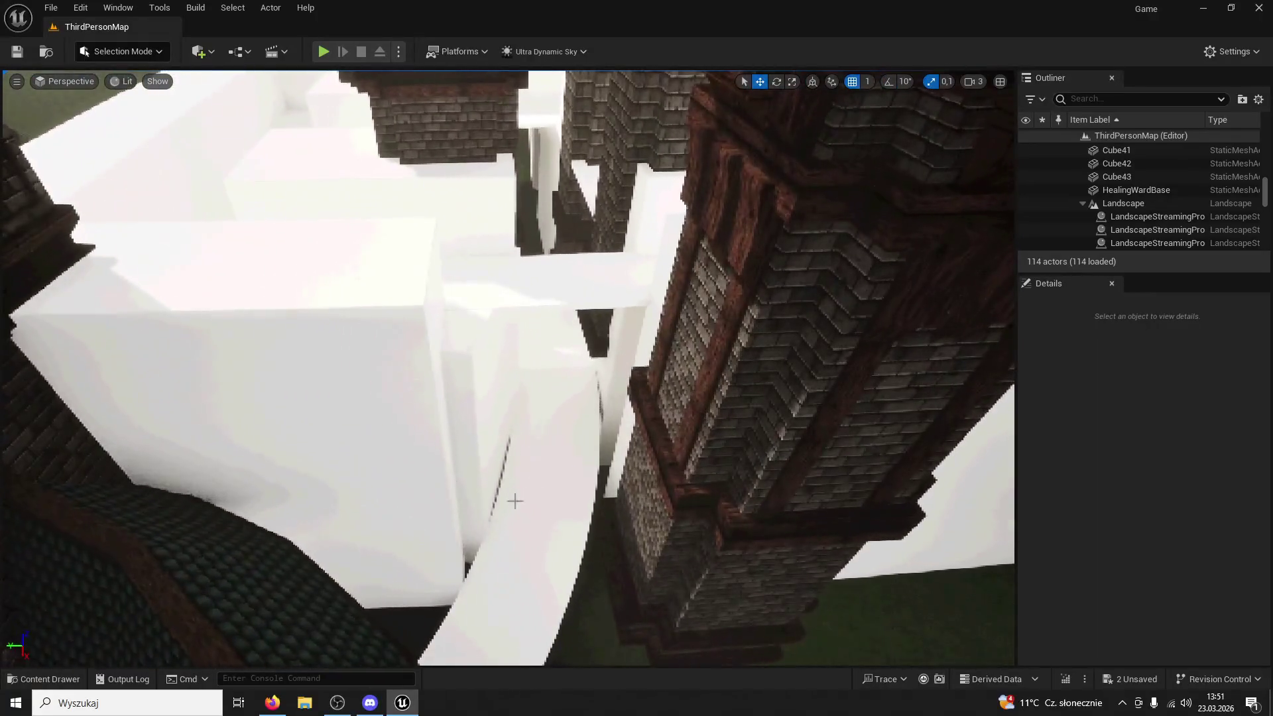
pyautogui.click(514, 501)
pyautogui.scroll(10, 514, 500)
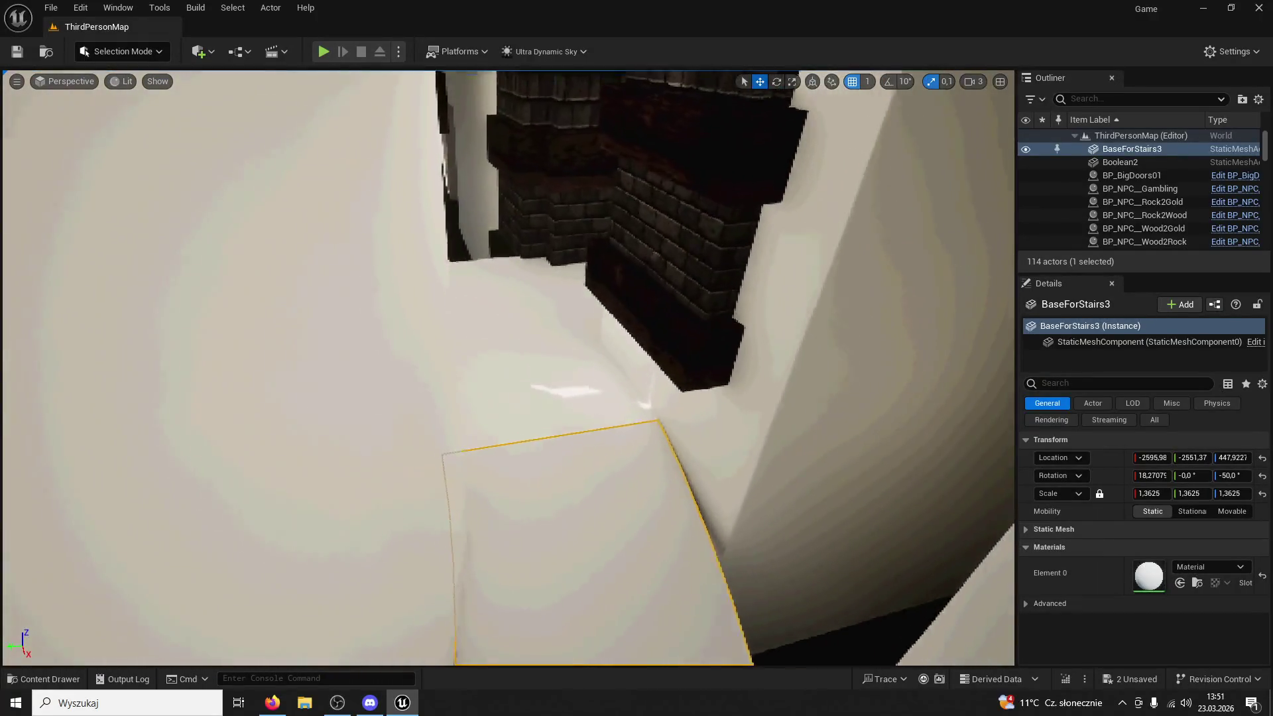
# Move along the narrow white corridor above BaseForStairs3 and tilt up toward the rooftops
pyautogui.scroll(10, 514, 499)
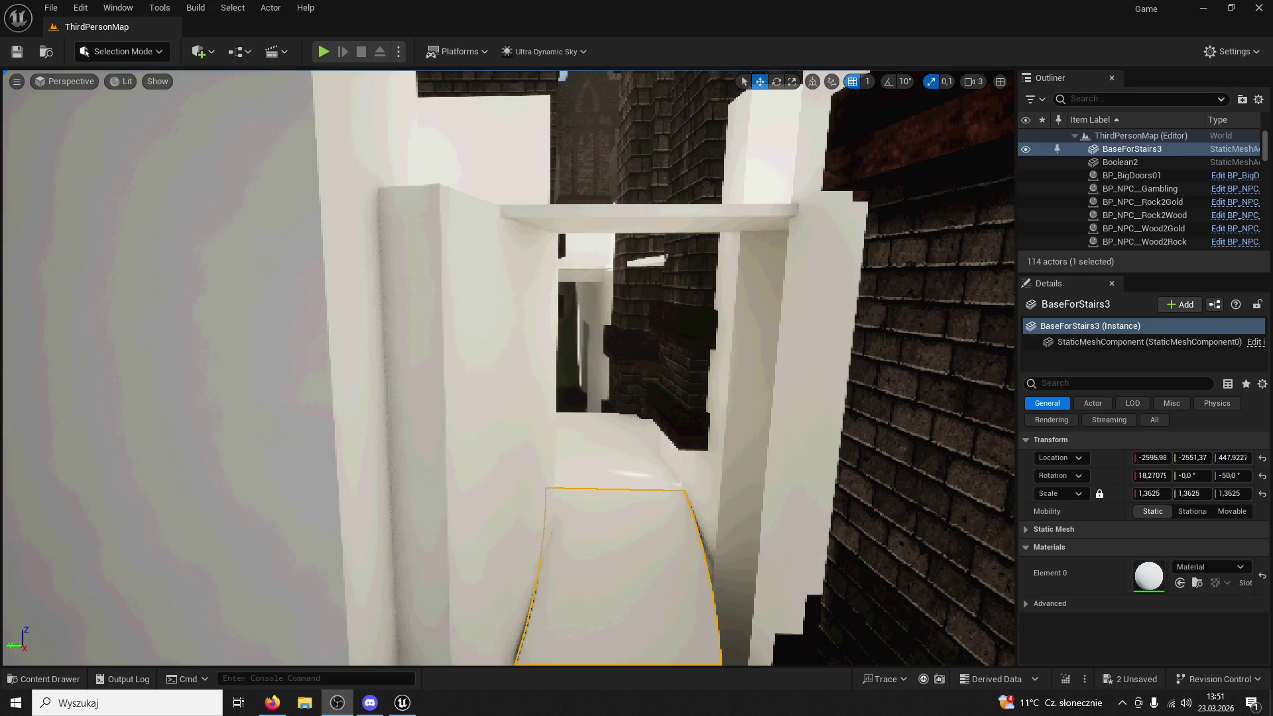
pyautogui.moveTo(690, 295)
pyautogui.mouseDown()
pyautogui.moveTo(663, 246)
pyautogui.moveTo(649, 265)
pyautogui.moveTo(629, 252)
pyautogui.moveTo(593, 269)
pyautogui.moveTo(588, 327)
pyautogui.mouseUp()
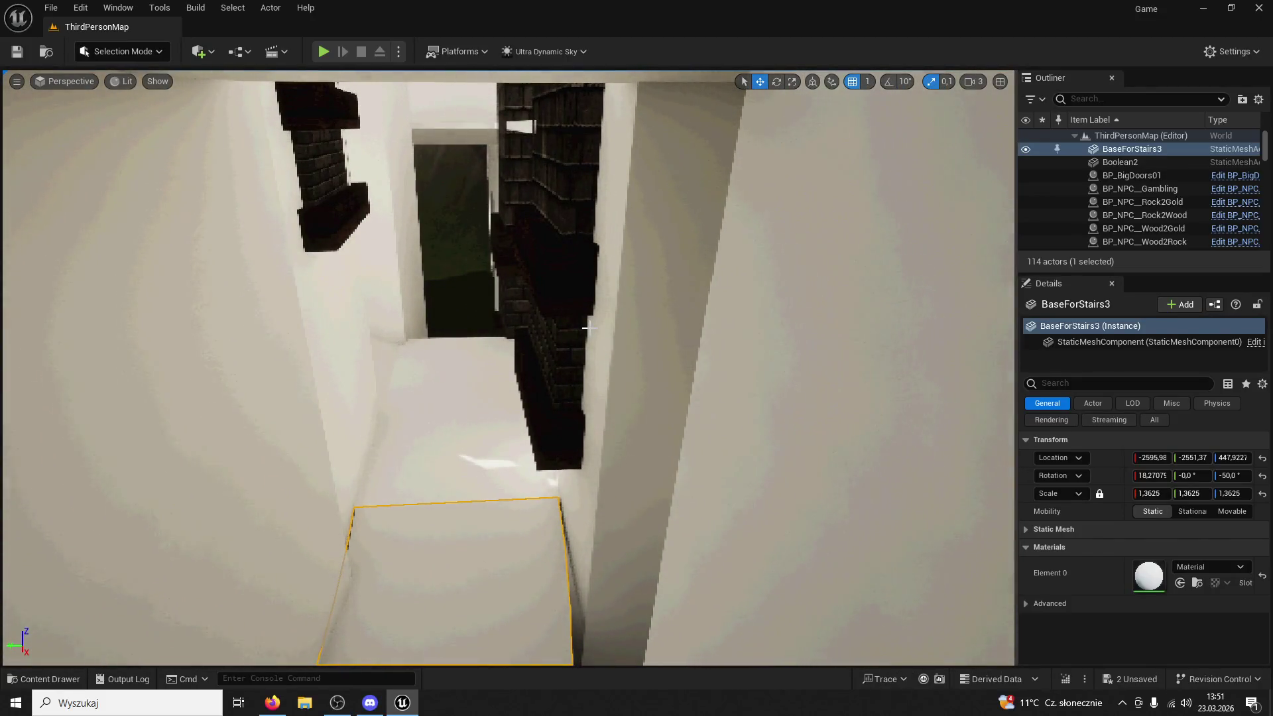